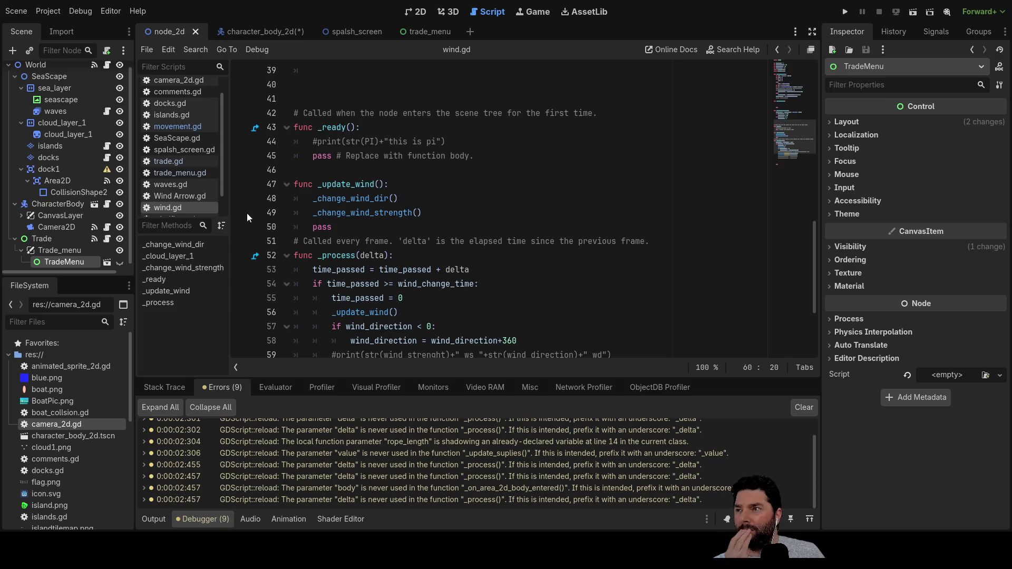
# Step: Review trade_menu.gd and trade.gd, highlighting the body_entered declaration on line 19, then return to 2D
pyautogui.click(191, 175)
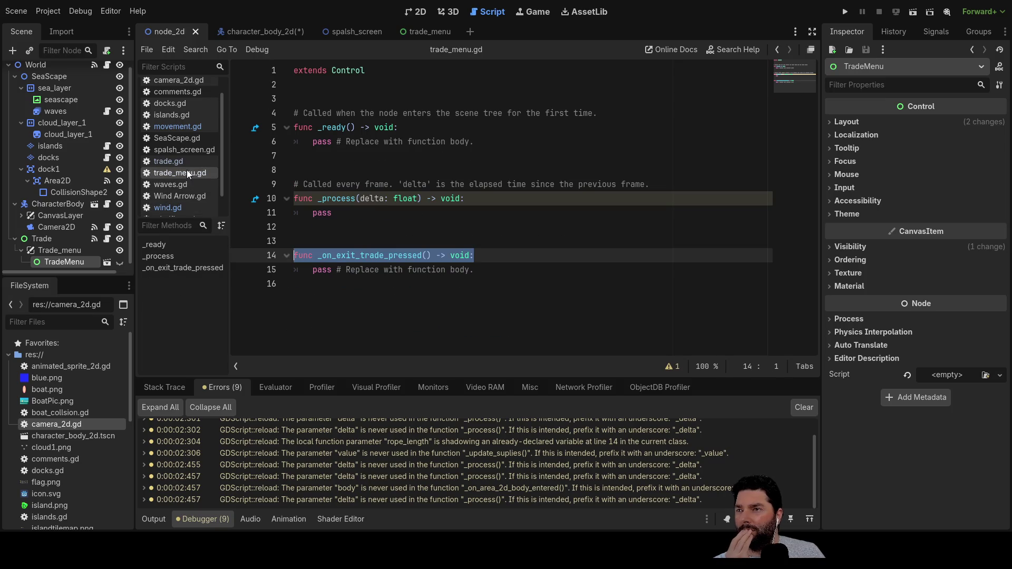
pyautogui.click(154, 161)
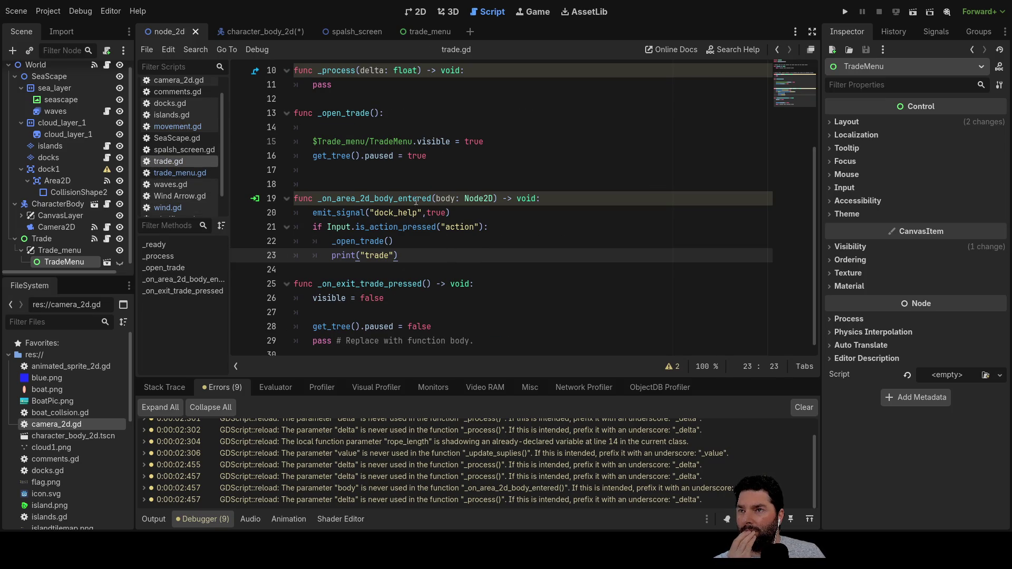
pyautogui.moveTo(550, 199); pyautogui.dragTo(273, 196)
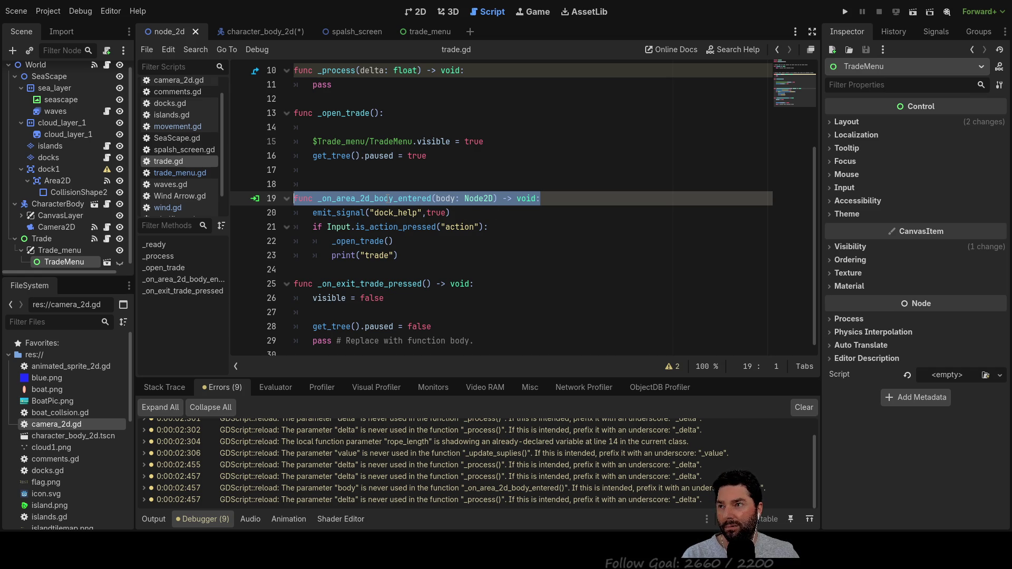
pyautogui.click(420, 11)
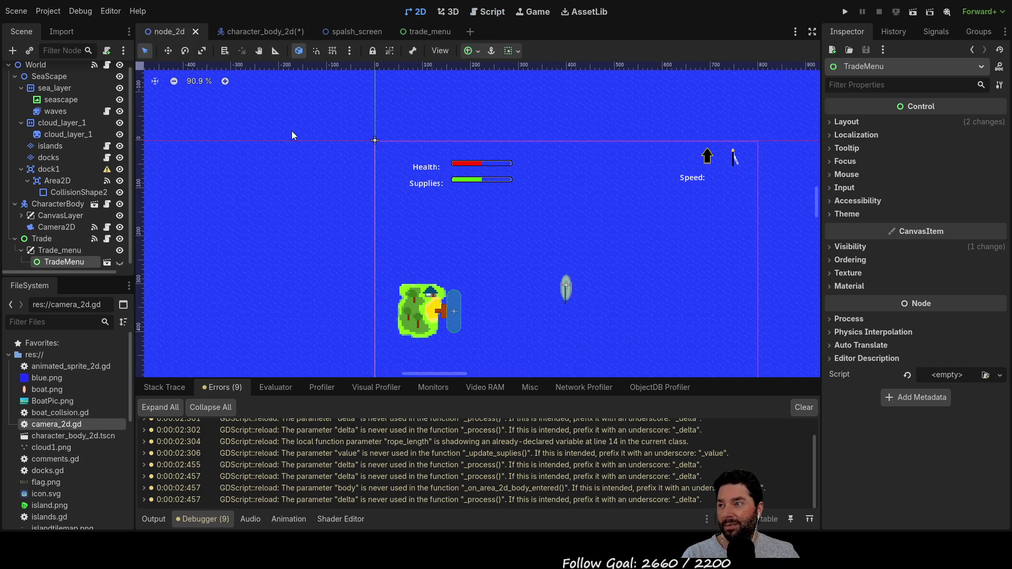
# Step: Inspect the dock Area2D's signals, including body_exited, then open the character_body_2d scene
pyautogui.click(458, 304)
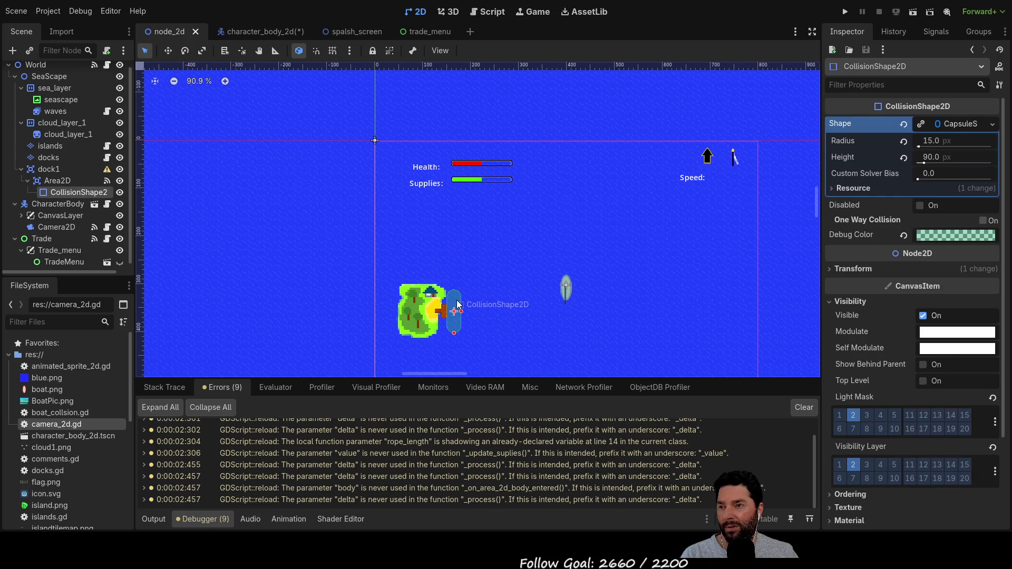
pyautogui.click(935, 31)
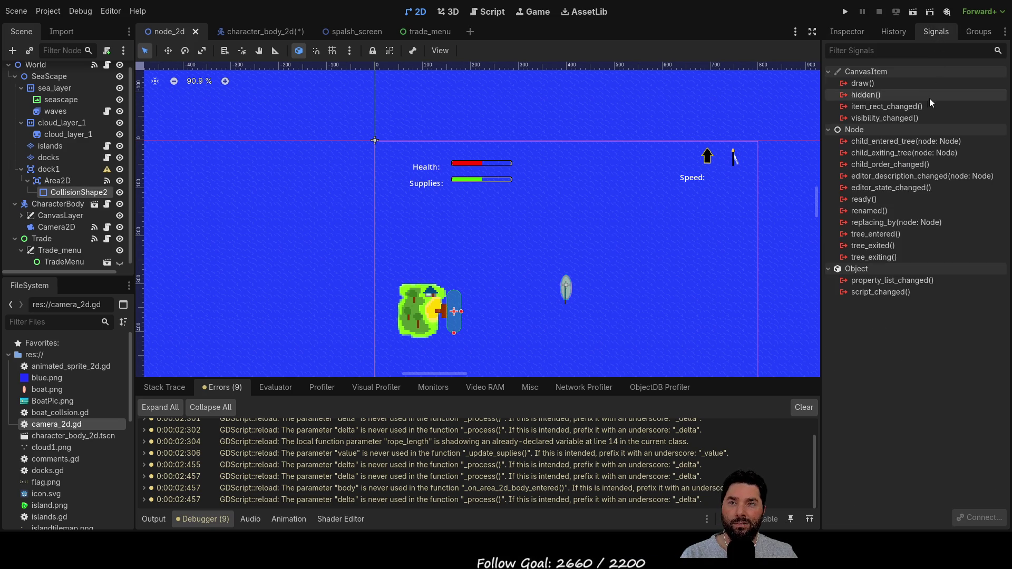
pyautogui.click(53, 181)
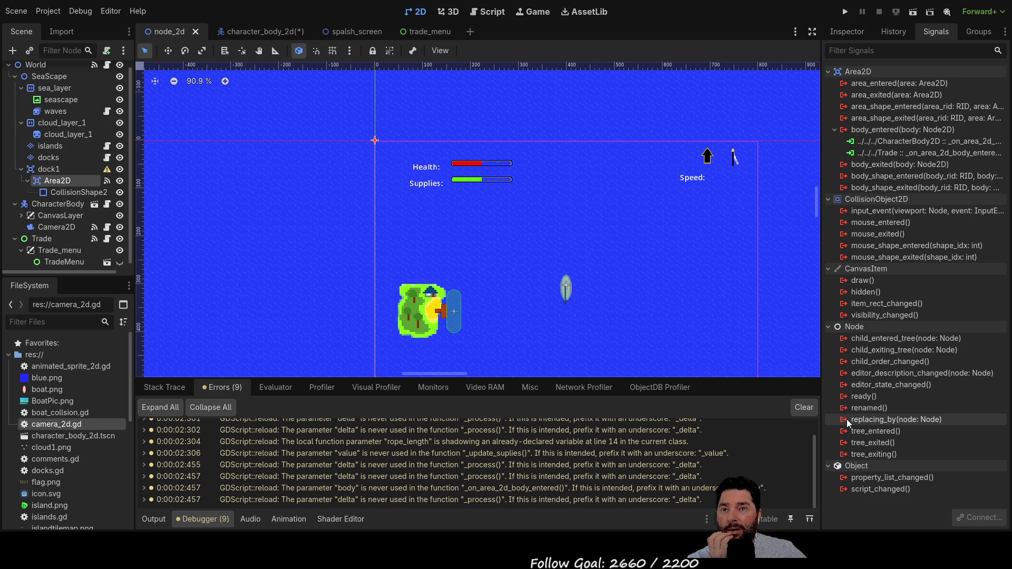
pyautogui.click(897, 167)
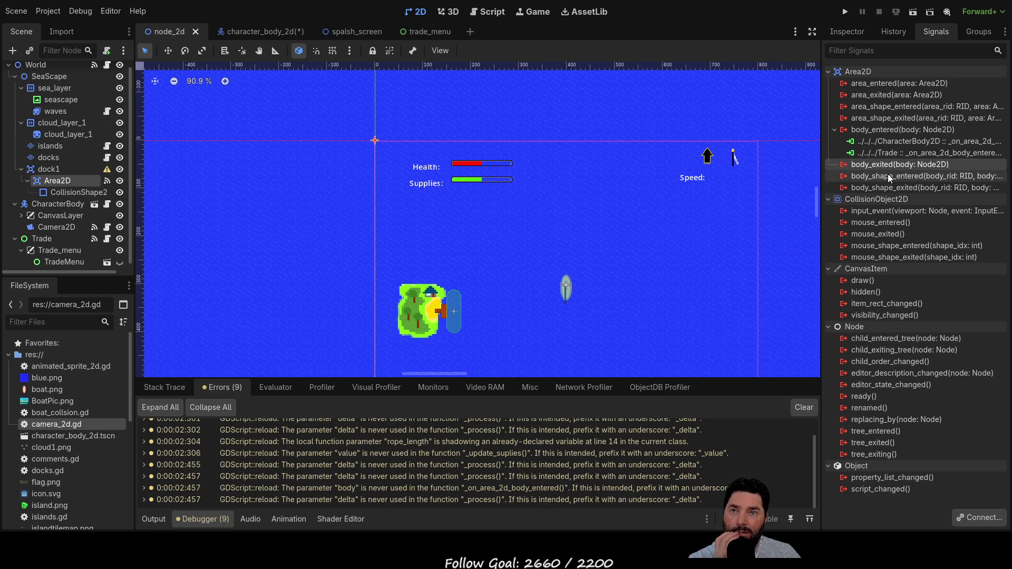
pyautogui.click(271, 31)
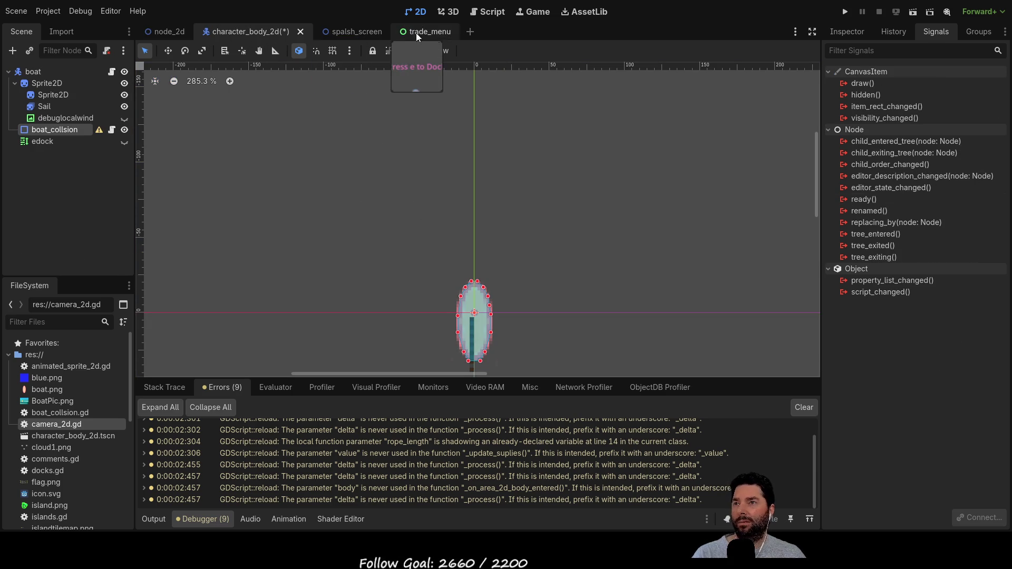
# Step: Add a blank line after line 17 of trade.gd, above the body-entered handler
pyautogui.click(484, 13)
pyautogui.scroll(-3, 425, 268)
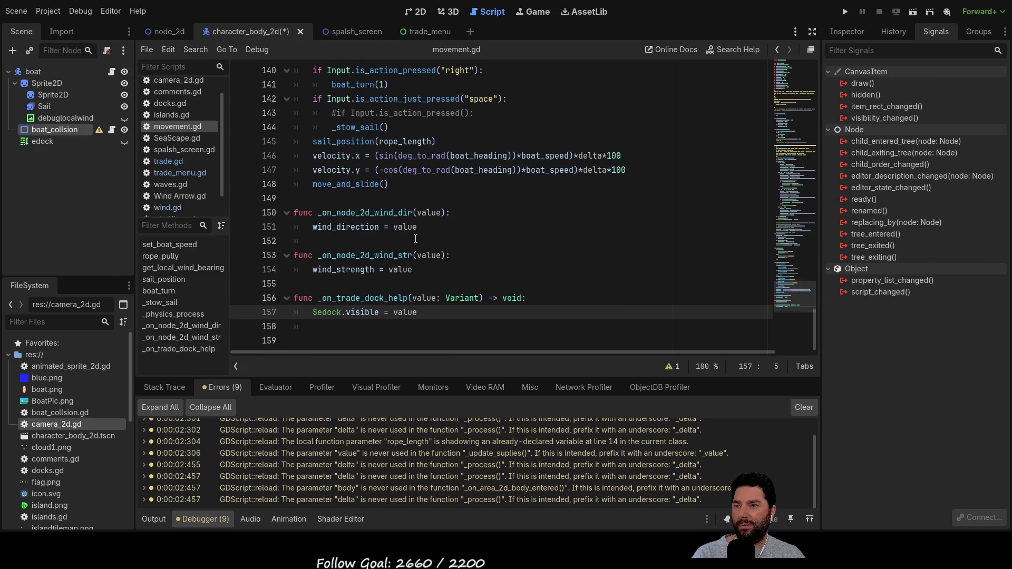
pyautogui.click(170, 161)
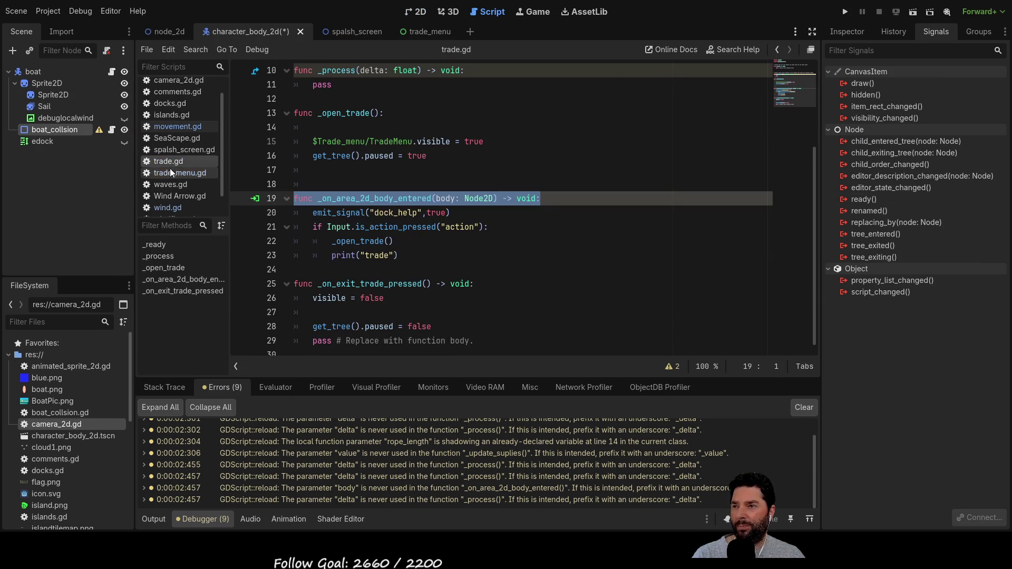
pyautogui.click(440, 238)
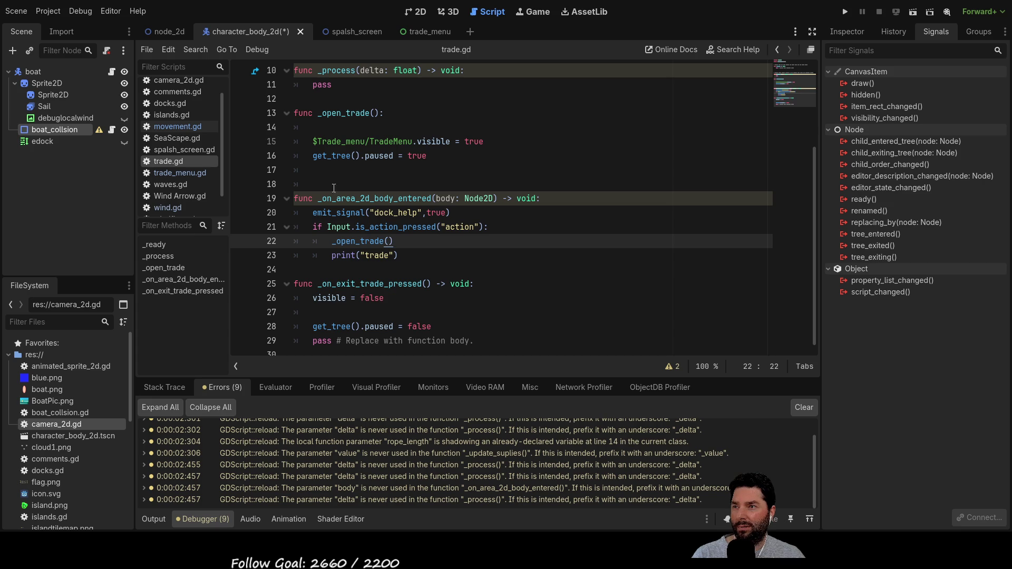
pyautogui.press('Up')
pyautogui.press('Up')
pyautogui.press('Up')
pyautogui.press('BackSpace')
pyautogui.press('Return')
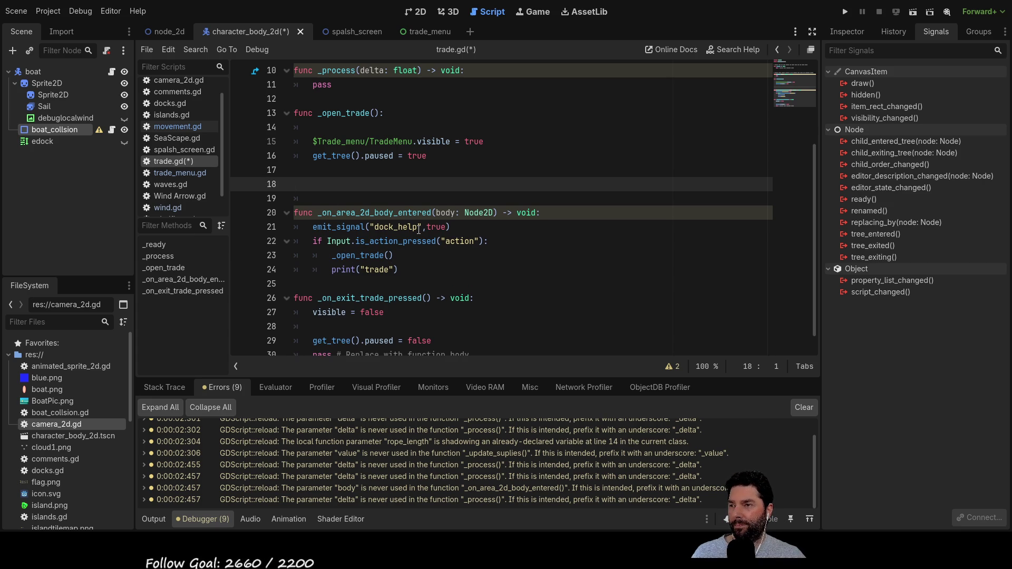
pyautogui.press('Down')
pyautogui.press('Down')
pyautogui.press('Down')
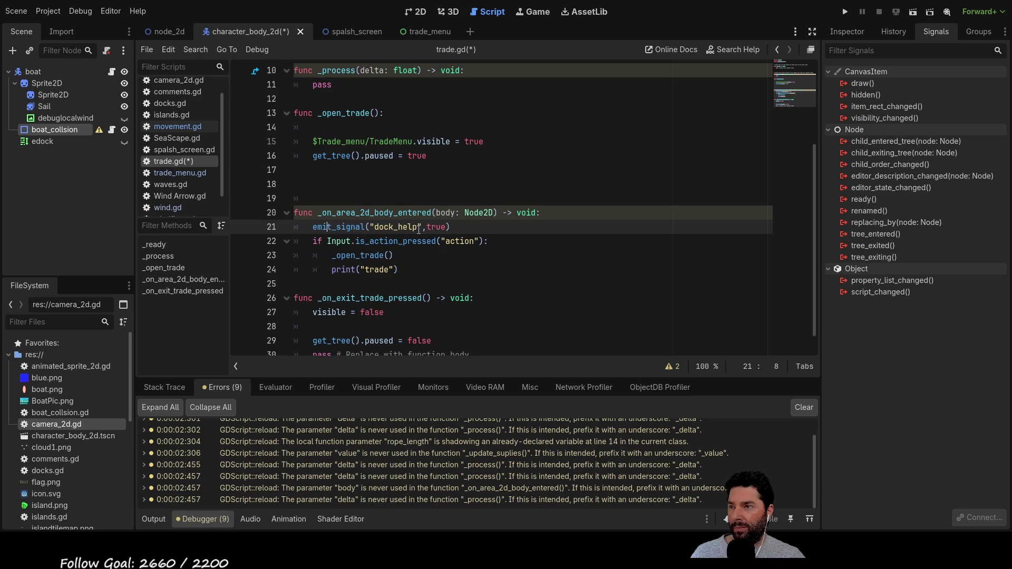
pyautogui.press('Home')
pyautogui.press('Up')
pyautogui.press('Up')
pyautogui.press('Up')
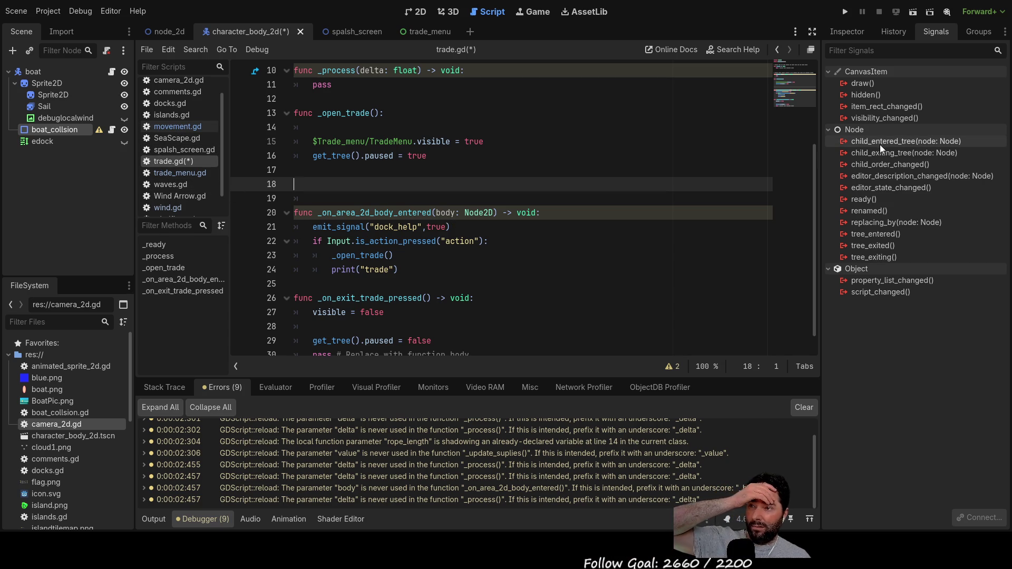
pyautogui.click(421, 13)
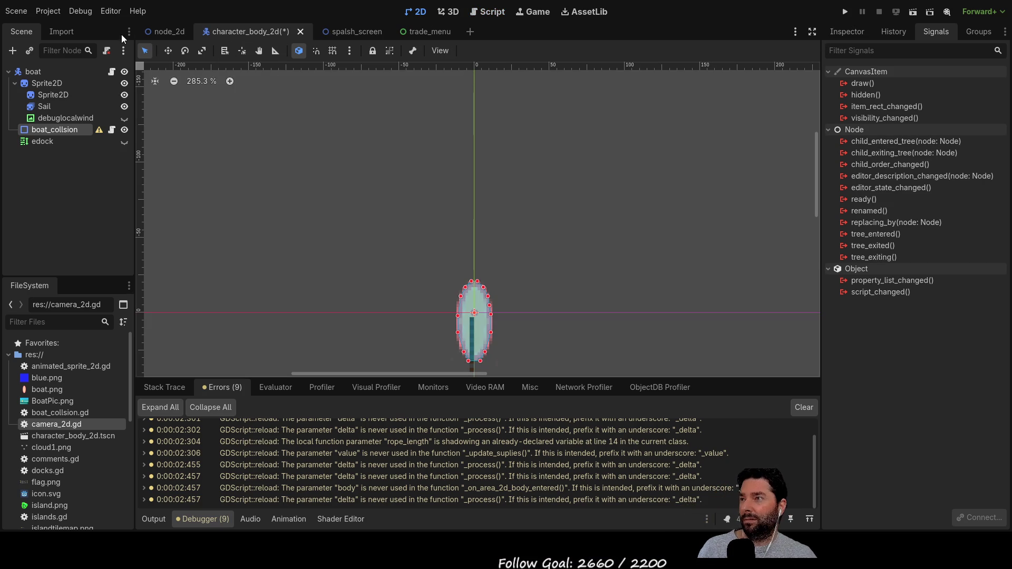
# Step: Connect the dock Area2D's area_shape_exited signal to the Trade node
pyautogui.click(153, 32)
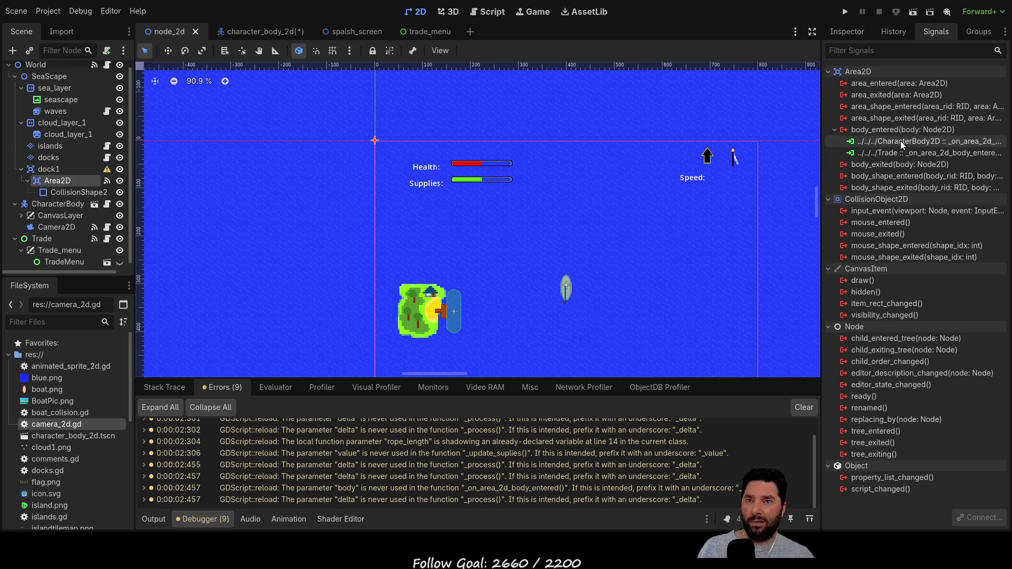
pyautogui.click(877, 119)
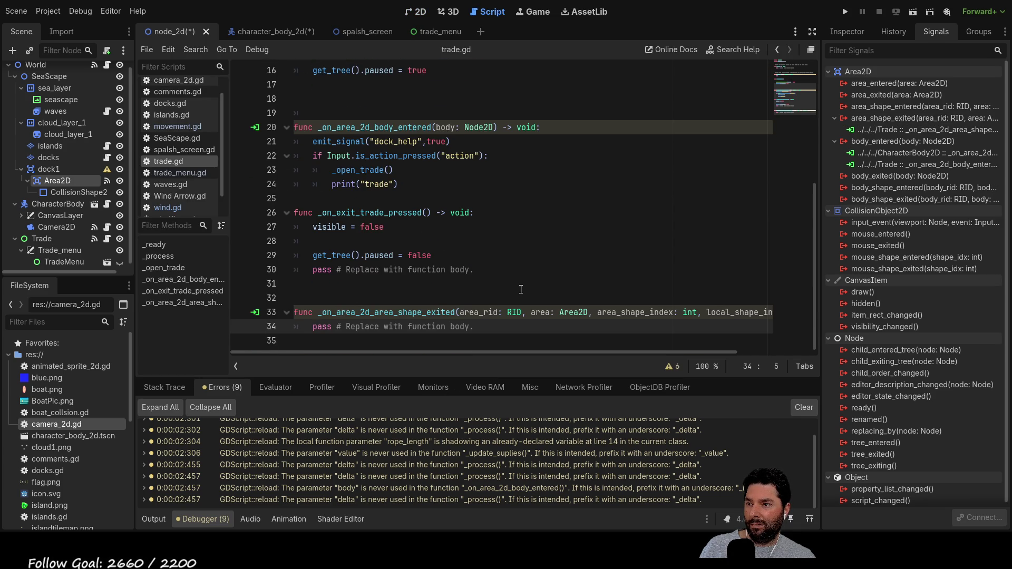
# Step: Replace pass in the shape-exited handler with emit_signal for dock_help, changed to false
pyautogui.click(500, 330)
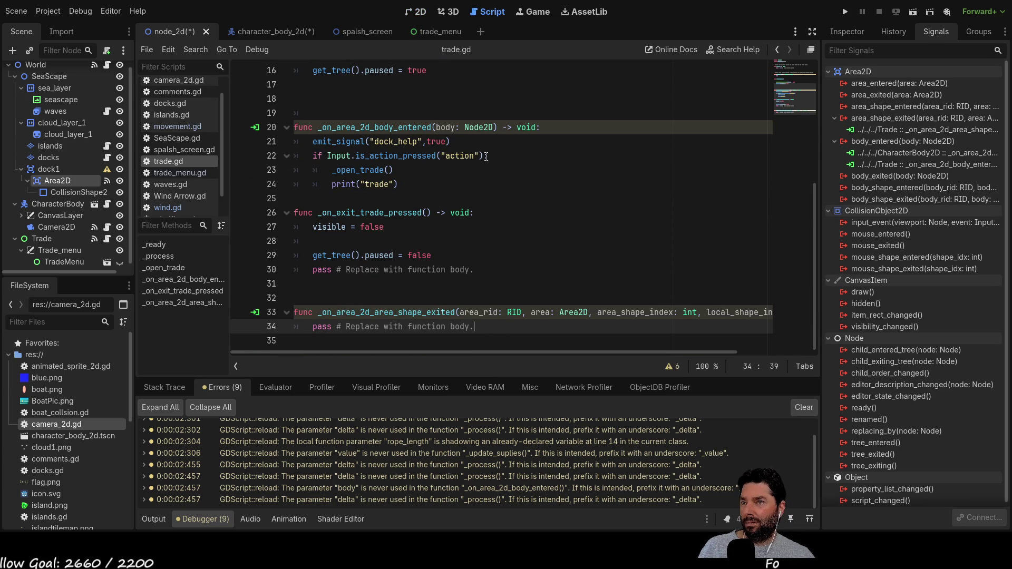
pyautogui.moveTo(450, 141); pyautogui.dragTo(312, 142)
pyautogui.hotkey('ctrl', 'c')
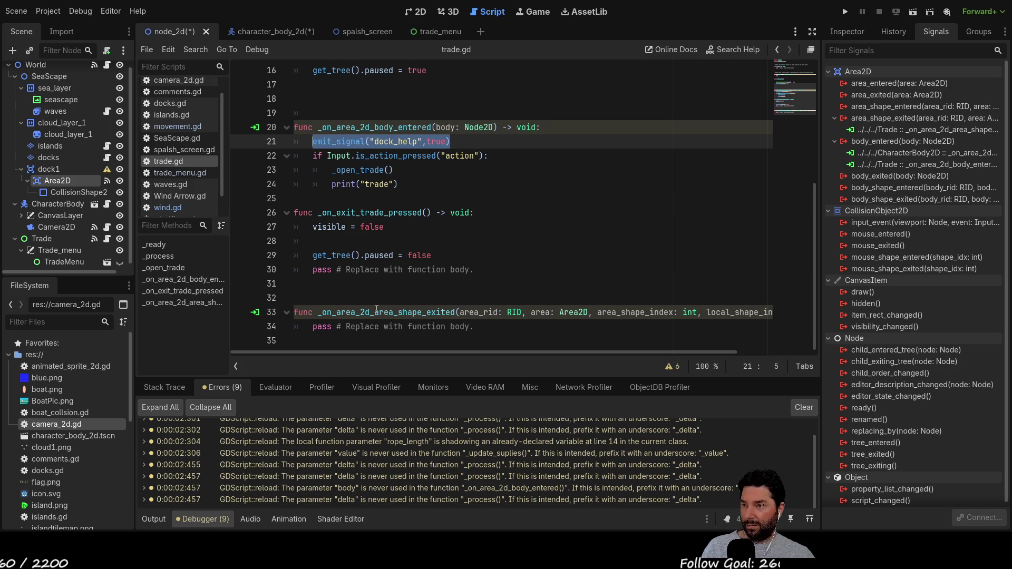
pyautogui.moveTo(312, 326); pyautogui.dragTo(474, 327)
pyautogui.hotkey('ctrl', 'v')
pyautogui.doubleClick(434, 326)
pyautogui.write('false')
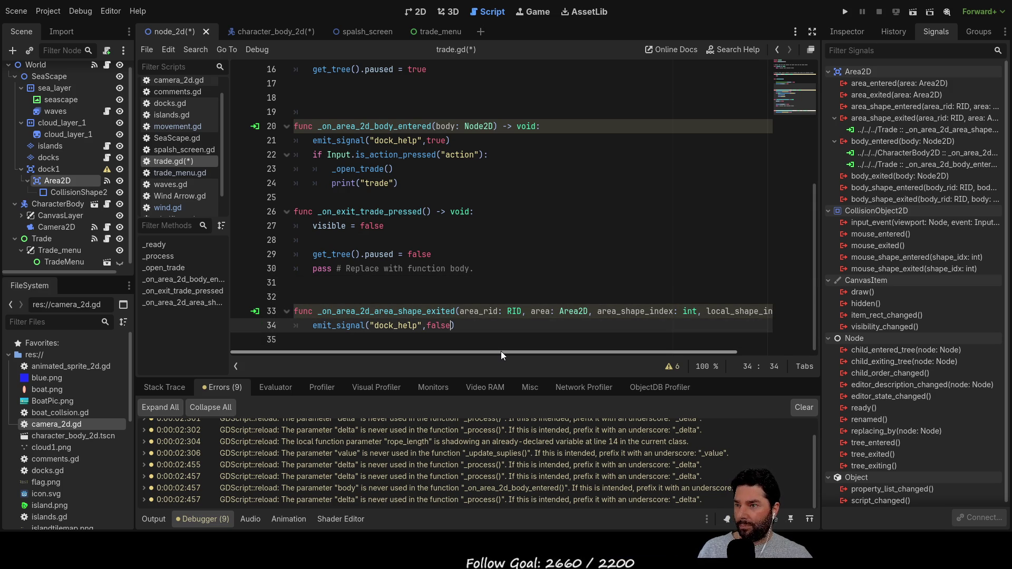
# Step: Append 'and' to the is_action_pressed check on line 22
pyautogui.press('Up')
pyautogui.press('Up')
pyautogui.press('Up')
pyautogui.press('Down')
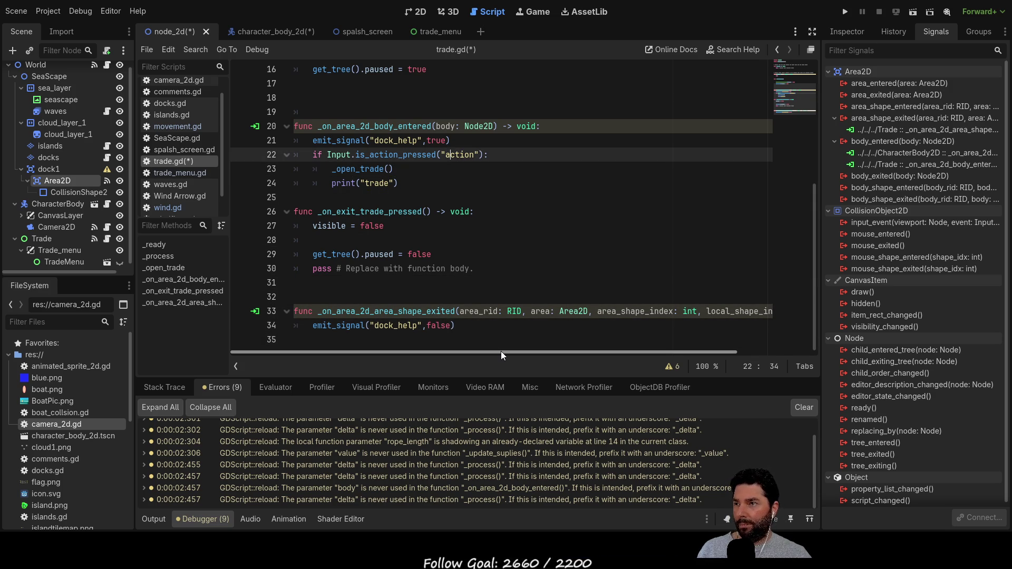
pyautogui.scroll(1, 382, 199)
pyautogui.press('Left')
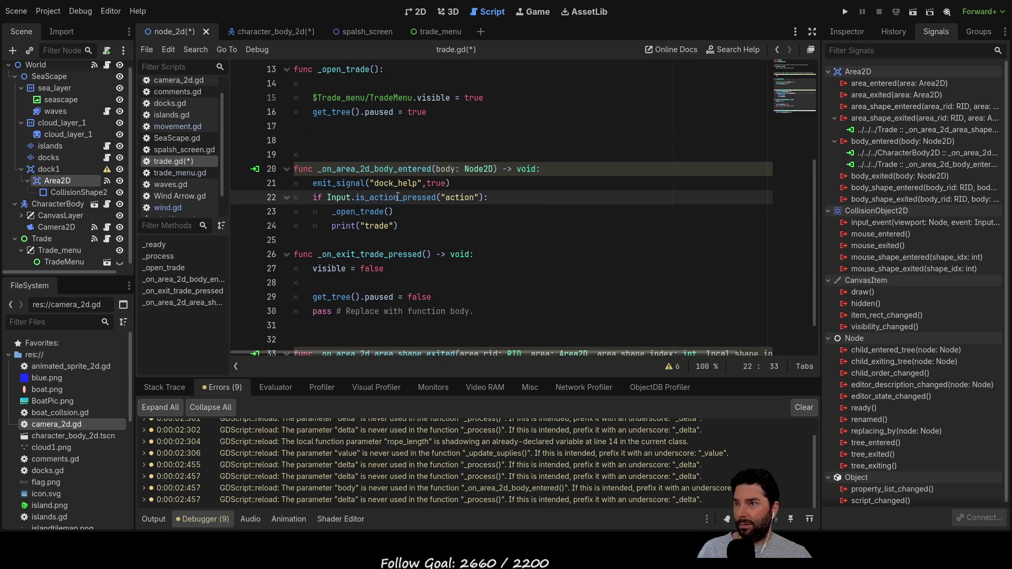
pyautogui.press('End')
pyautogui.write('an')
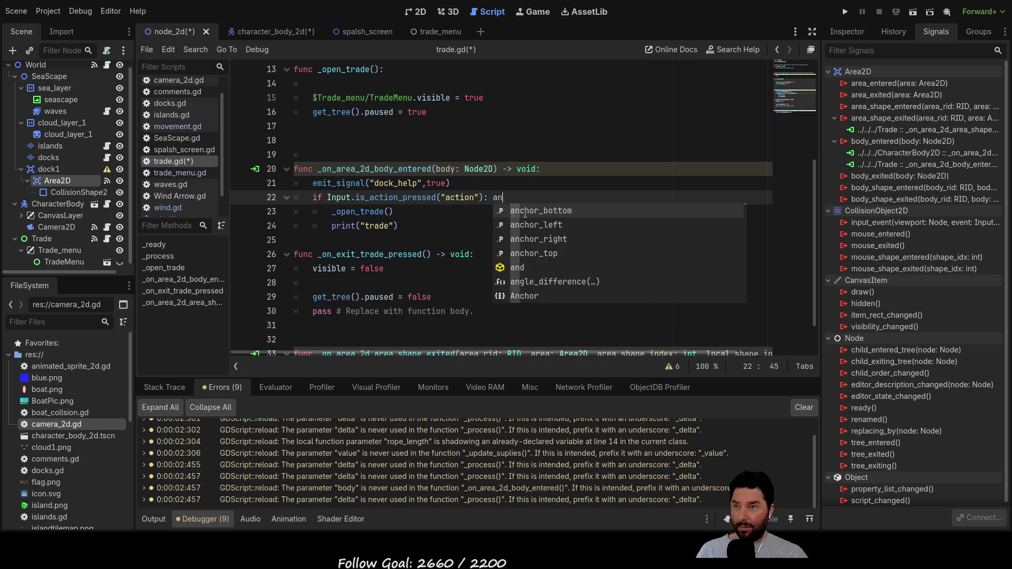
pyautogui.write('d')
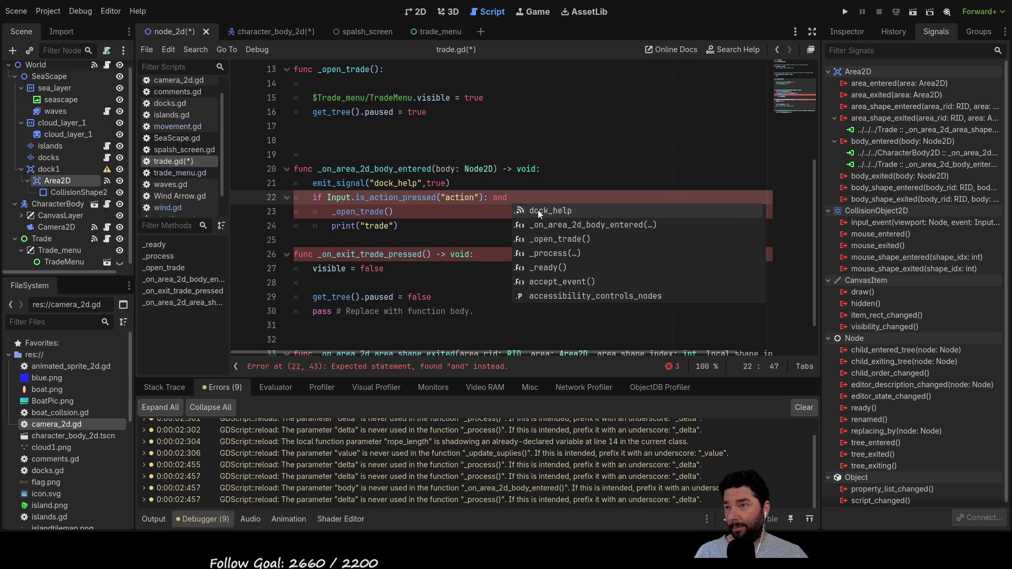
pyautogui.scroll(5, 524, 213)
pyautogui.click(308, 98)
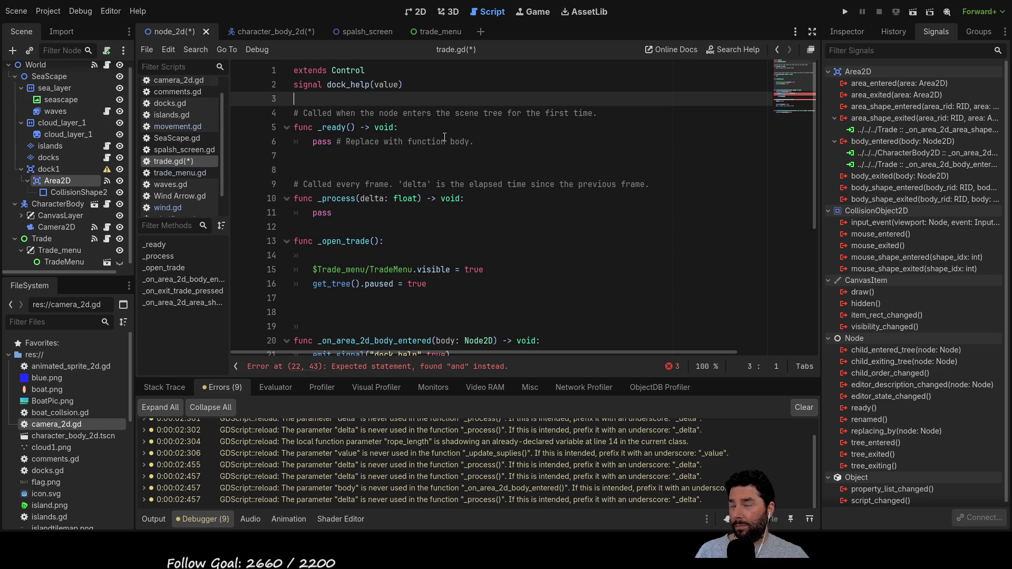
# Step: Declare a read_to_dock variable defaulting to false at the top of trade.gd
pyautogui.press('Return')
pyautogui.press('Up')
pyautogui.write('var read')
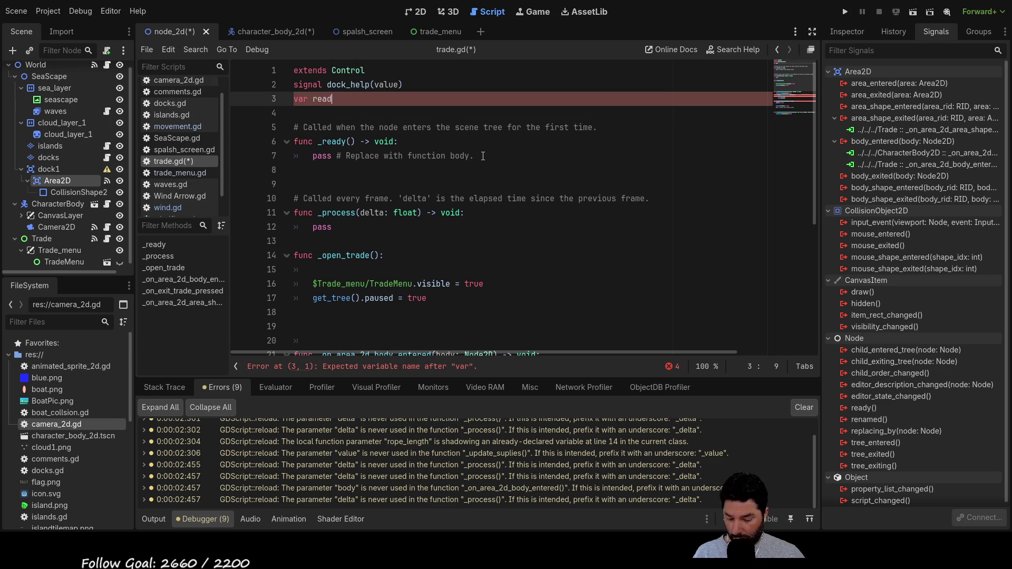
pyautogui.write('_to-dock:bo')
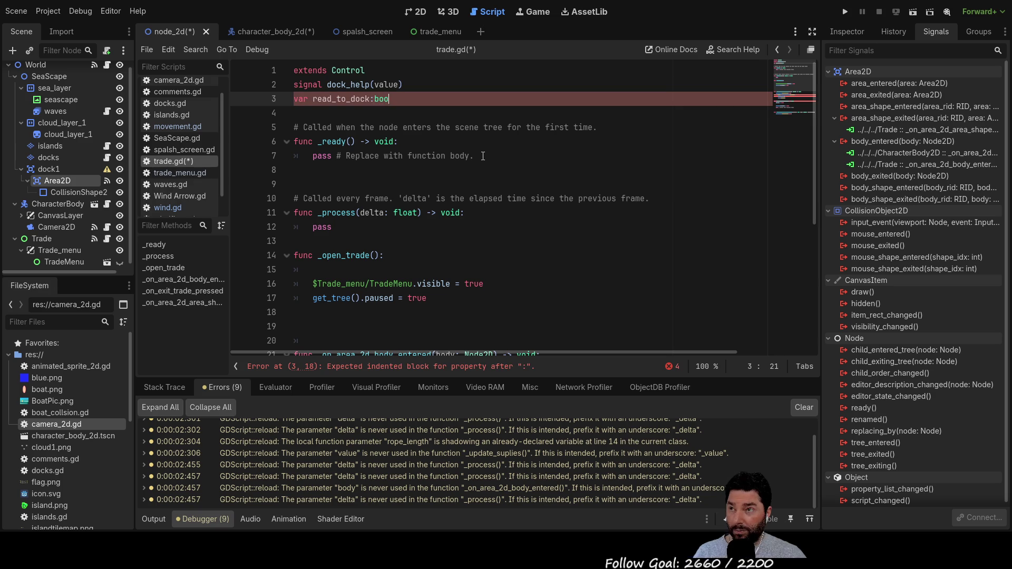
pyautogui.write('ol ')
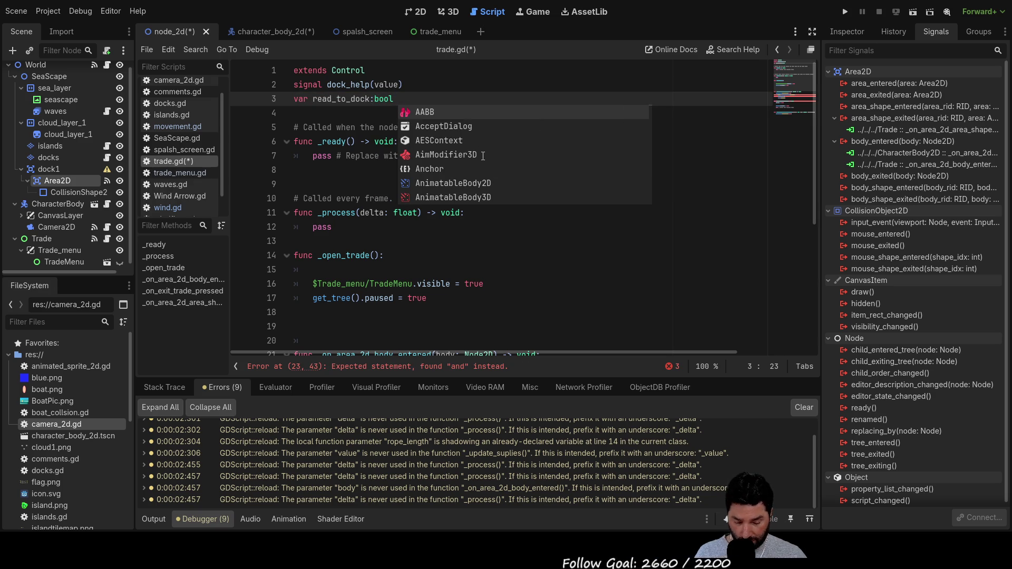
pyautogui.write('= false')
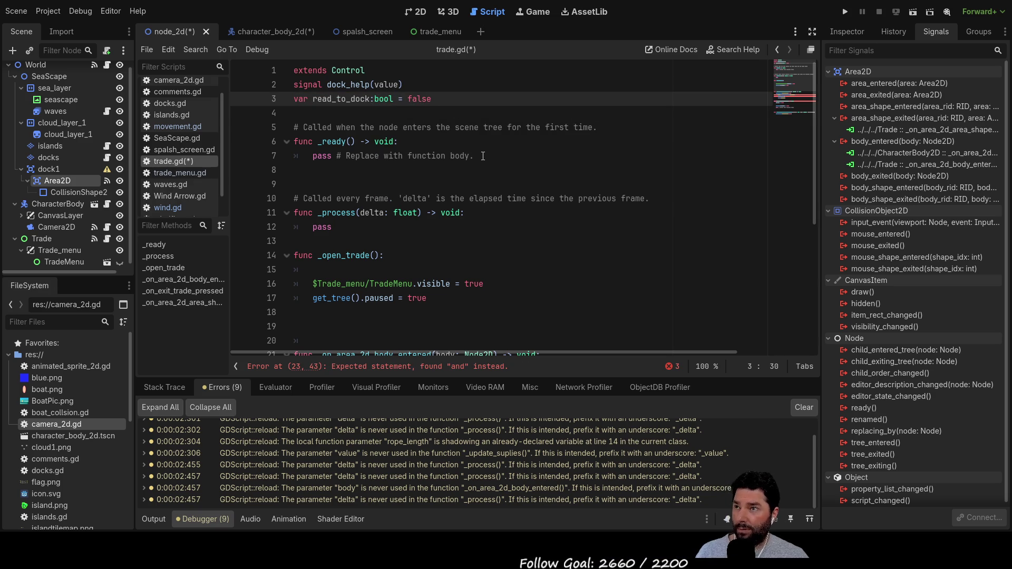
pyautogui.press('Down')
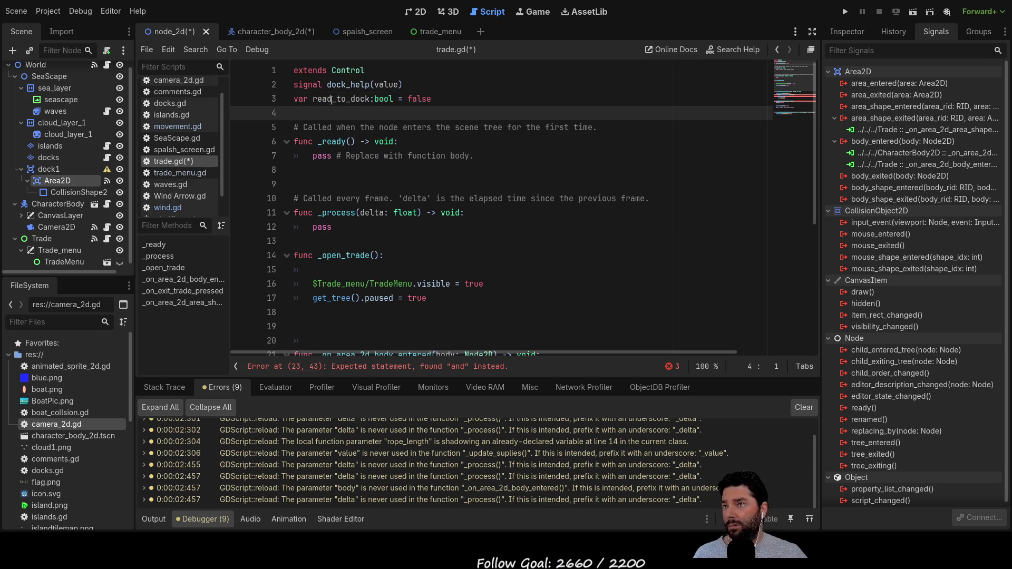
# Step: Set read_to_dock = true in the body-entered handler and read_to_dock = false in the shape-exited handler
pyautogui.doubleClick(331, 99)
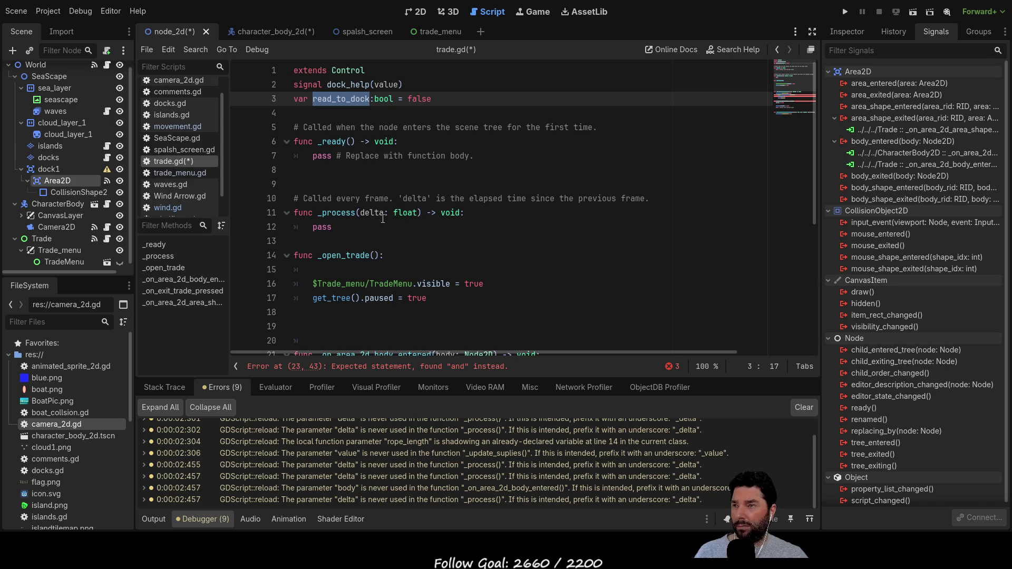
pyautogui.scroll(-5, 380, 196)
pyautogui.click(339, 170)
pyautogui.click(322, 156)
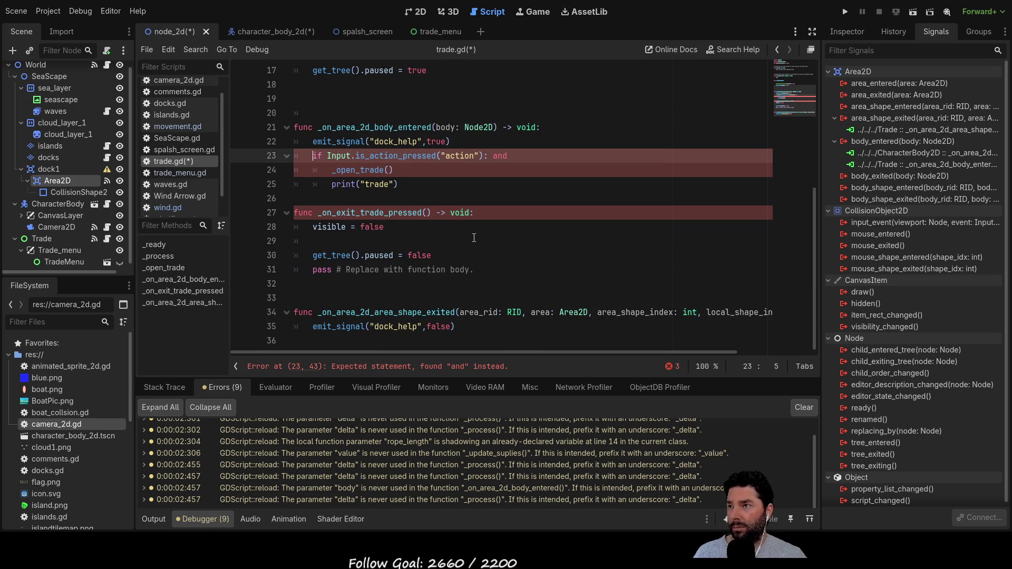
pyautogui.hotkey('ctrl', 'shift', 'Return')
pyautogui.write('read_to_dock = true')
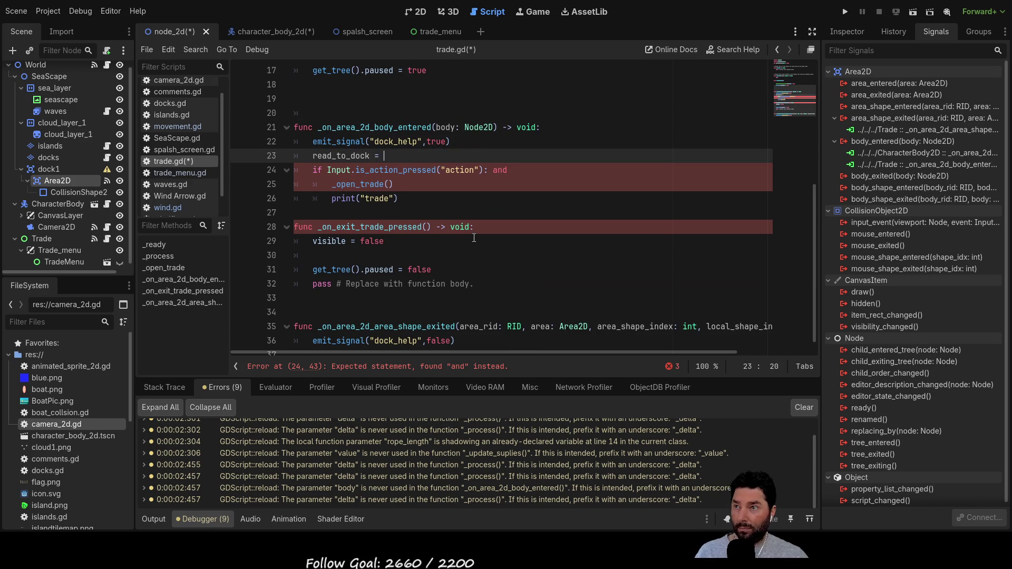
pyautogui.press('Escape')
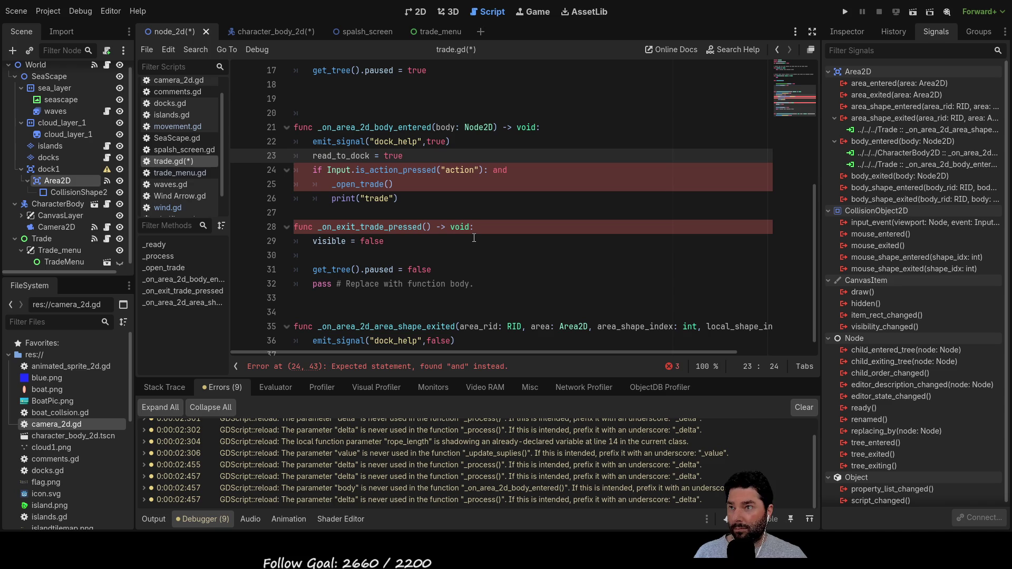
pyautogui.moveTo(404, 156); pyautogui.dragTo(313, 155)
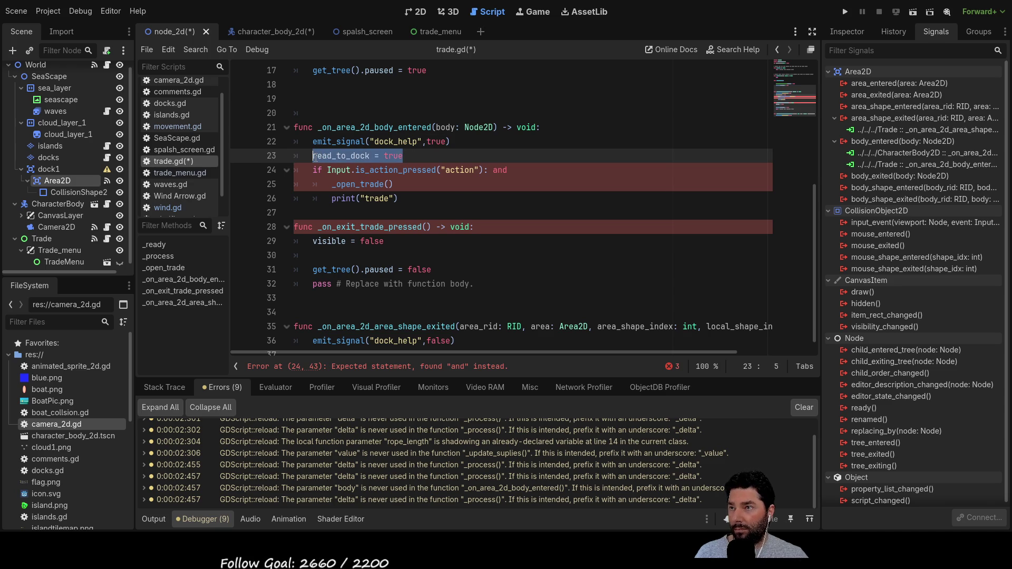
pyautogui.scroll(-1, 412, 182)
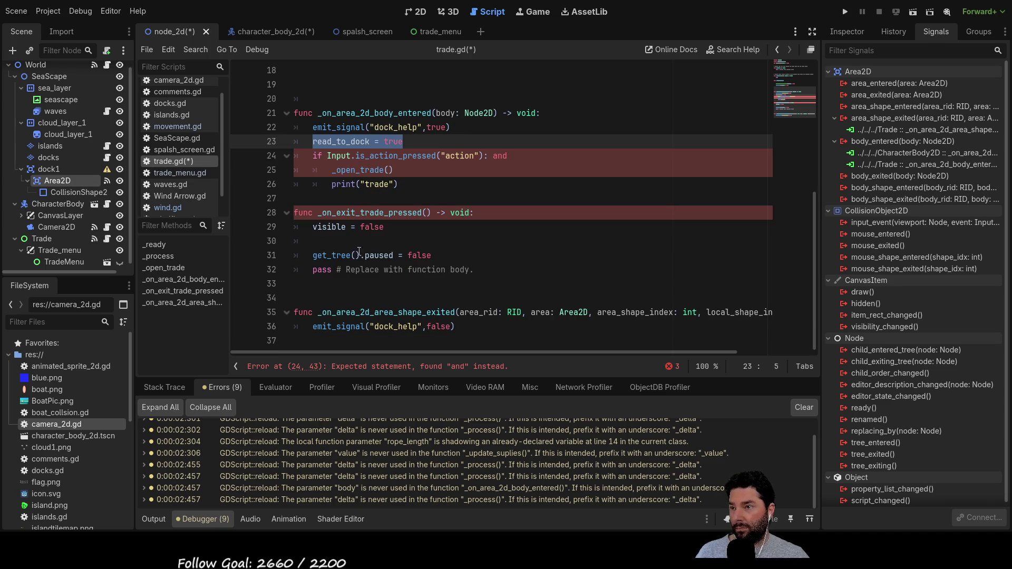
pyautogui.click(359, 338)
pyautogui.write('read_to_dock = false')
# Step: Append read_to_dock to the action check's if condition
pyautogui.press('Up')
pyautogui.press('Up')
pyautogui.press('Up')
pyautogui.press('Up')
pyautogui.press('Up')
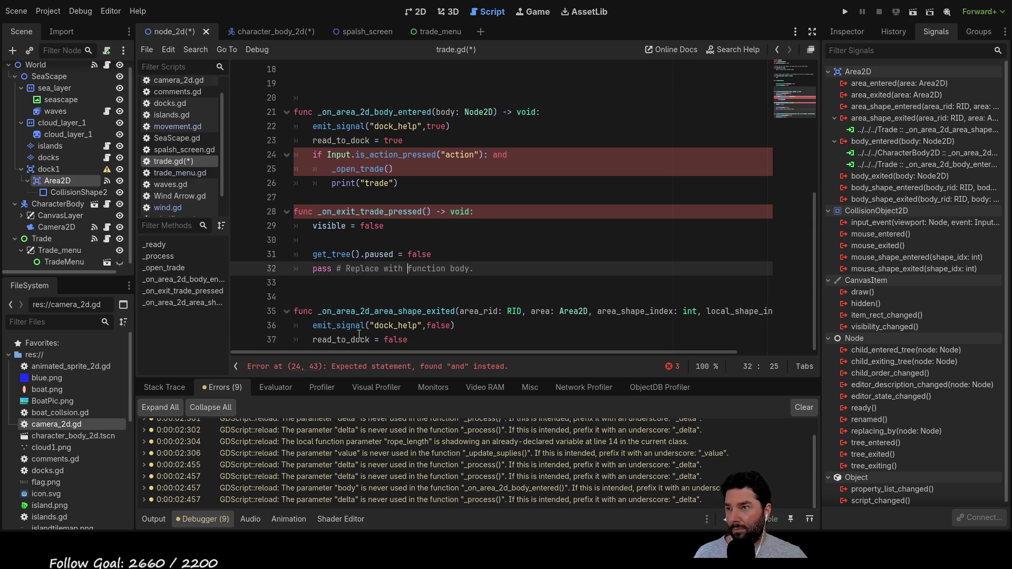
pyautogui.scroll(1, 353, 217)
pyautogui.press('Up')
pyautogui.press('Up')
pyautogui.press('Up')
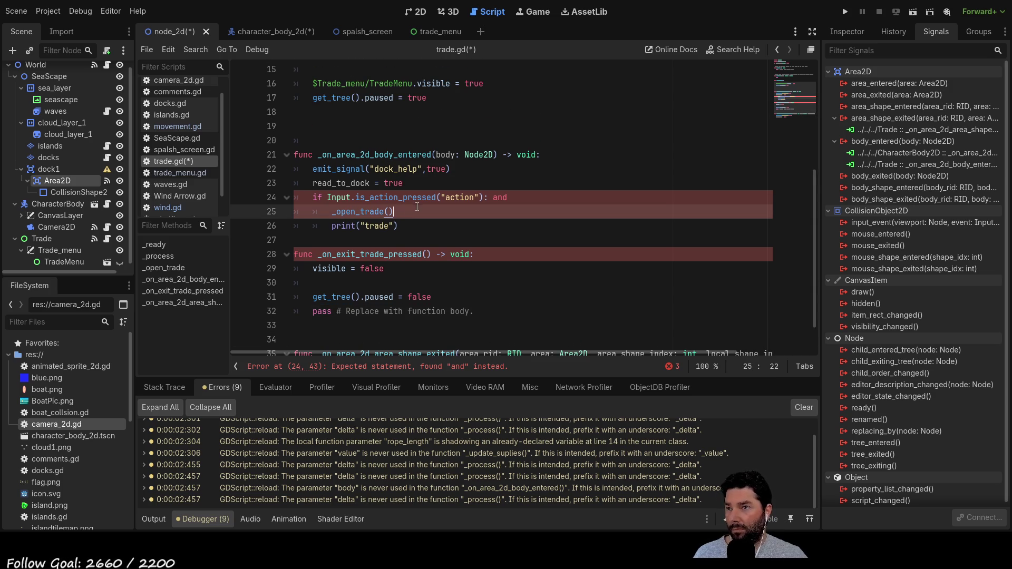
pyautogui.press('Up')
pyautogui.press('Up')
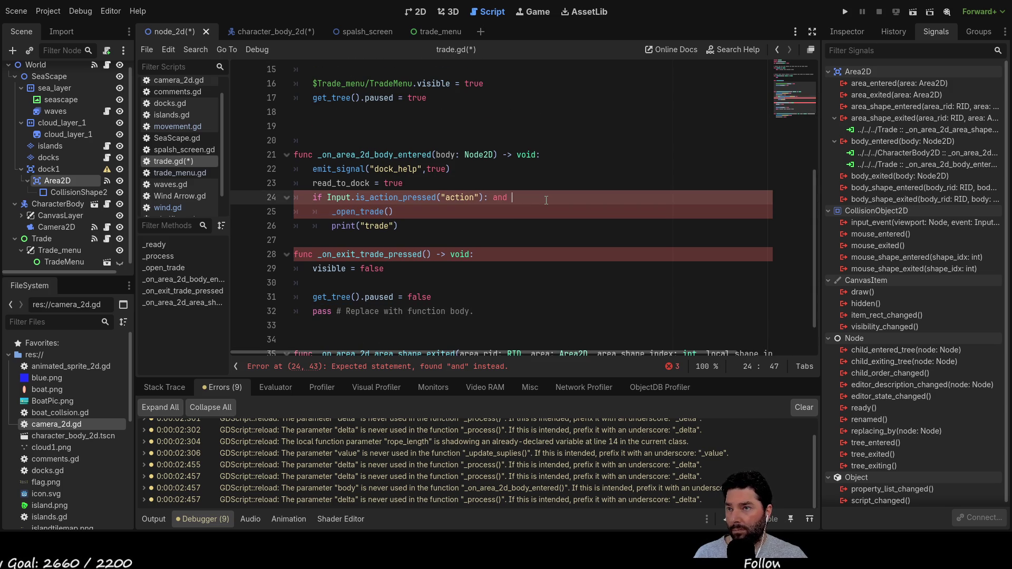
pyautogui.hotkey('ctrl', 'c')
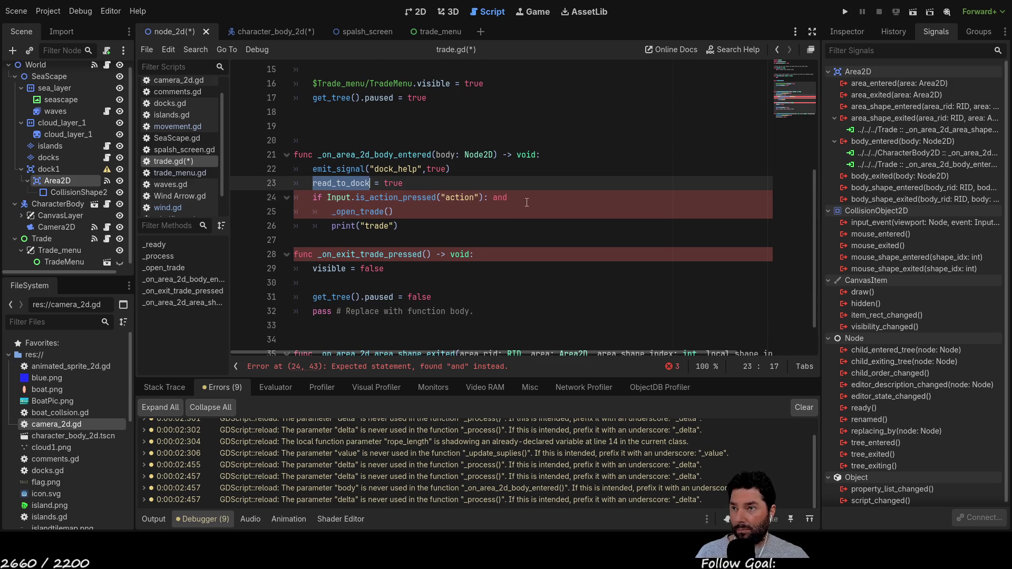
pyautogui.press('Down')
pyautogui.press('End')
pyautogui.hotkey('ctrl', 'v')
# Step: Move the action check block from the body-entered handler into _process, replacing pass and removing blank lines
pyautogui.moveTo(399, 226); pyautogui.dragTo(295, 199)
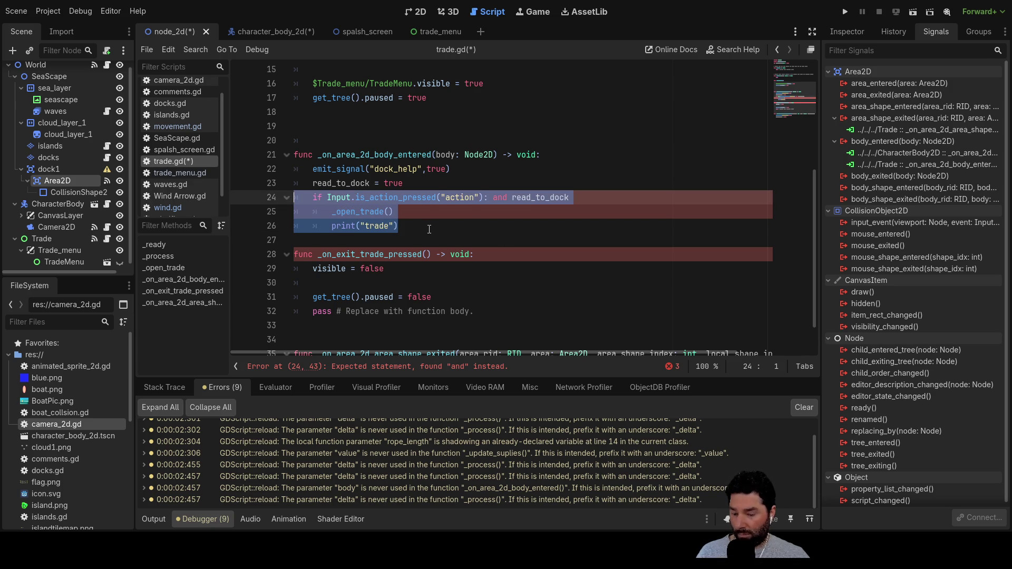
pyautogui.press('Delete')
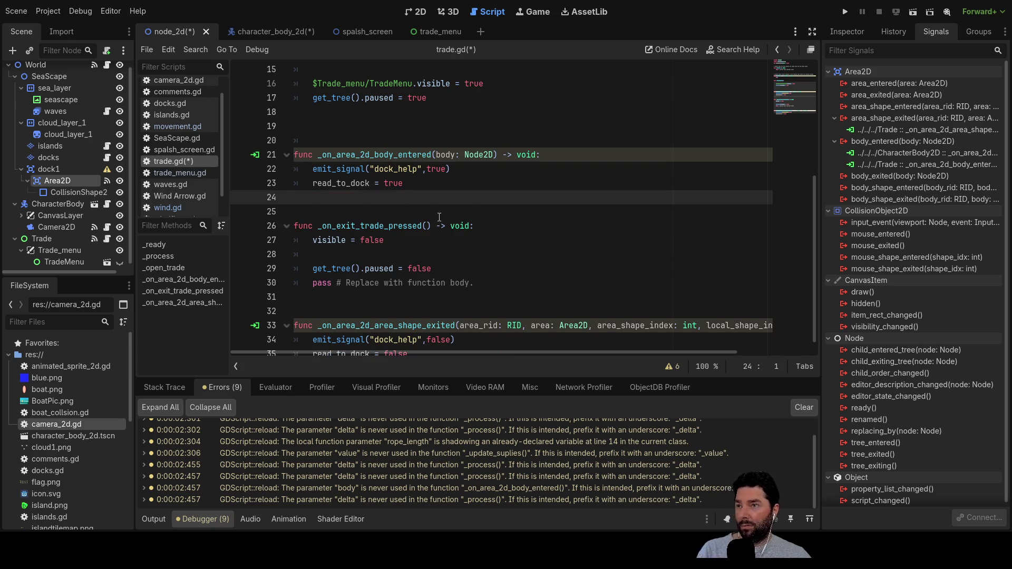
pyautogui.press('Delete')
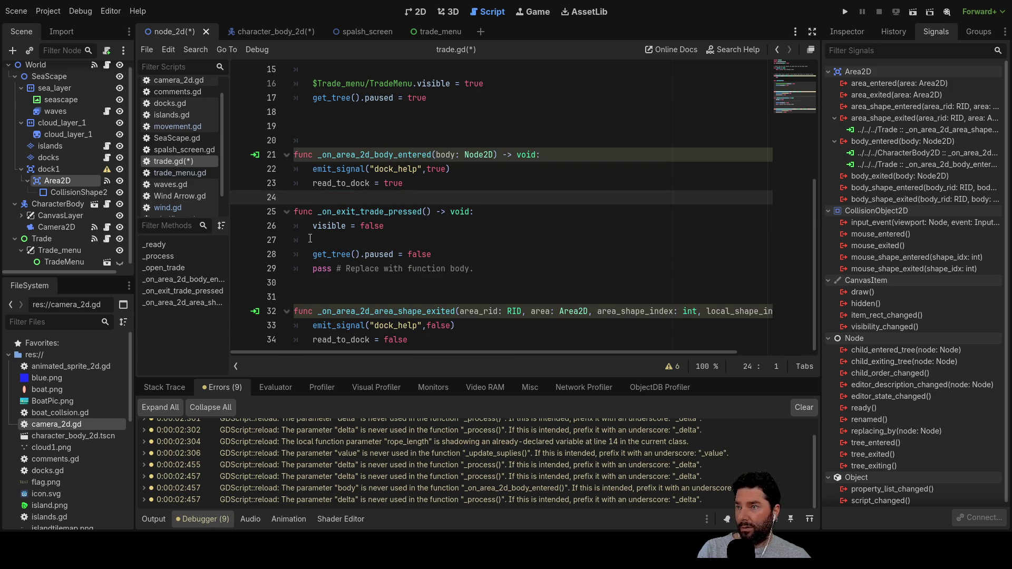
pyautogui.click(310, 239)
pyautogui.press('BackSpace')
pyautogui.press('BackSpace')
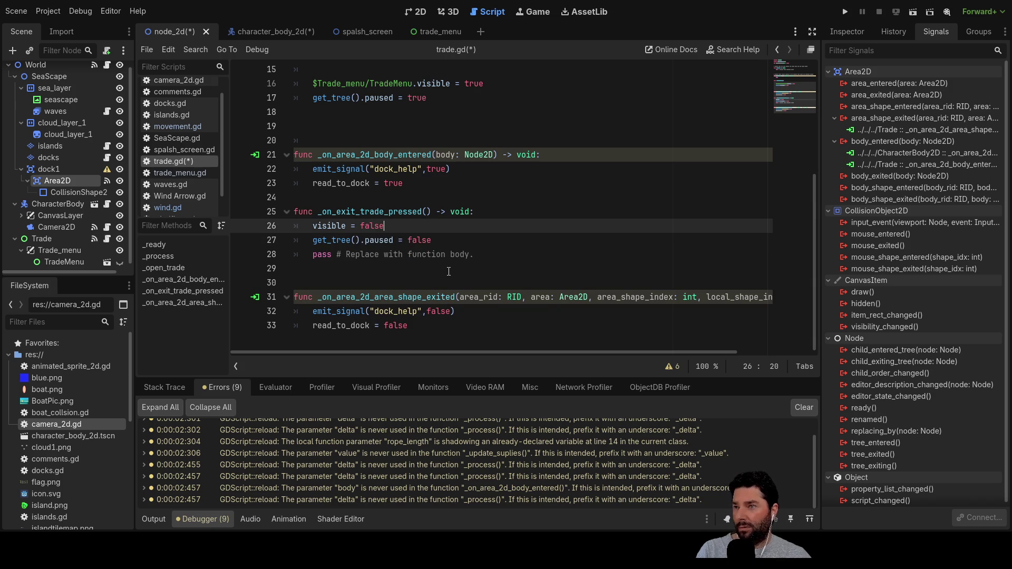
pyautogui.scroll(5, 399, 203)
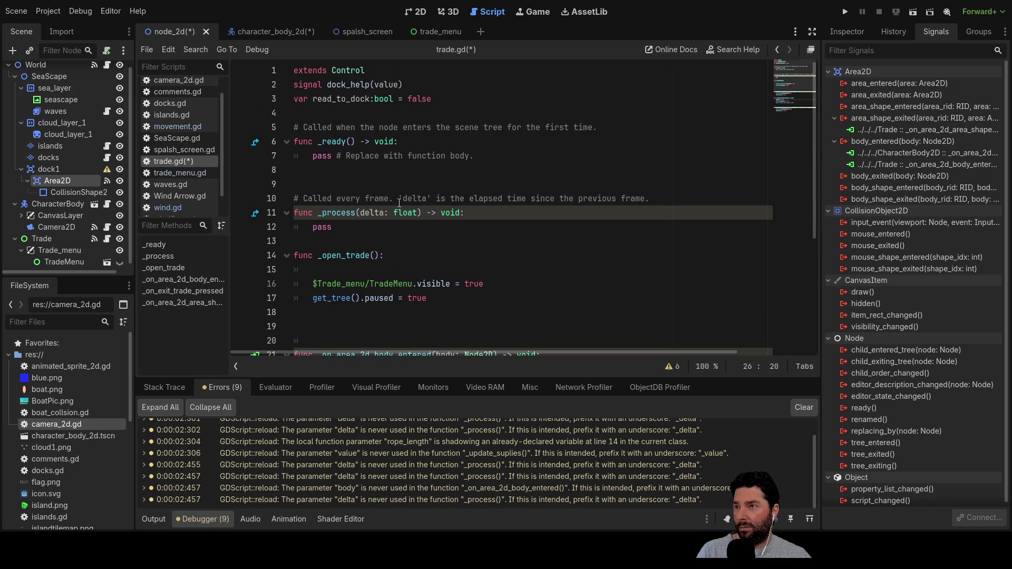
pyautogui.doubleClick(322, 228)
pyautogui.hotkey('ctrl', 'v')
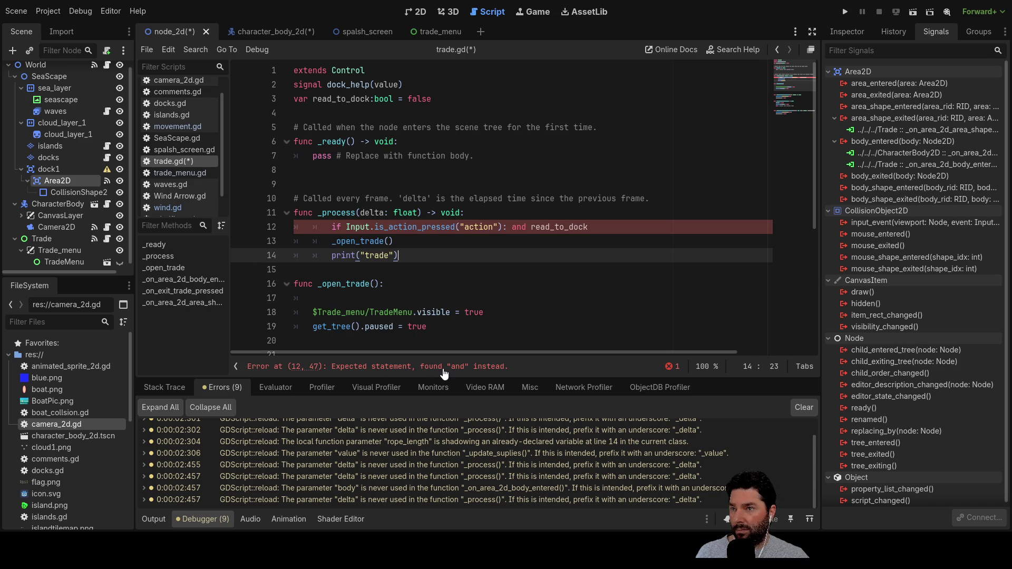
# Step: Rework the line 12 condition, removing the stray colon and trying read_to_dock = true
pyautogui.click(502, 227)
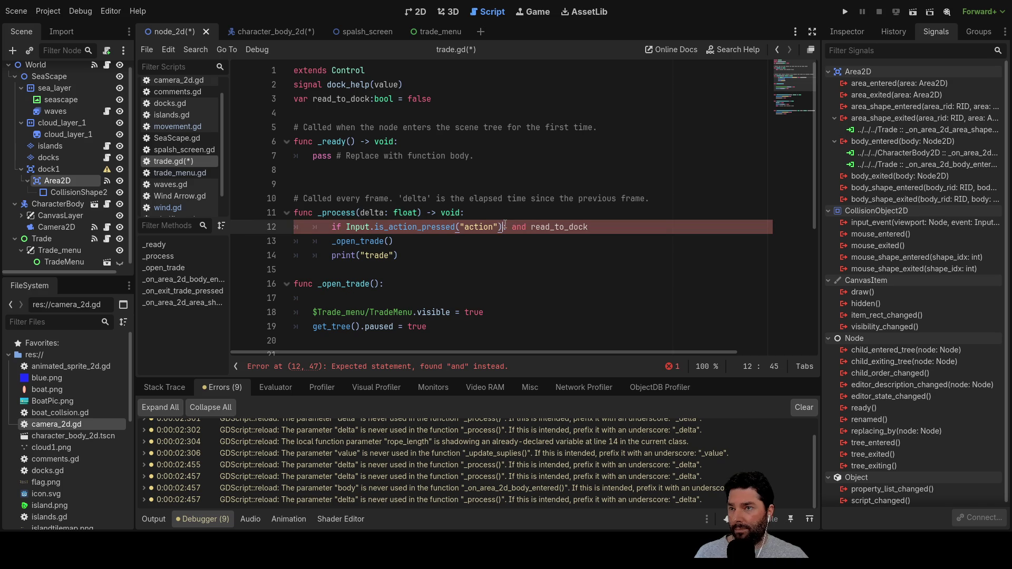
pyautogui.press('Delete')
pyautogui.press('End')
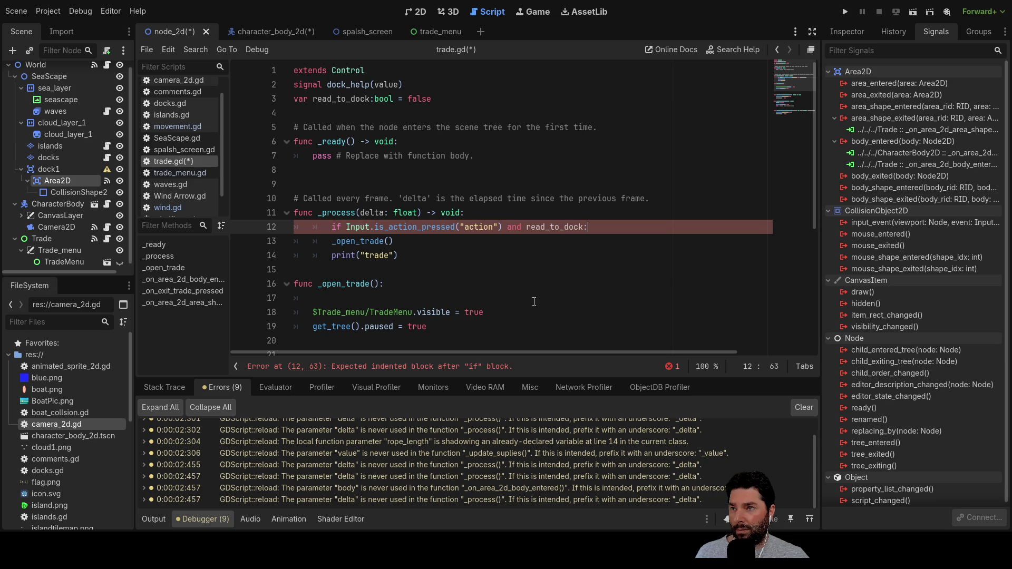
pyautogui.press('BackSpace')
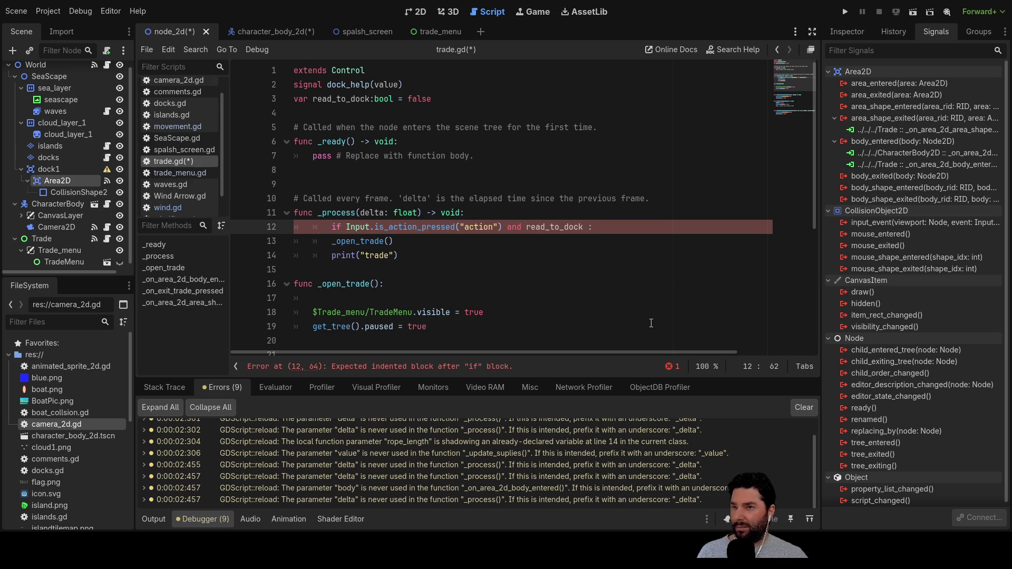
pyautogui.write('= true')
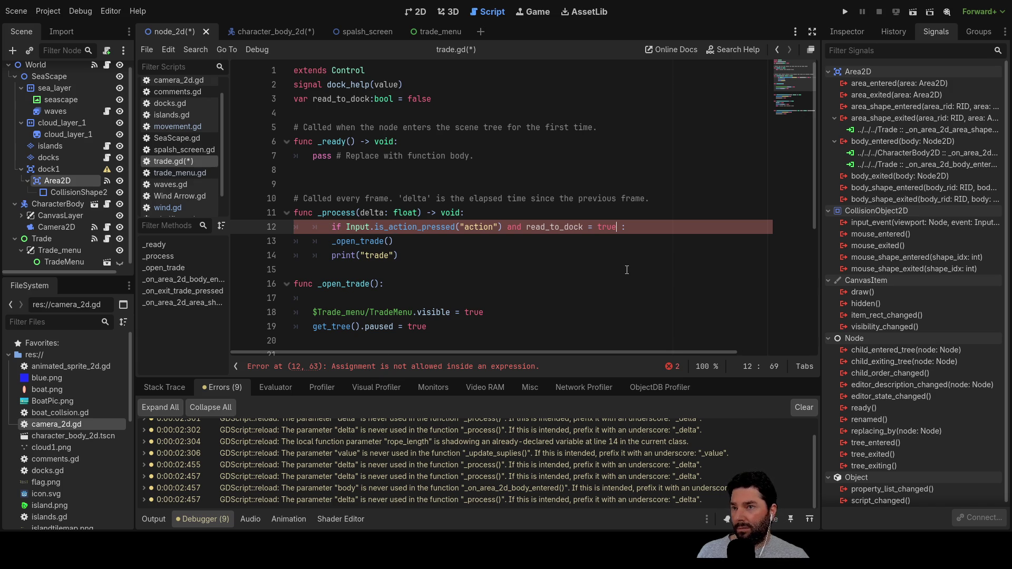
pyautogui.press('Right')
pyautogui.press('BackSpace')
pyautogui.press('Left')
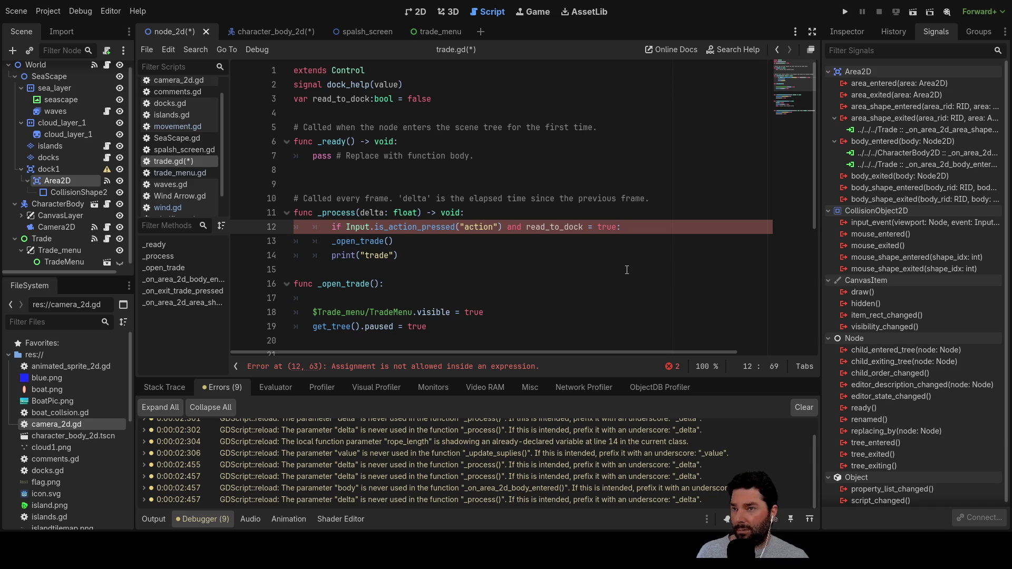
pyautogui.hotkey('ctrl', 'Left')
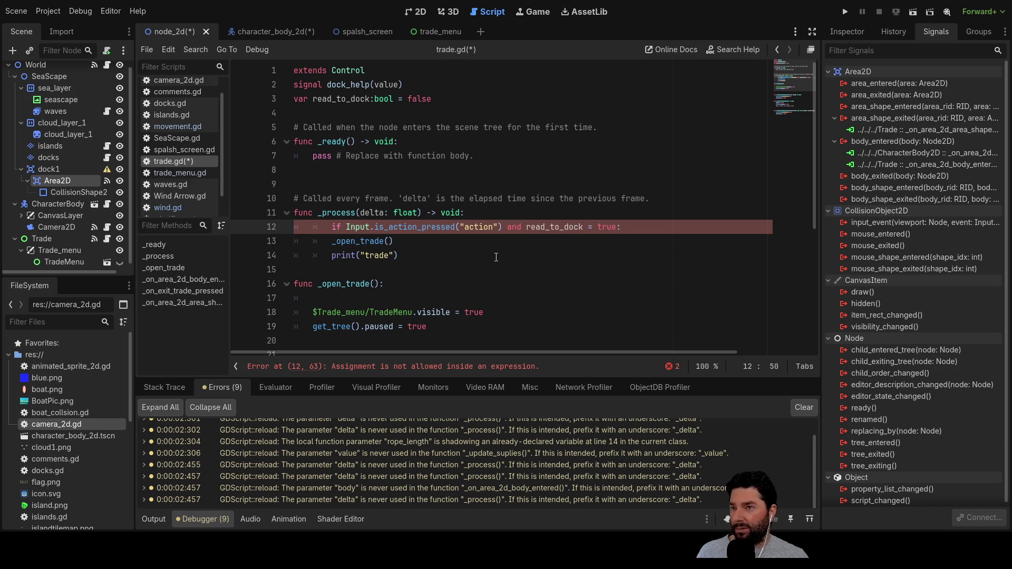
# Step: Strip the 'and read_to_dock' part so line 12 only tests the action press
pyautogui.doubleClick(512, 228)
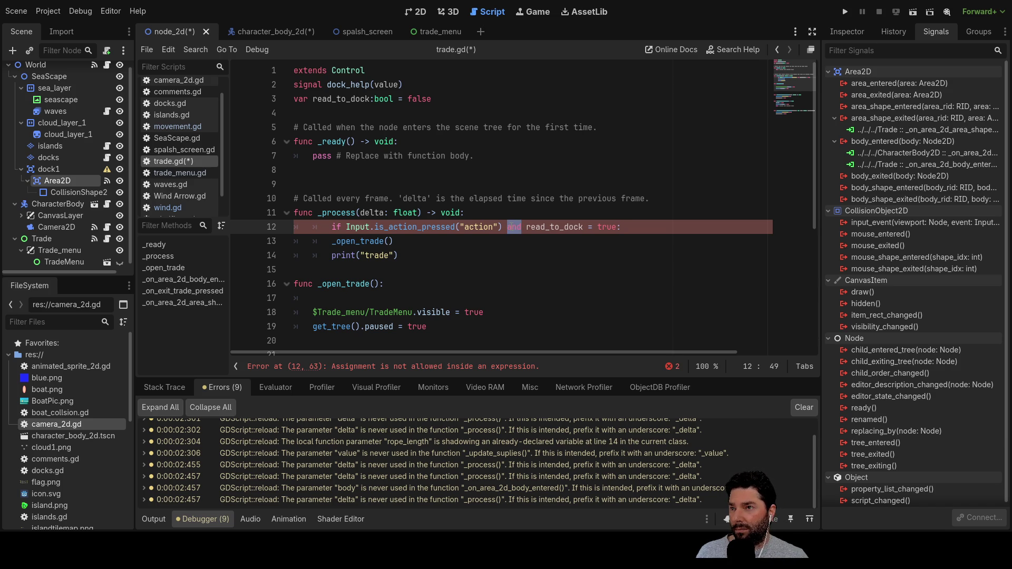
pyautogui.click(514, 257)
pyautogui.click(546, 228)
pyautogui.click(617, 227)
pyautogui.press('BackSpace')
pyautogui.press('BackSpace')
pyautogui.press('BackSpace')
pyautogui.press('BackSpace')
pyautogui.press('BackSpace')
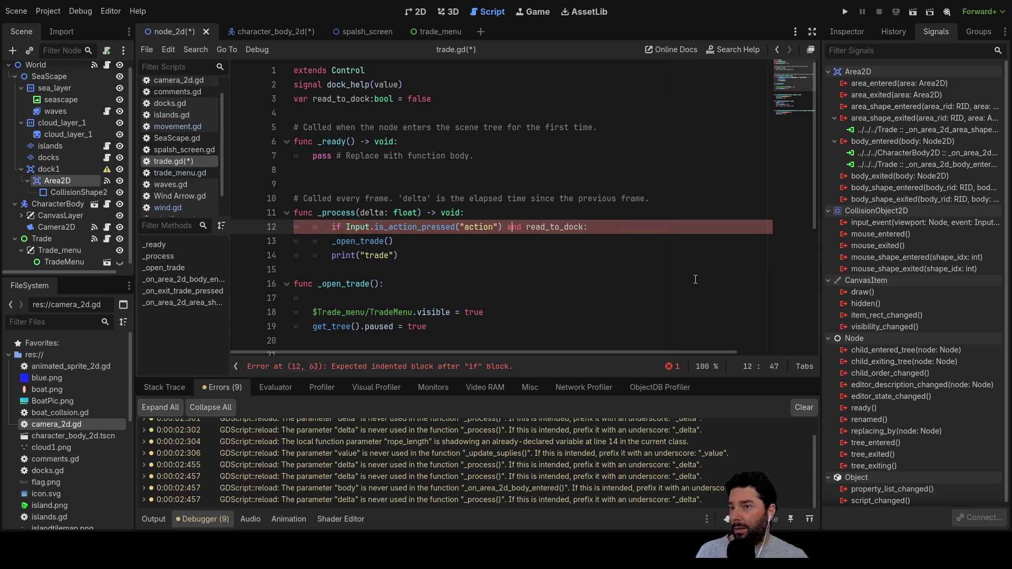
pyautogui.press('Delete')
pyautogui.press('Delete')
pyautogui.press('Delete')
pyautogui.press('BackSpace')
pyautogui.press('BackSpace')
pyautogui.hotkey('shift', 'Right')
pyautogui.hotkey('shift', 'Right')
pyautogui.hotkey('shift', 'Right')
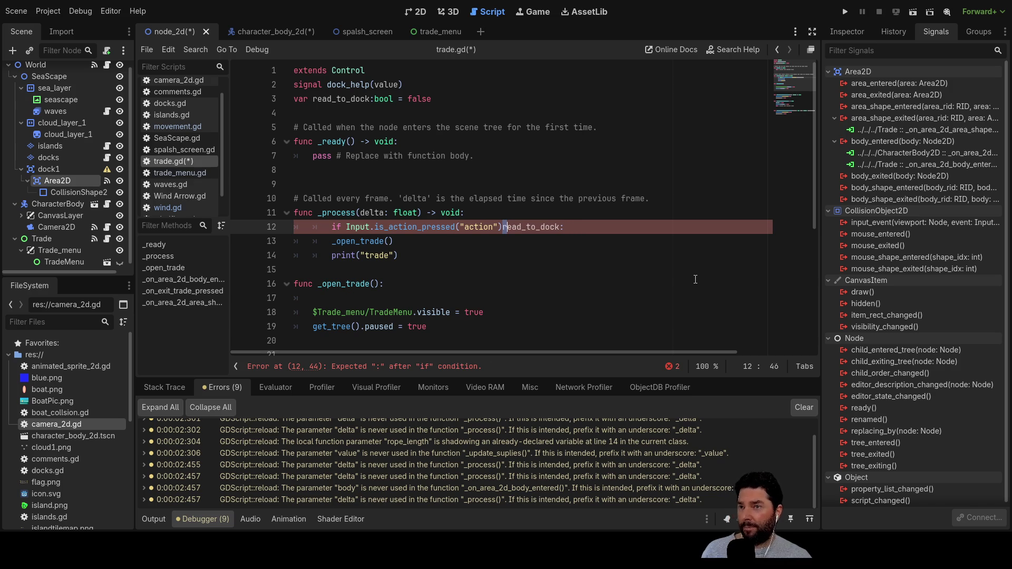
pyautogui.press('BackSpace')
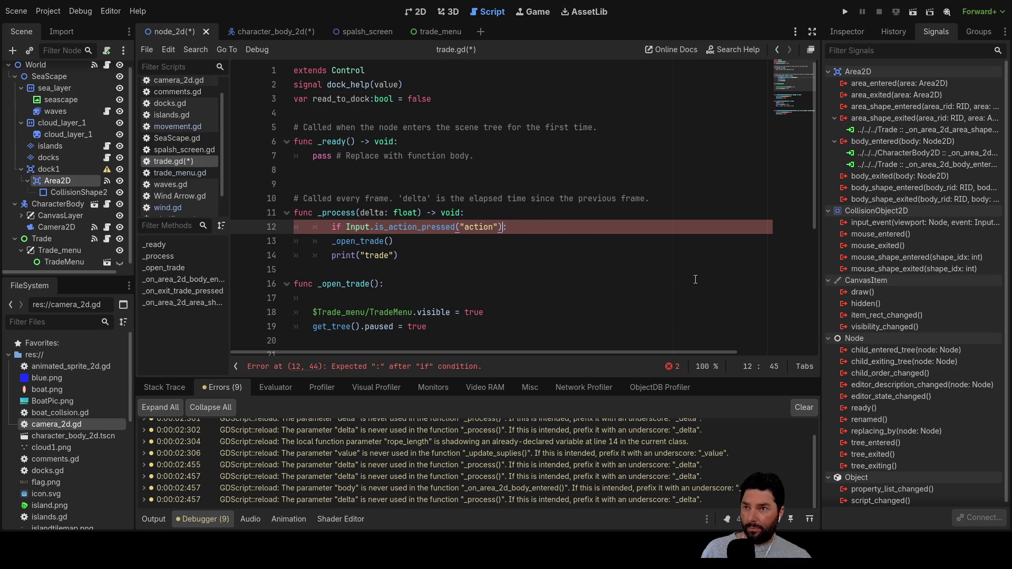
pyautogui.press('Down')
pyautogui.press('Left')
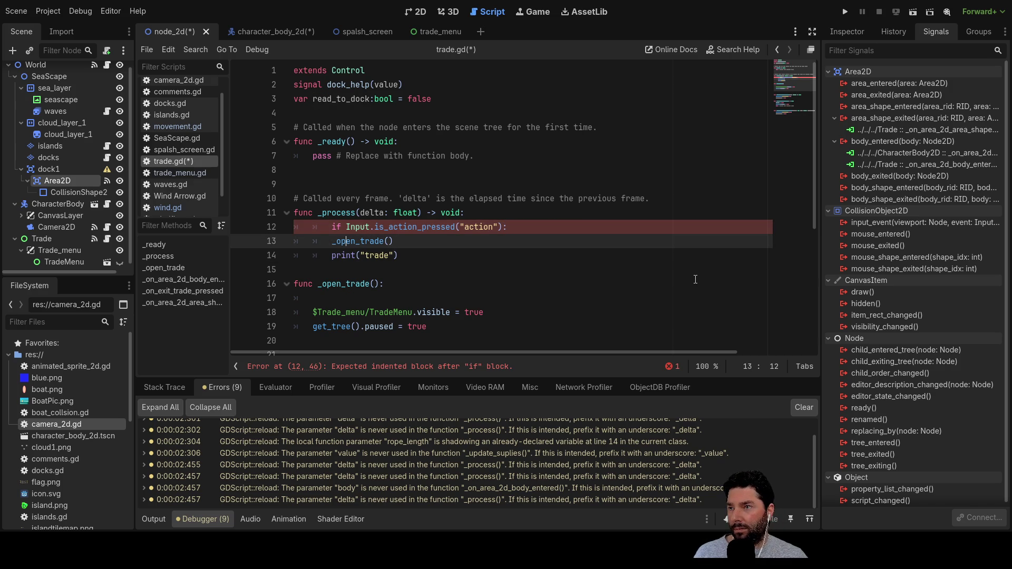
# Step: Nest _open_trade() and print("trade") under a new if read_to_dock: check, then save trade.gd
pyautogui.press('Return')
pyautogui.press('Up')
pyautogui.press('Tab')
pyautogui.write('if read_to_dock')
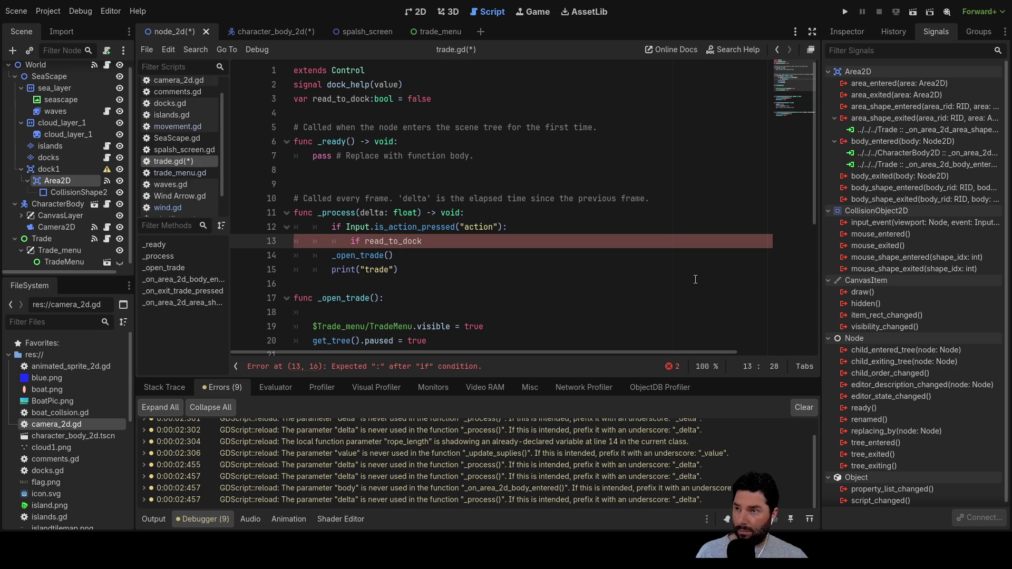
pyautogui.write(':')
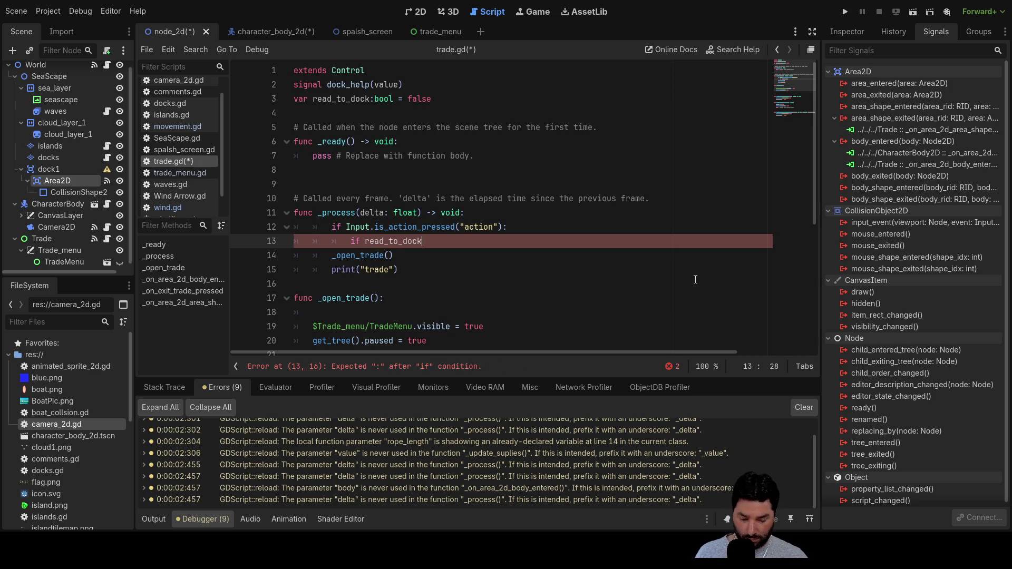
pyautogui.press('Down')
pyautogui.press('Down')
pyautogui.press('Left')
pyautogui.press('Left')
pyautogui.press('Up')
pyautogui.press('Left')
pyautogui.press('Left')
pyautogui.press('Left')
pyautogui.press('Home')
pyautogui.press('Tab')
pyautogui.press('Tab')
pyautogui.press('Down')
pyautogui.press('Left')
pyautogui.press('Left')
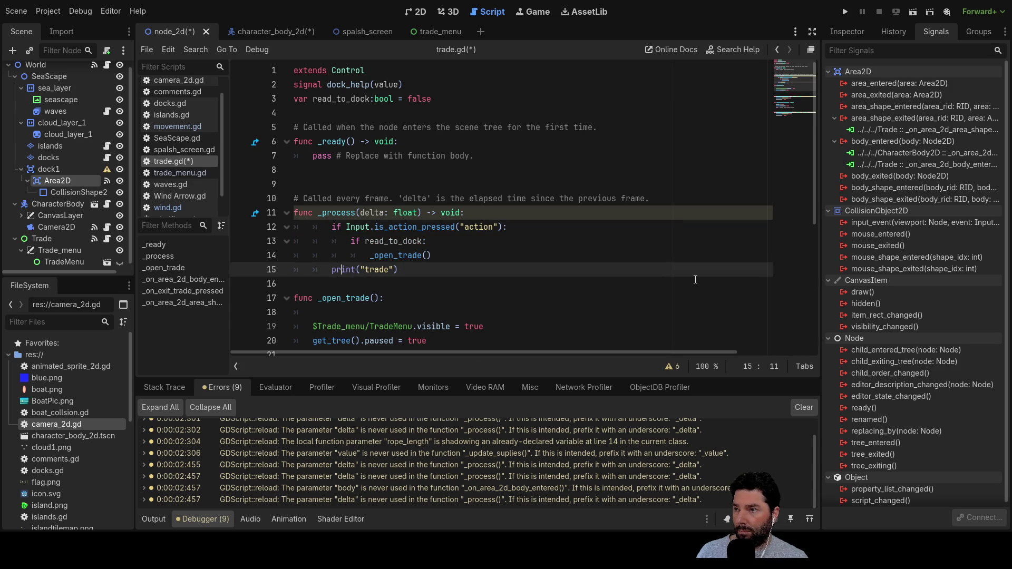
pyautogui.press('Tab')
pyautogui.press('Tab')
pyautogui.press('Up')
pyautogui.press('Up')
pyautogui.press('Up')
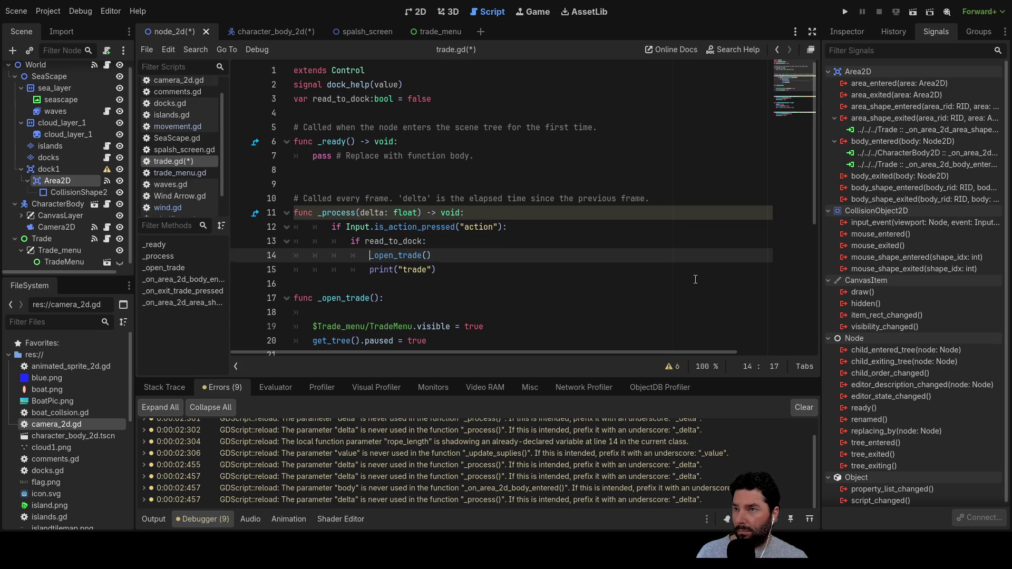
pyautogui.press('Down')
pyautogui.press('Down')
pyautogui.press('Down')
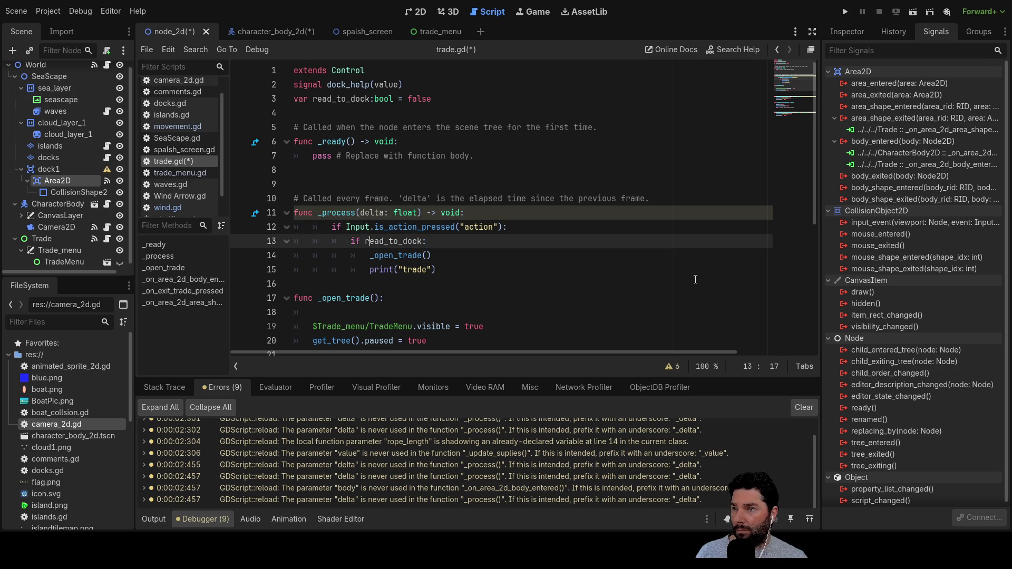
pyautogui.press('Up')
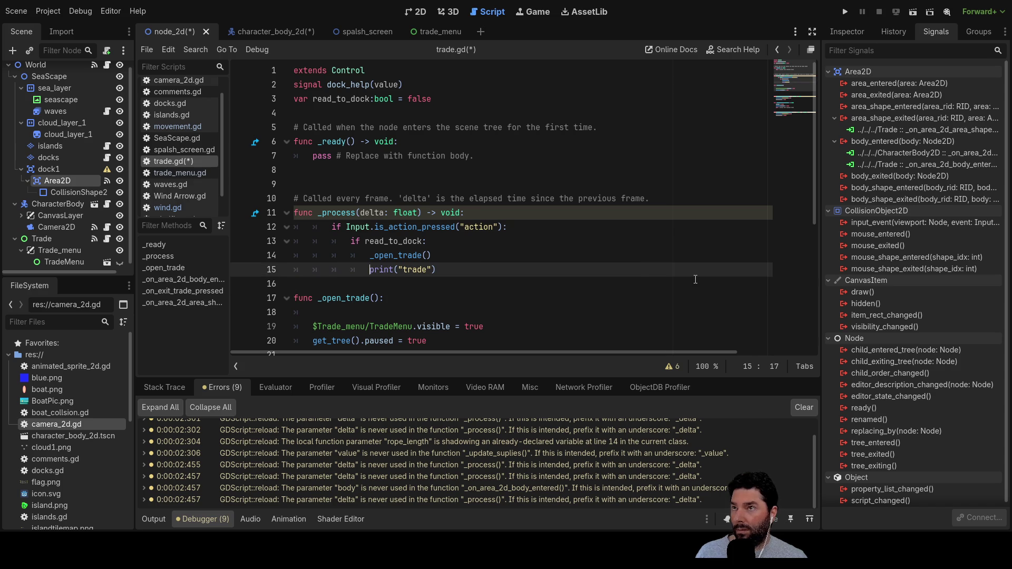
pyautogui.hotkey('ctrl', 's')
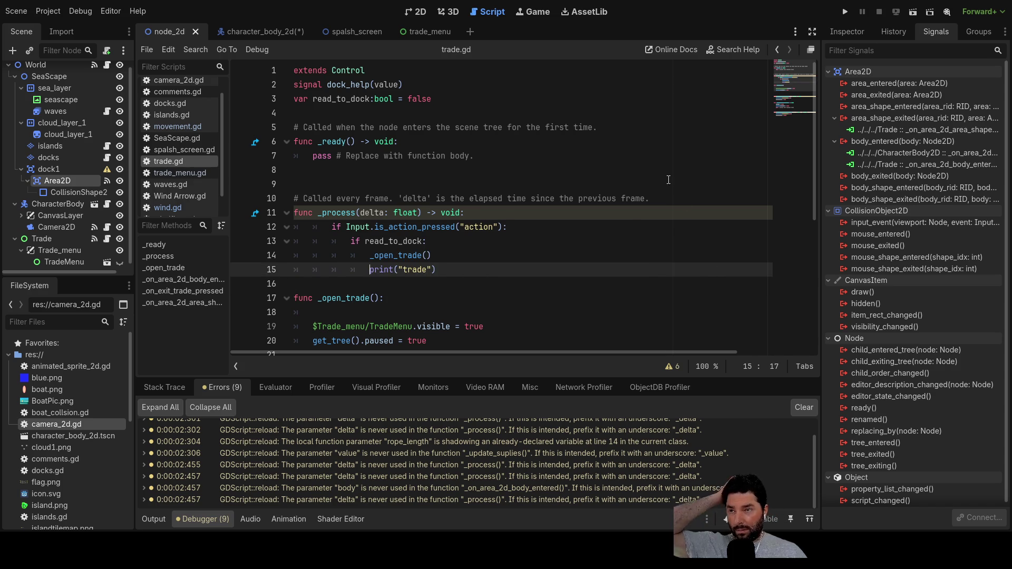
# Step: Run the game and sail to the dock until 'Press e to Dock' appears, then view Area2D's properties
pyautogui.click(846, 11)
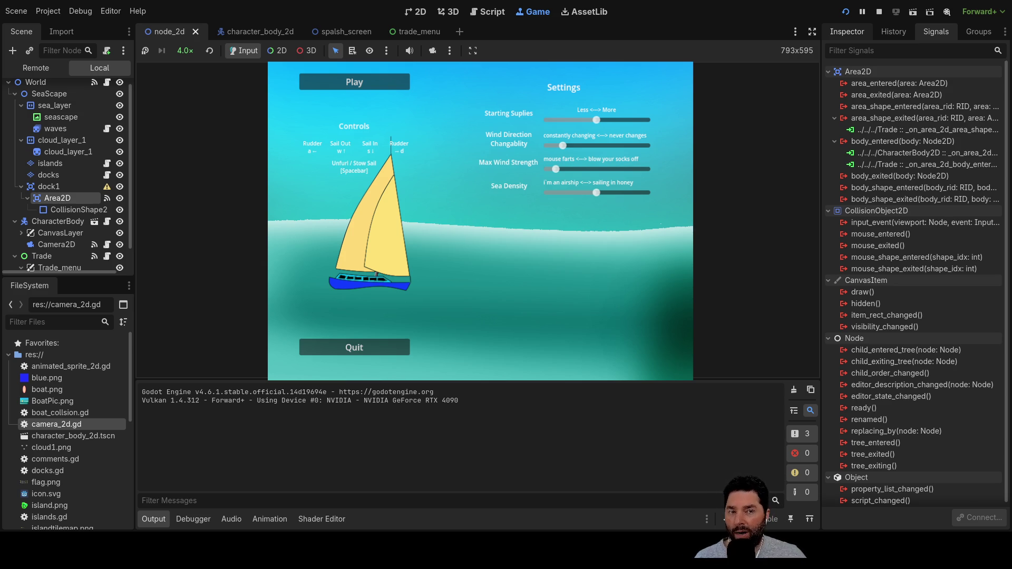
pyautogui.click(370, 81)
pyautogui.press('w')
pyautogui.press('w')
pyautogui.press('w')
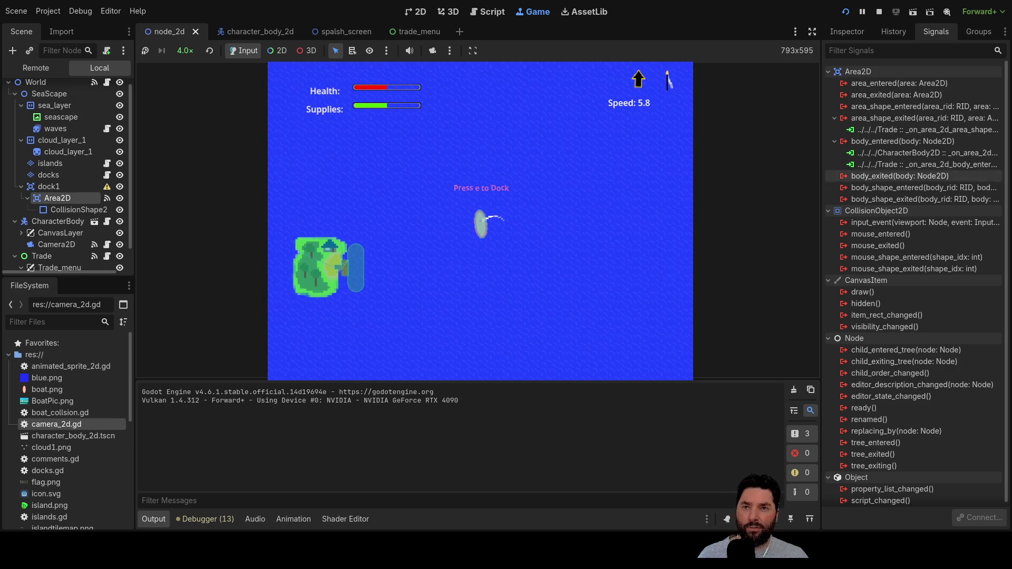
pyautogui.click(847, 32)
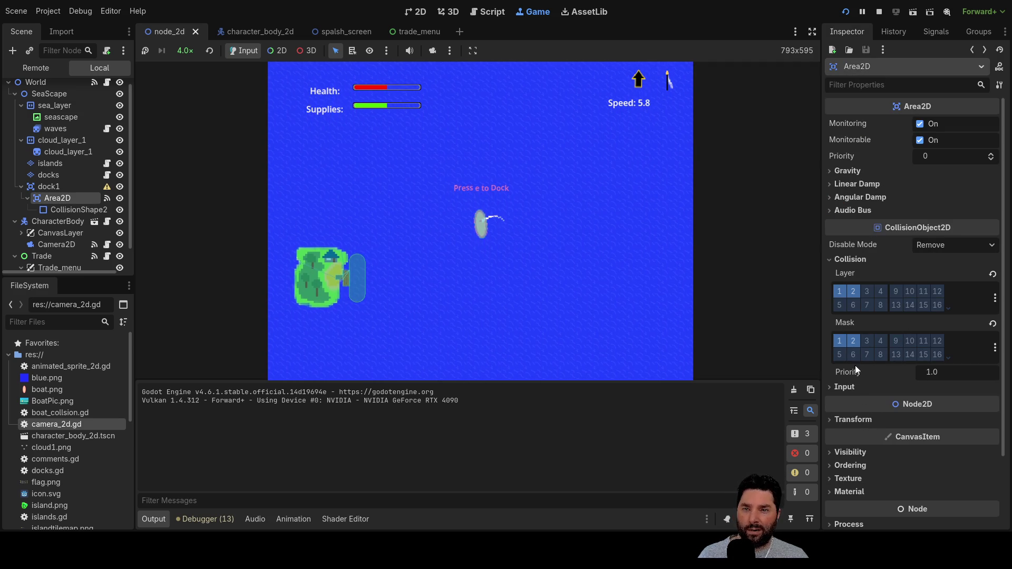
pyautogui.scroll(-1, 69, 174)
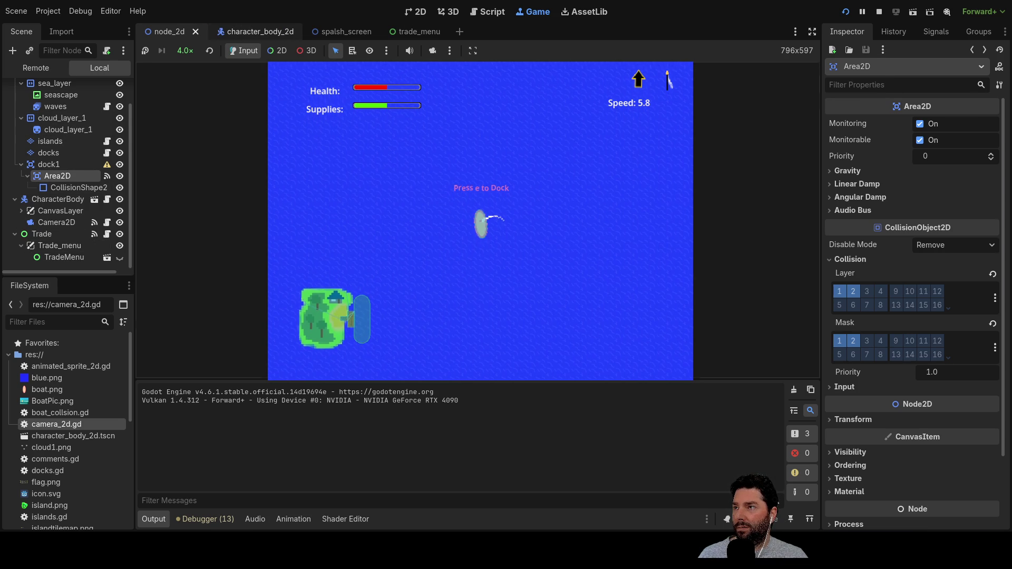
# Step: Hide the boat's edock prompt label by unchecking Visible in the character_body_2d scene
pyautogui.click(271, 33)
pyautogui.click(40, 158)
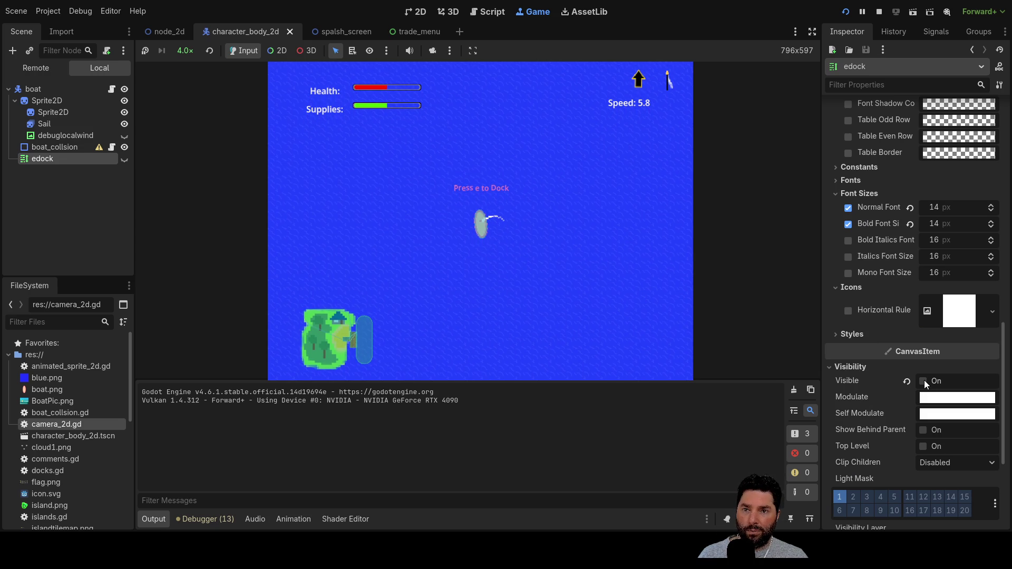
pyautogui.click(925, 381)
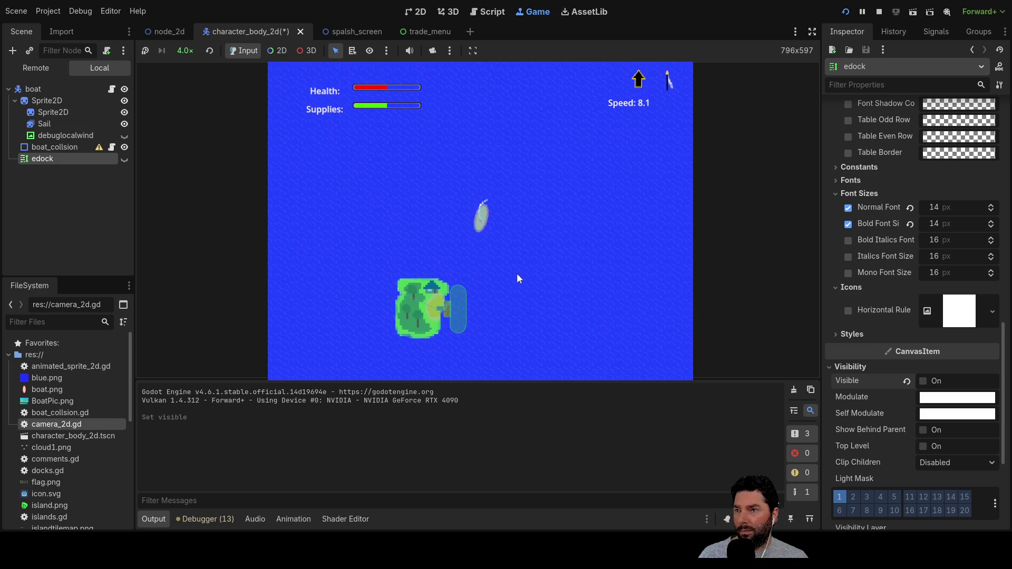
# Step: Zoom in and steer the boat left and forward toward the island dock
pyautogui.scroll(7, 517, 273)
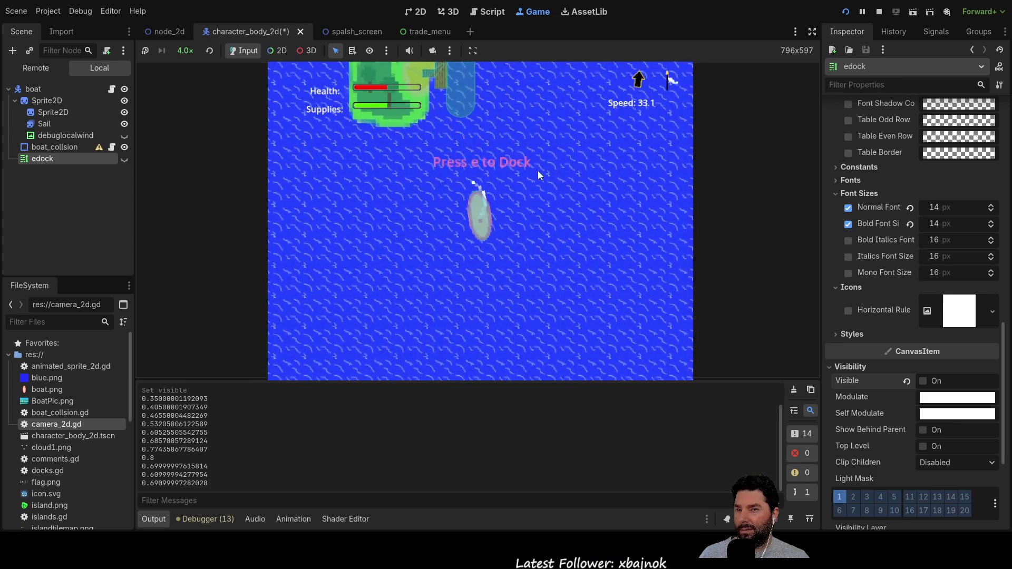
pyautogui.press('a')
pyautogui.press('a')
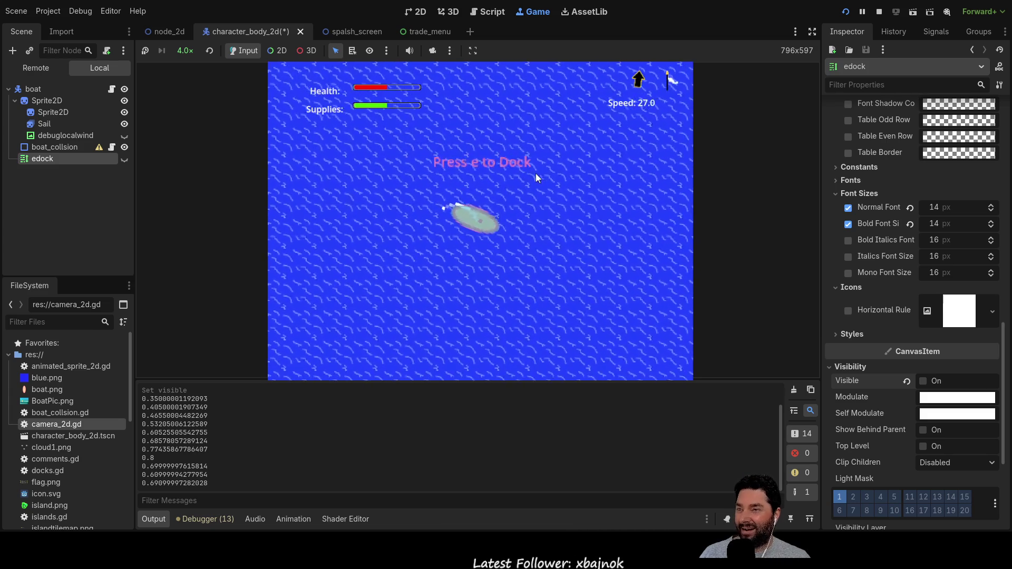
pyautogui.press('a')
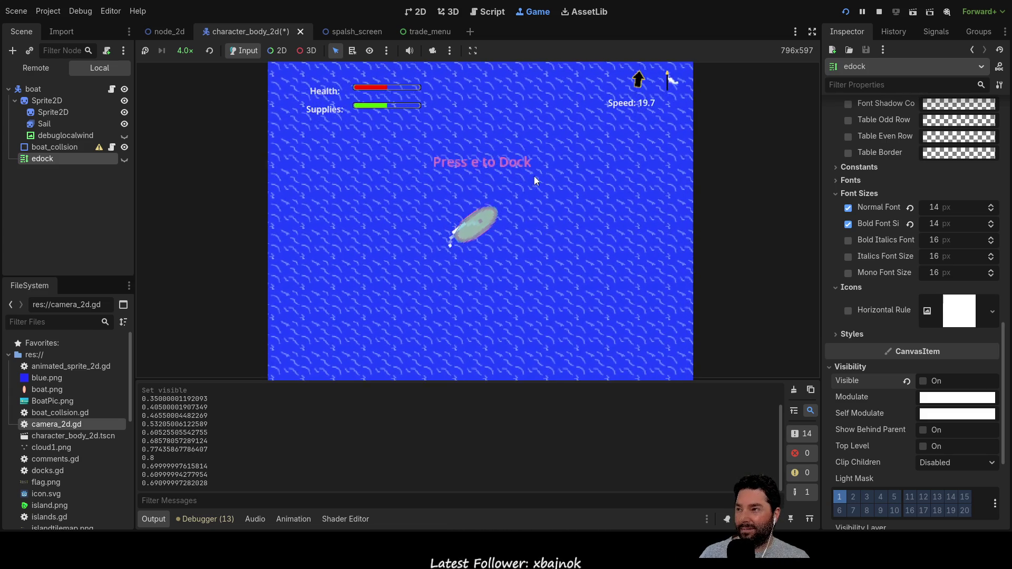
pyautogui.press('a')
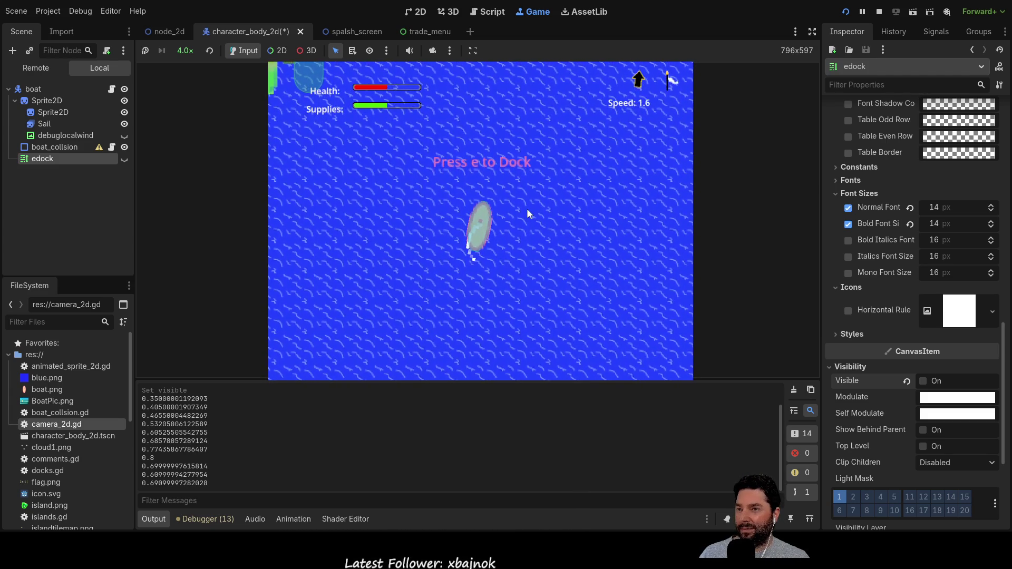
pyautogui.press('w')
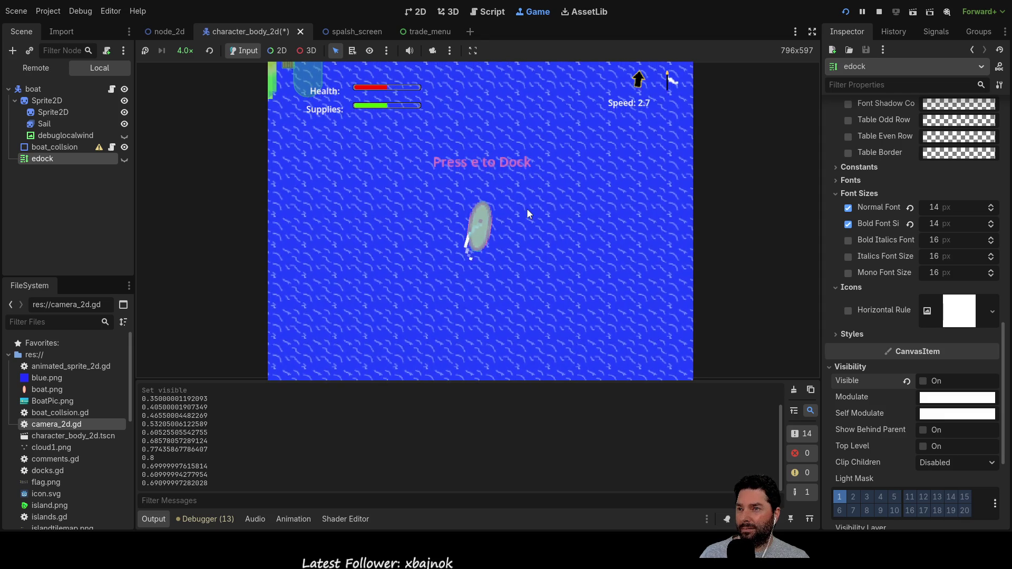
pyautogui.press('a')
pyautogui.press('a')
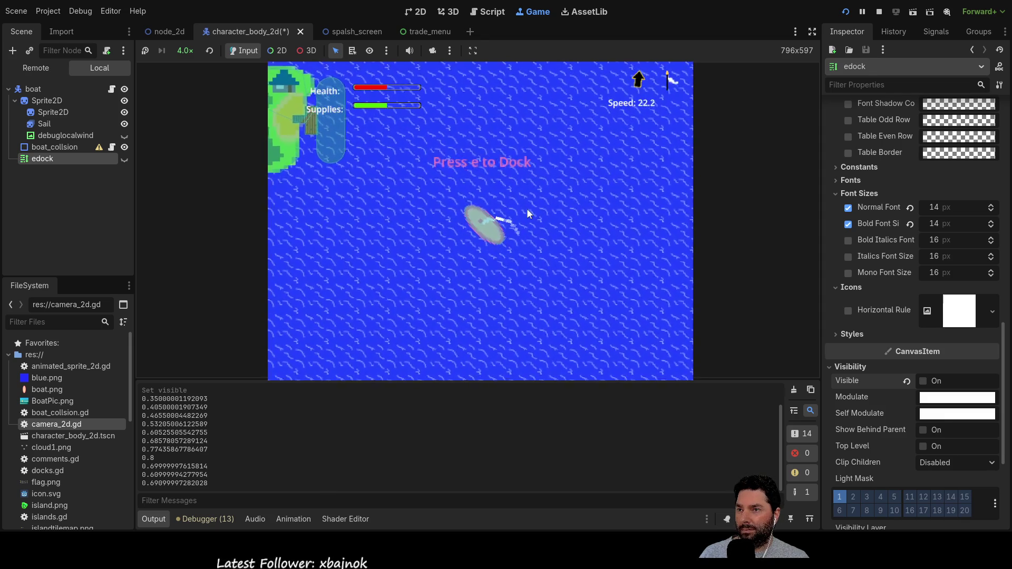
pyautogui.press('a')
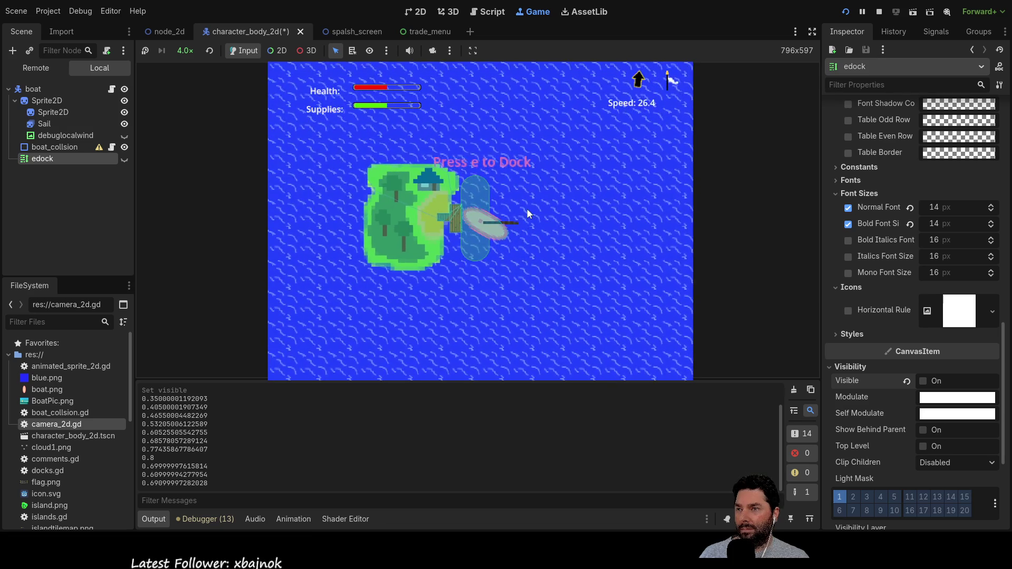
# Step: Dock with E to bring up the trade menu, then view the Debugger's Errors list
pyautogui.press('e')
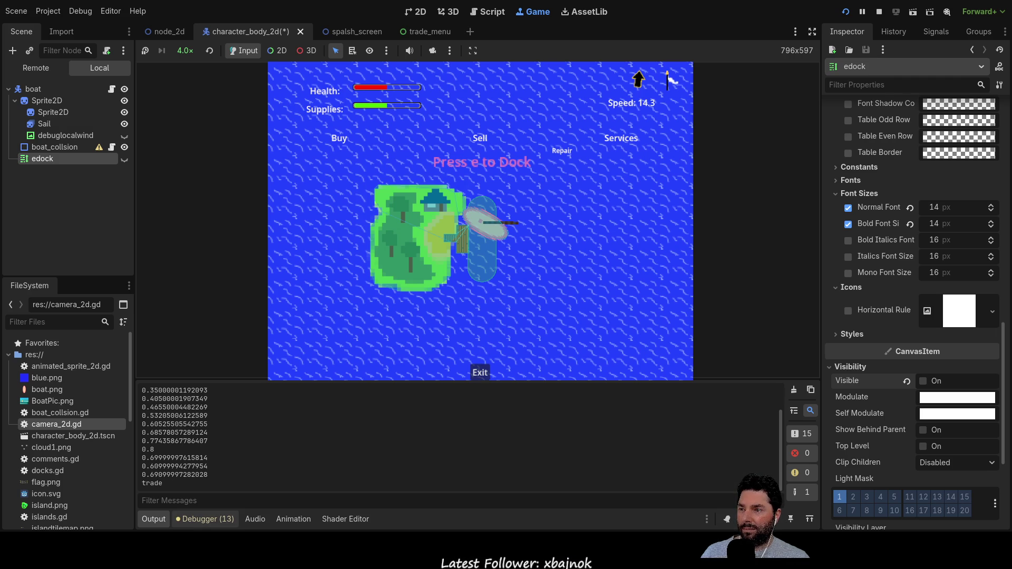
pyautogui.click(205, 519)
pyautogui.scroll(1, 335, 454)
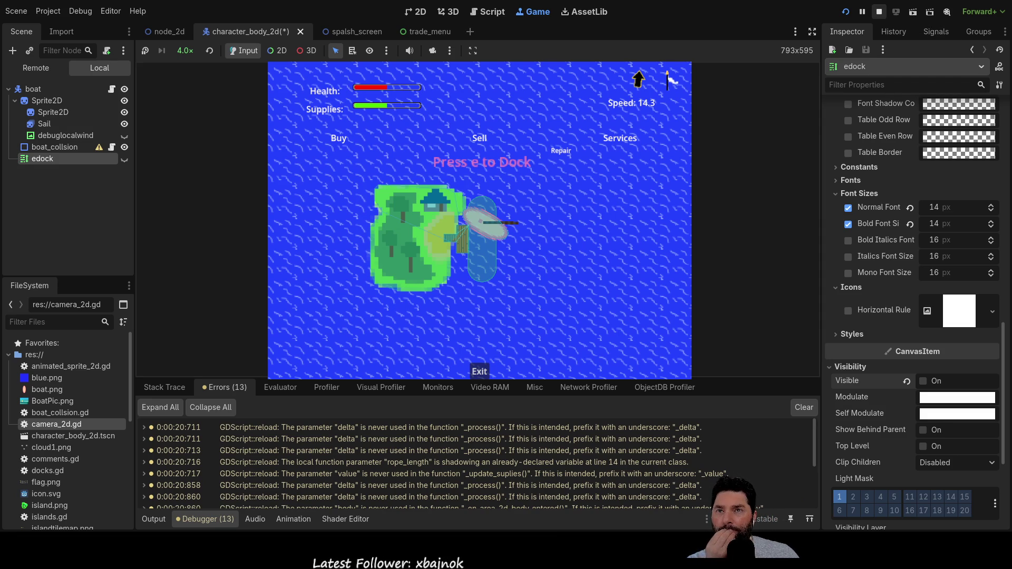
# Step: Stop the running game with F8 and go to line 153 in movement.gd
pyautogui.press('F8')
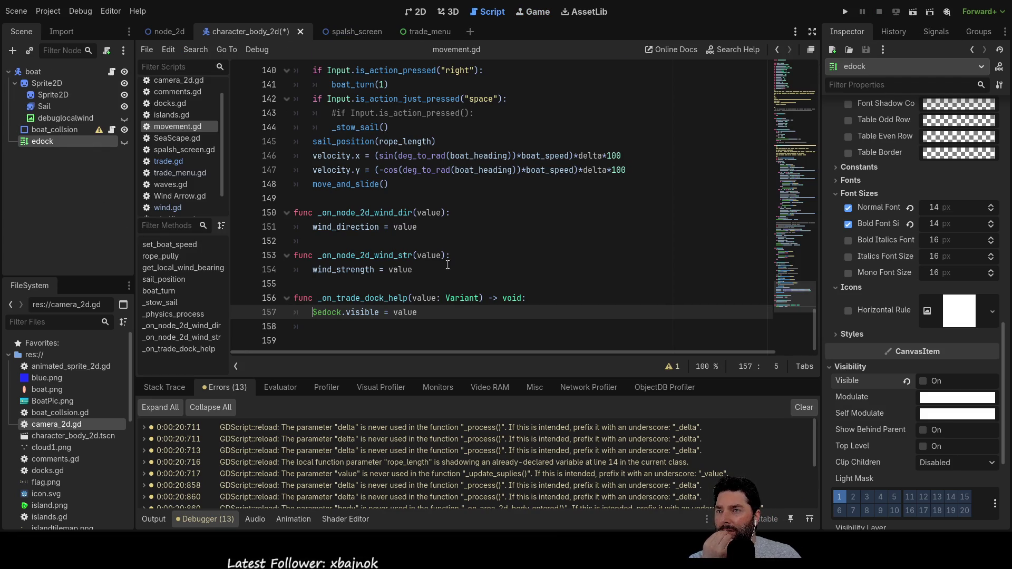
pyautogui.click(474, 261)
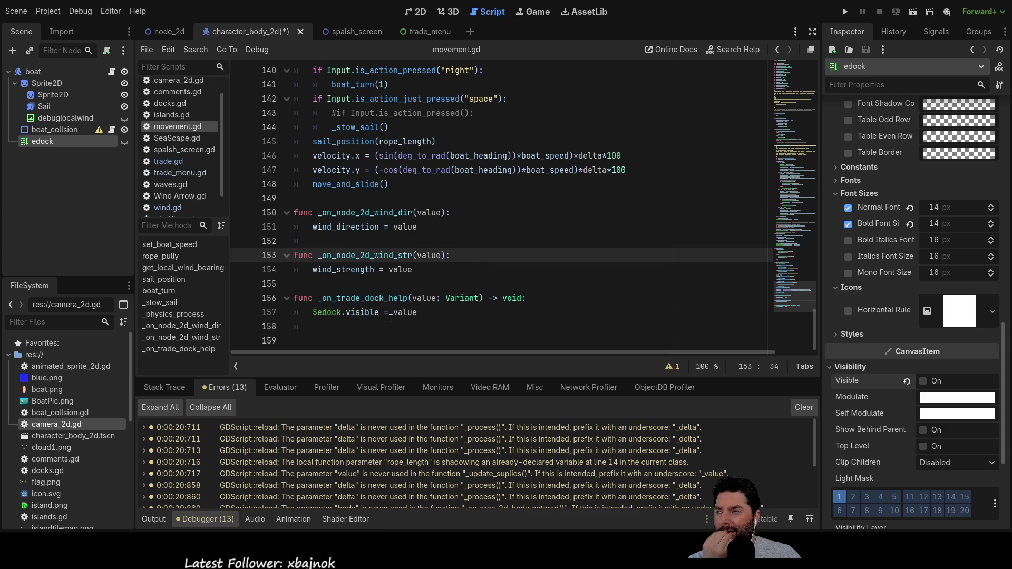
pyautogui.scroll(2, 440, 267)
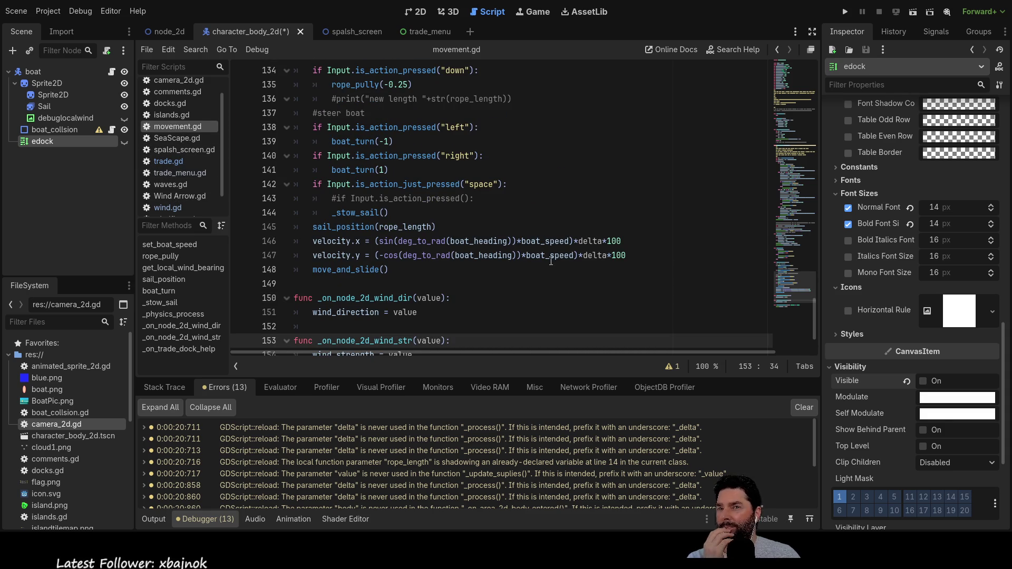
pyautogui.scroll(-1, 182, 191)
# Step: Scroll through movement.gd, then bring up trade.gd in the script editor
pyautogui.scroll(1, 182, 191)
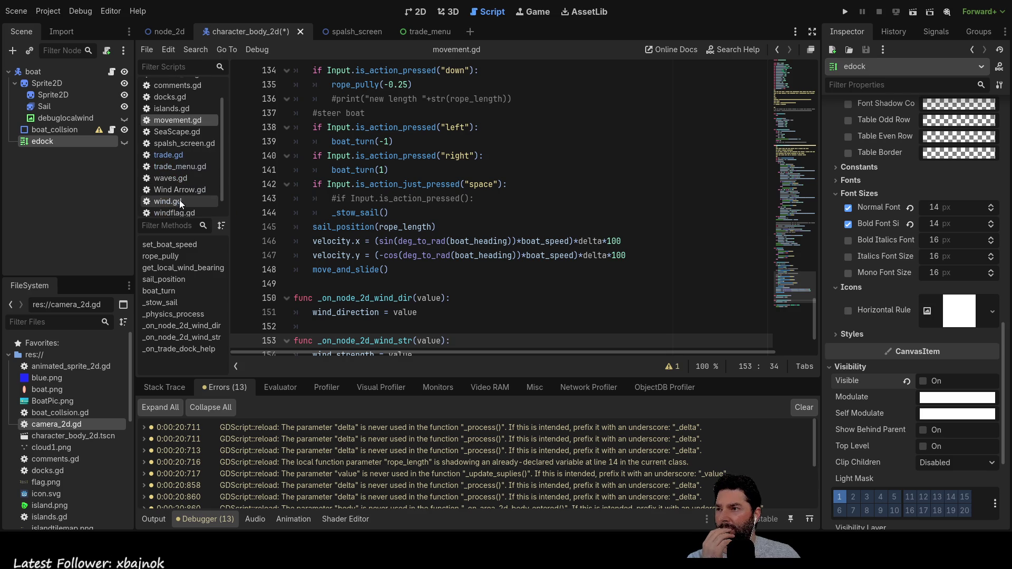
pyautogui.scroll(7, 471, 227)
pyautogui.scroll(-6, 471, 228)
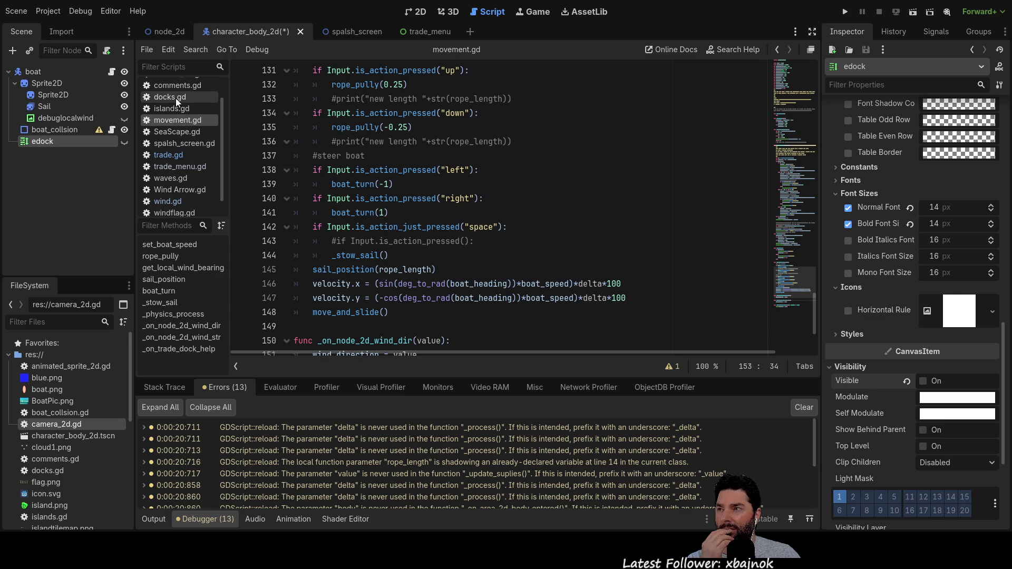
pyautogui.click(176, 155)
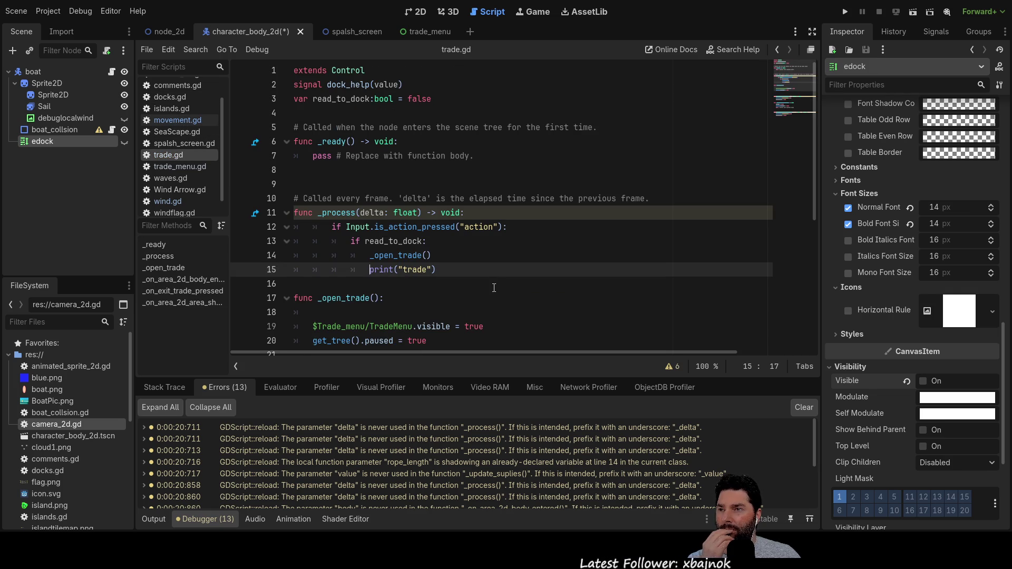
# Step: Inspect the emit_signal call on line 35 of trade.gd
pyautogui.scroll(-5, 494, 288)
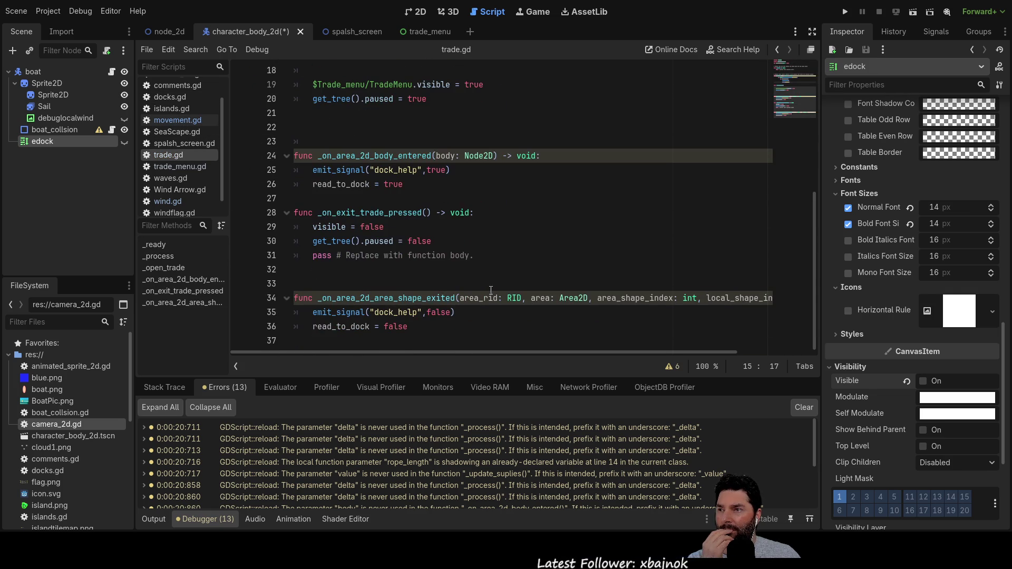
pyautogui.click(443, 331)
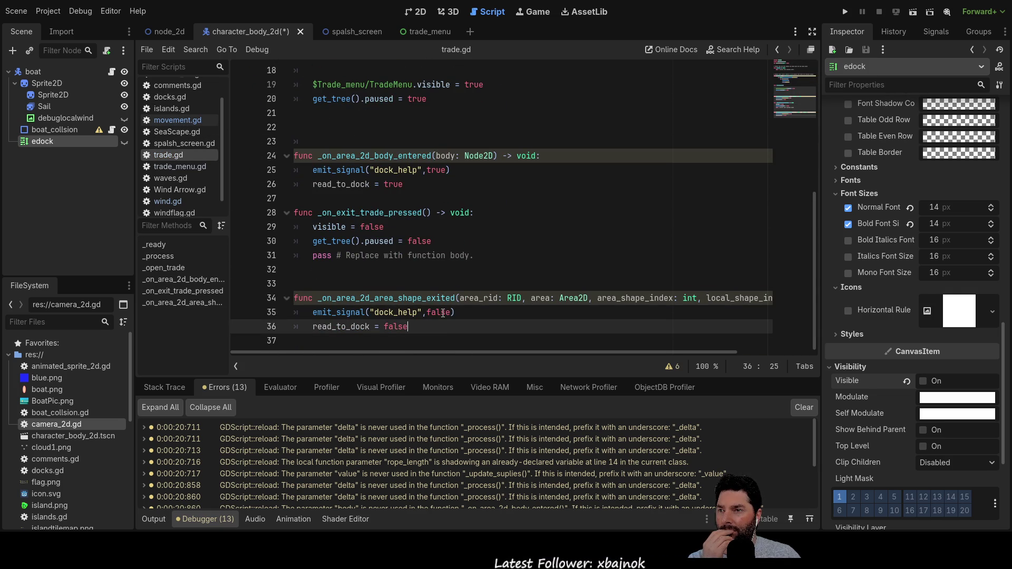
pyautogui.click(338, 313)
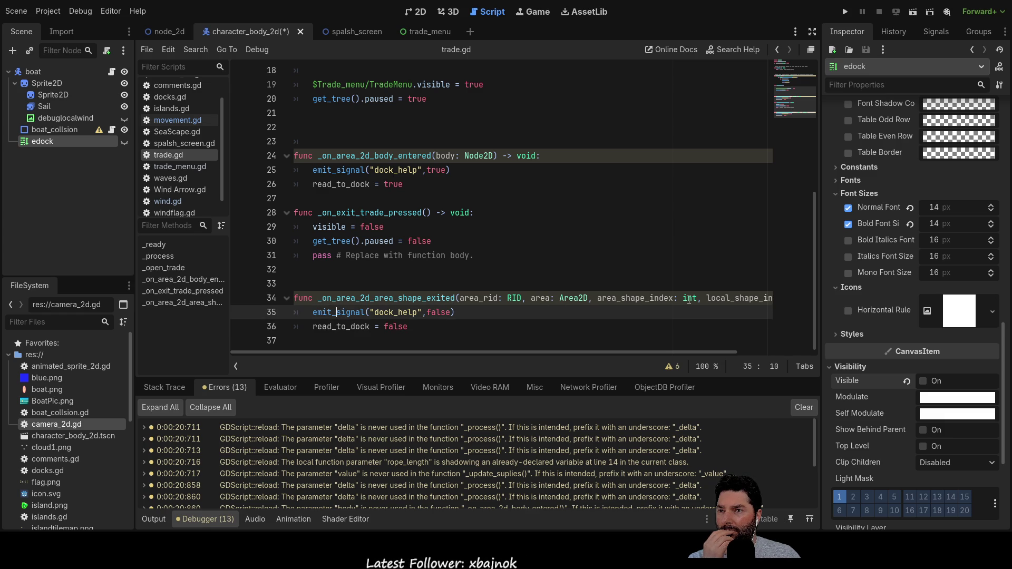
pyautogui.moveTo(523, 352)
pyautogui.mouseDown()
pyautogui.moveTo(602, 353)
pyautogui.moveTo(495, 343)
pyautogui.mouseUp()
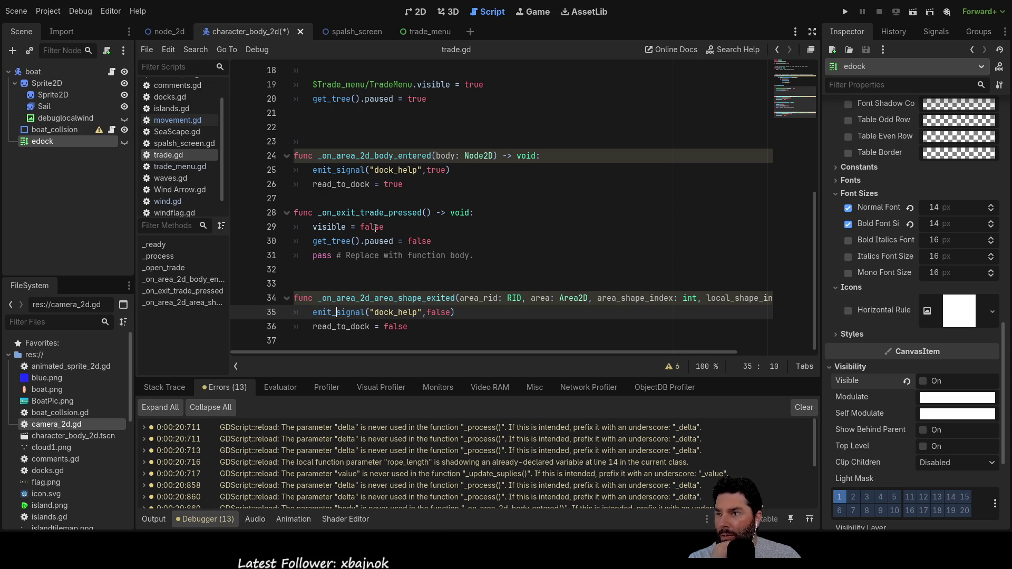
# Step: Select the body_entered and area_shape_exited handler names, then return to the node_2d scene
pyautogui.doubleClick(392, 298)
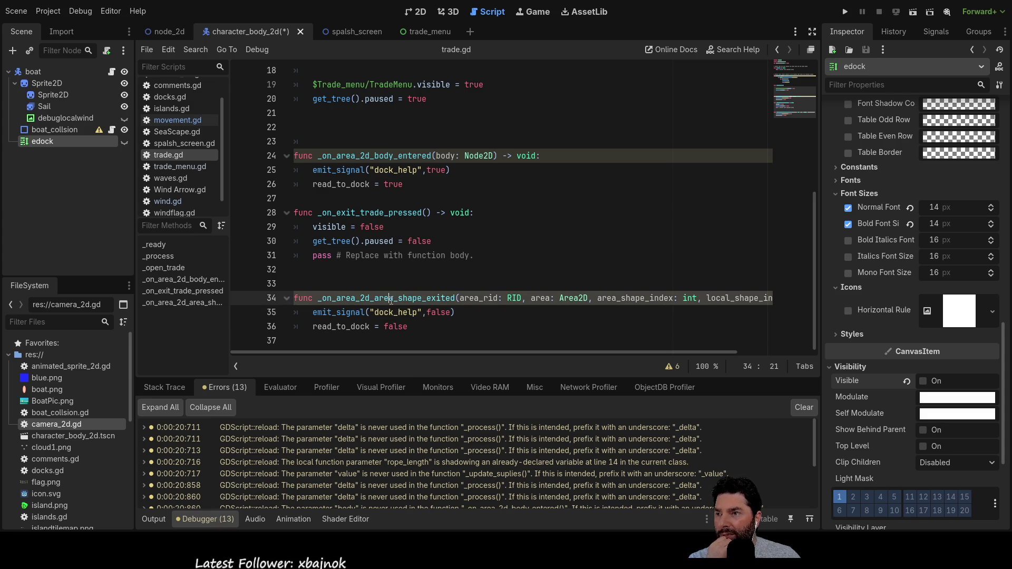
pyautogui.click(403, 155)
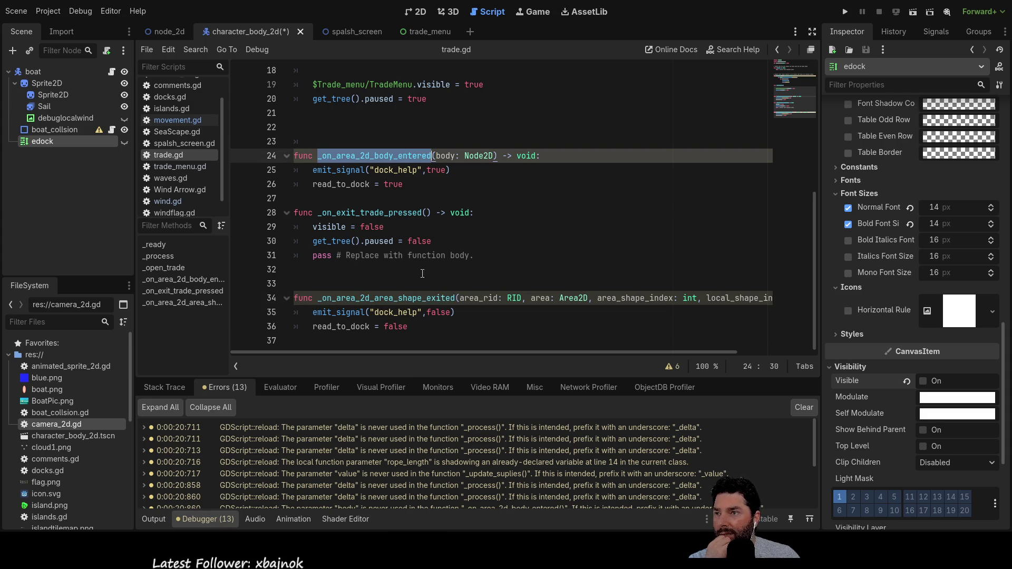
pyautogui.doubleClick(455, 297)
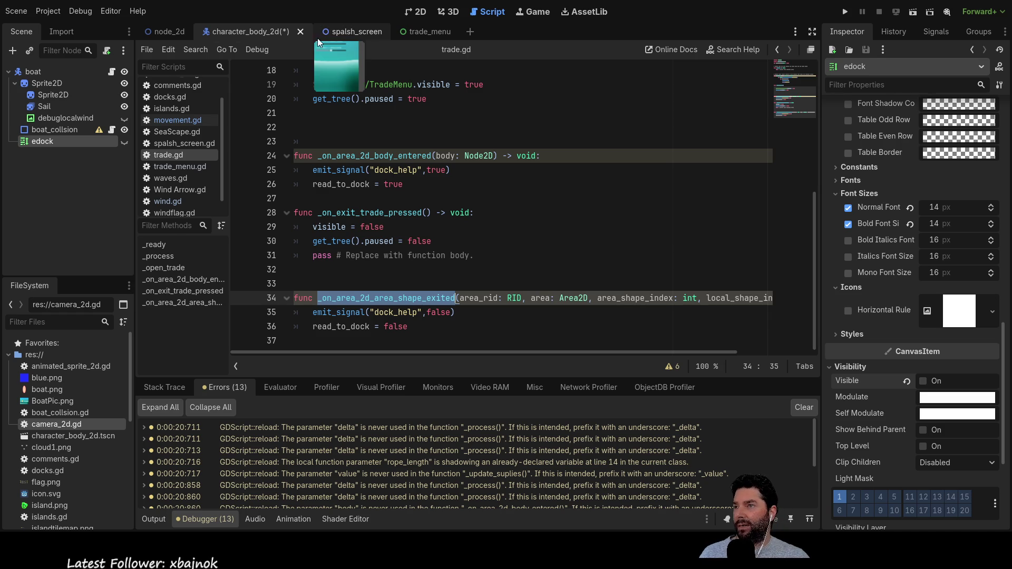
pyautogui.click(170, 33)
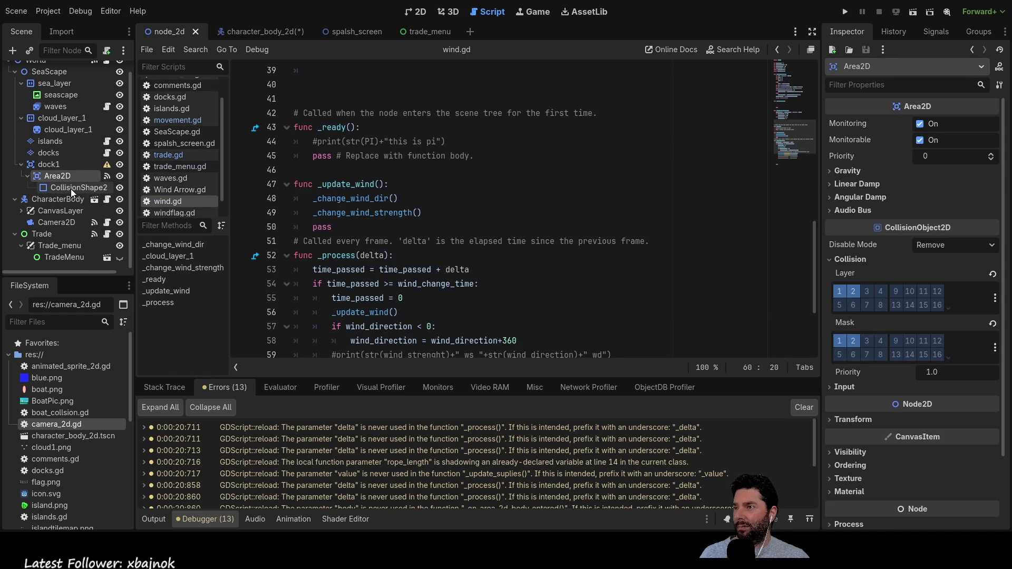
# Step: Disconnect the Trade handler from Area2D's area_shape_exited signal and pick body_exited to connect
pyautogui.click(929, 29)
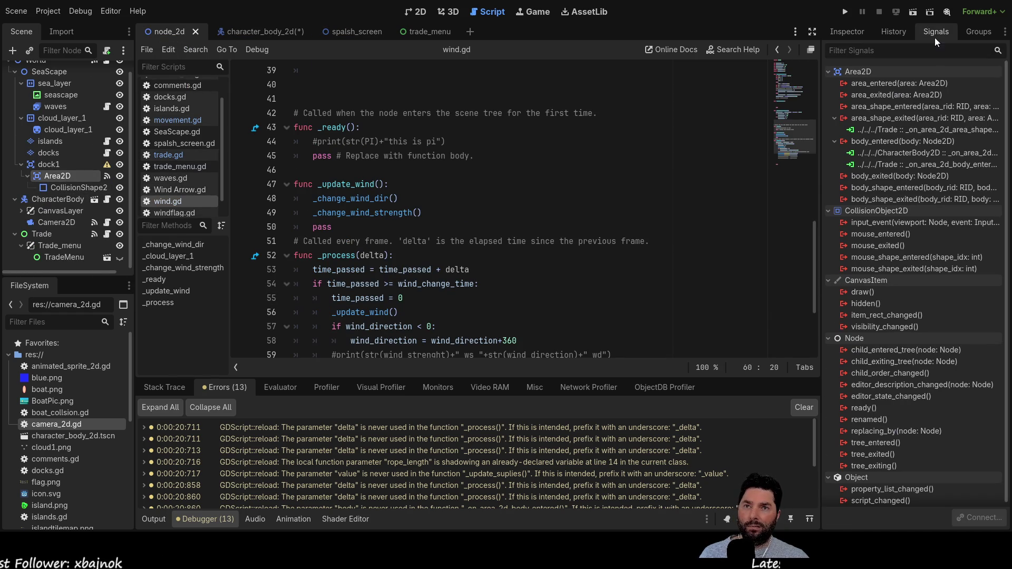
pyautogui.click(894, 127)
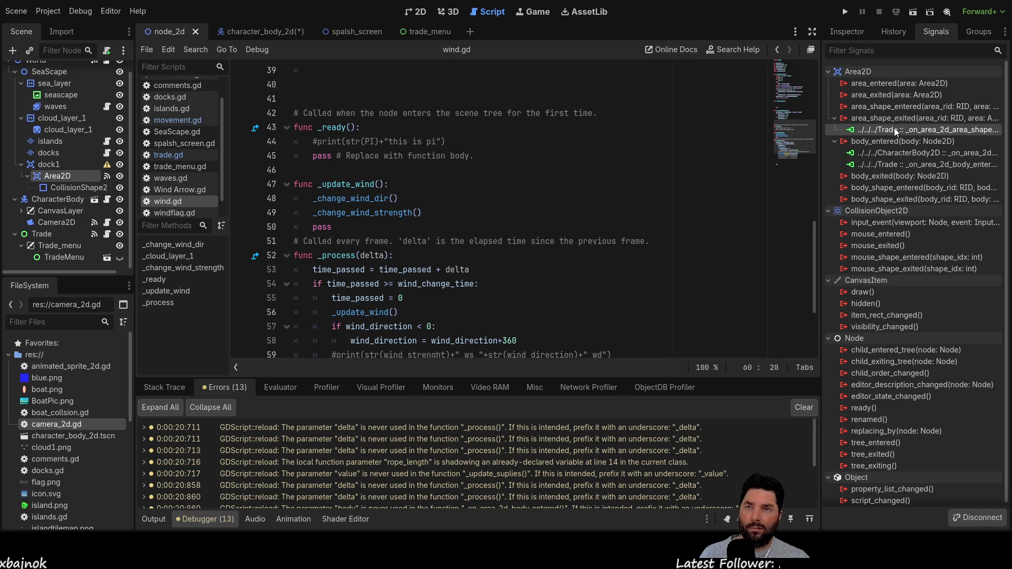
pyautogui.click(983, 516)
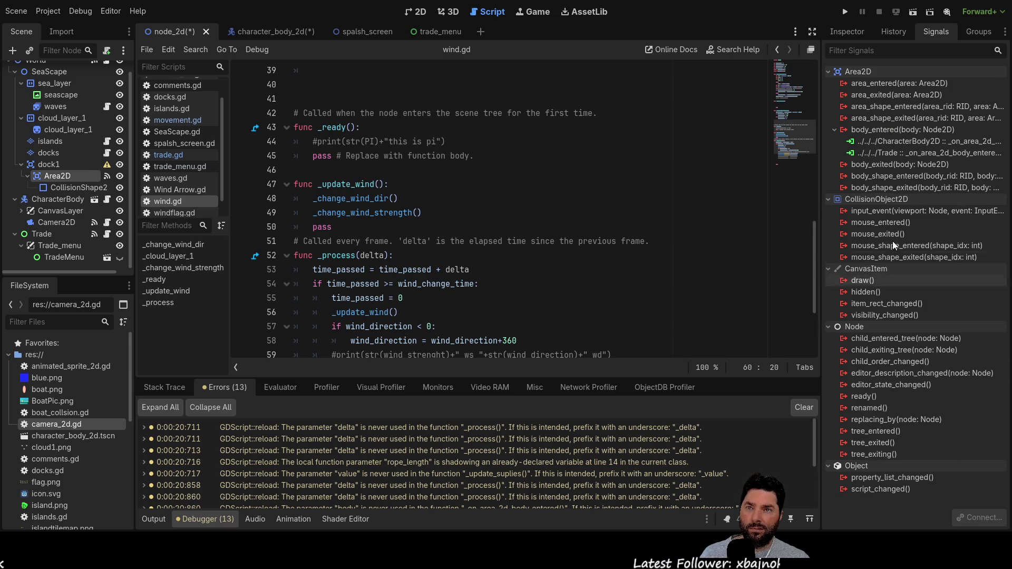
pyautogui.click(885, 168)
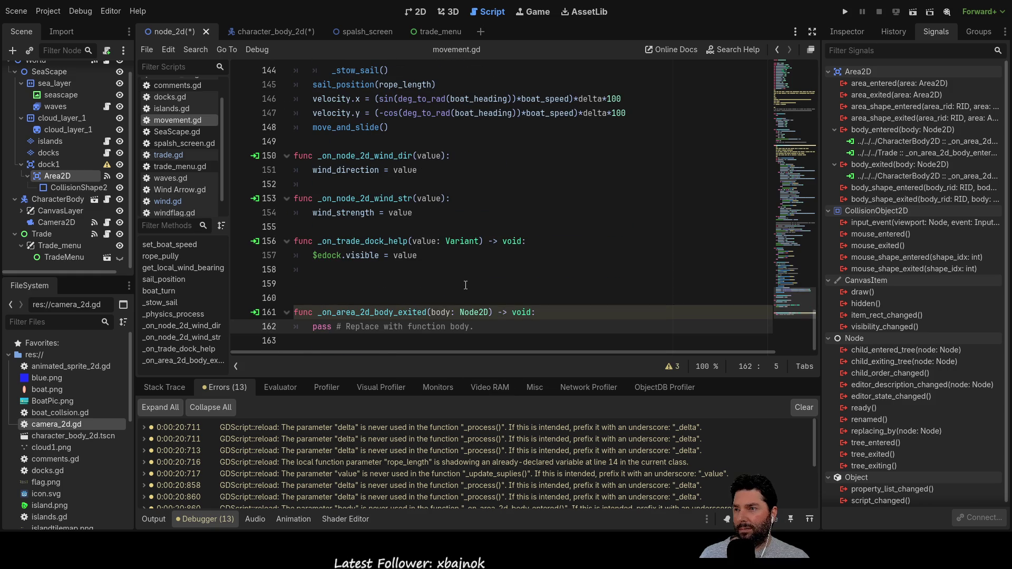
# Step: Delete the extra blank lines and leftover indent above the new _on_area_2d_body_exited function
pyautogui.click(465, 278)
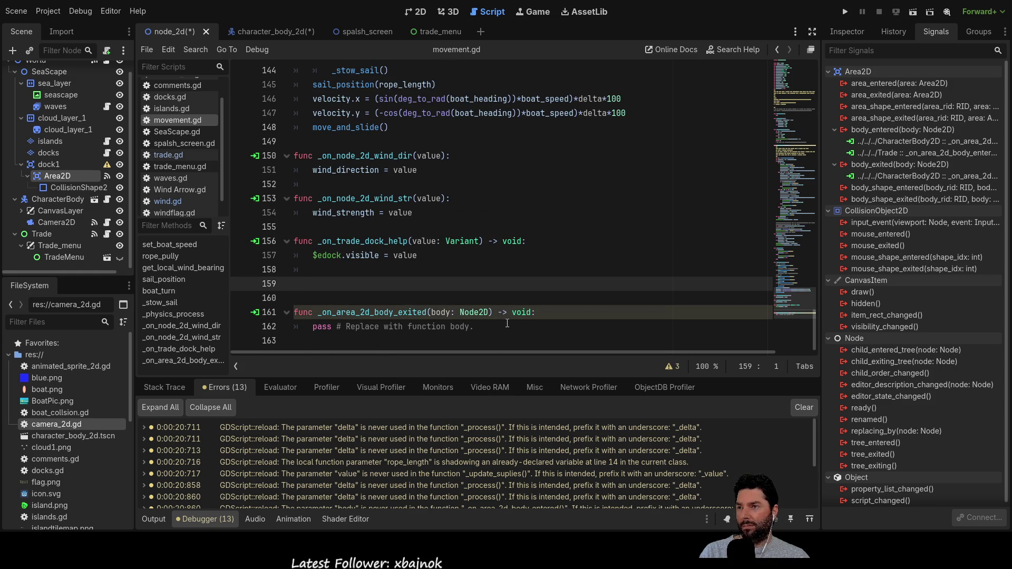
pyautogui.press('Delete')
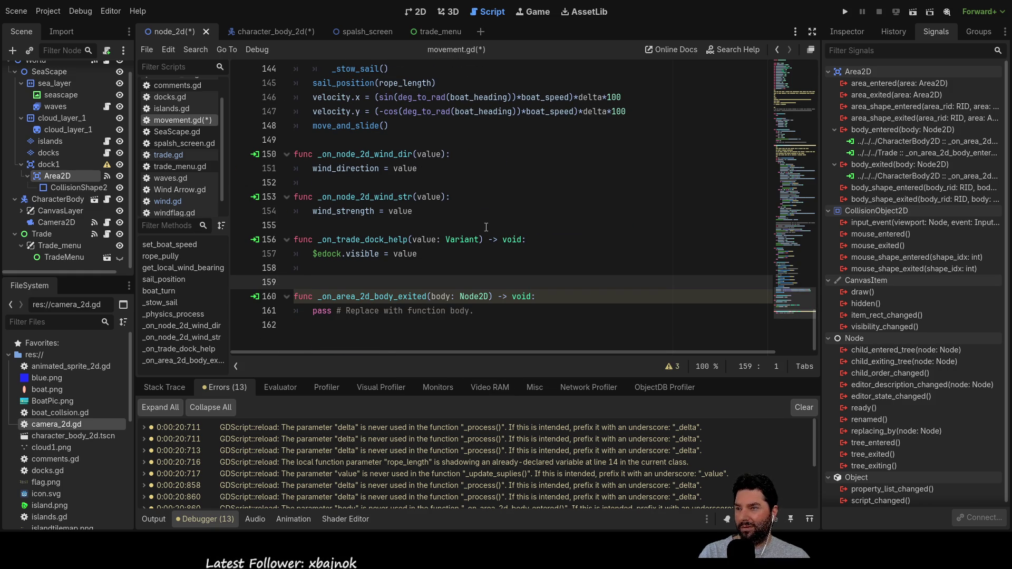
pyautogui.press('BackSpace')
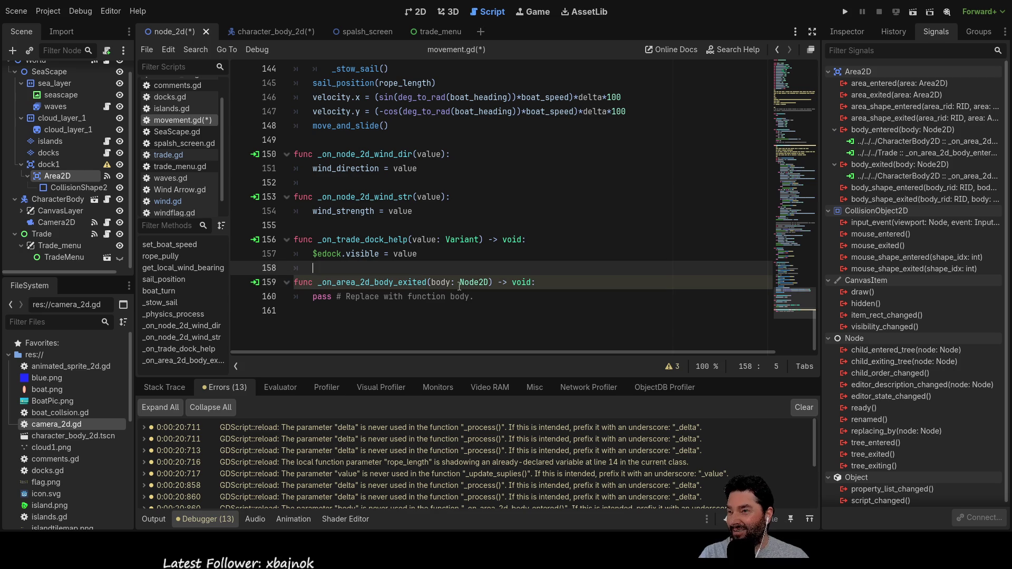
pyautogui.press('BackSpace')
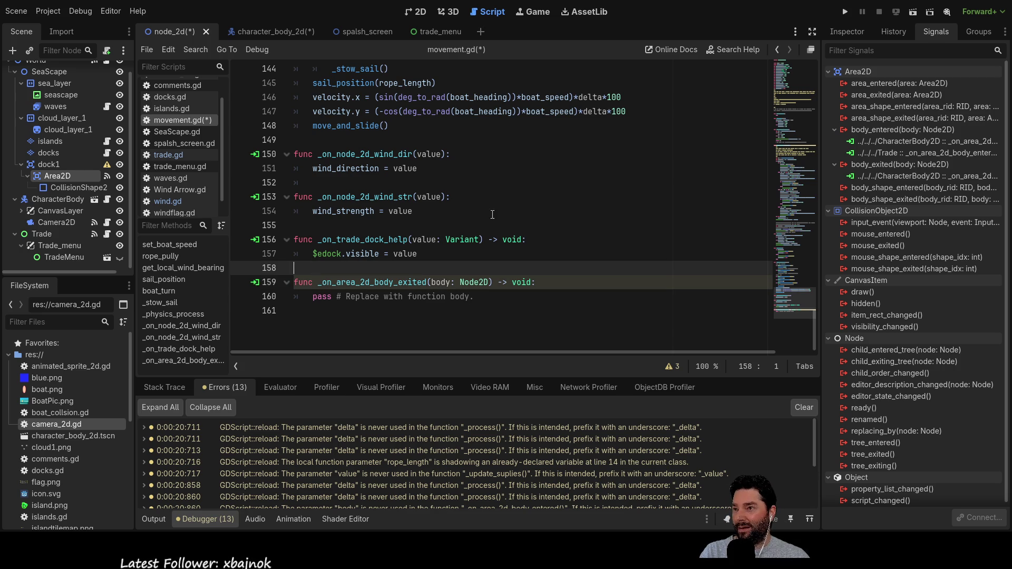
pyautogui.scroll(4, 514, 234)
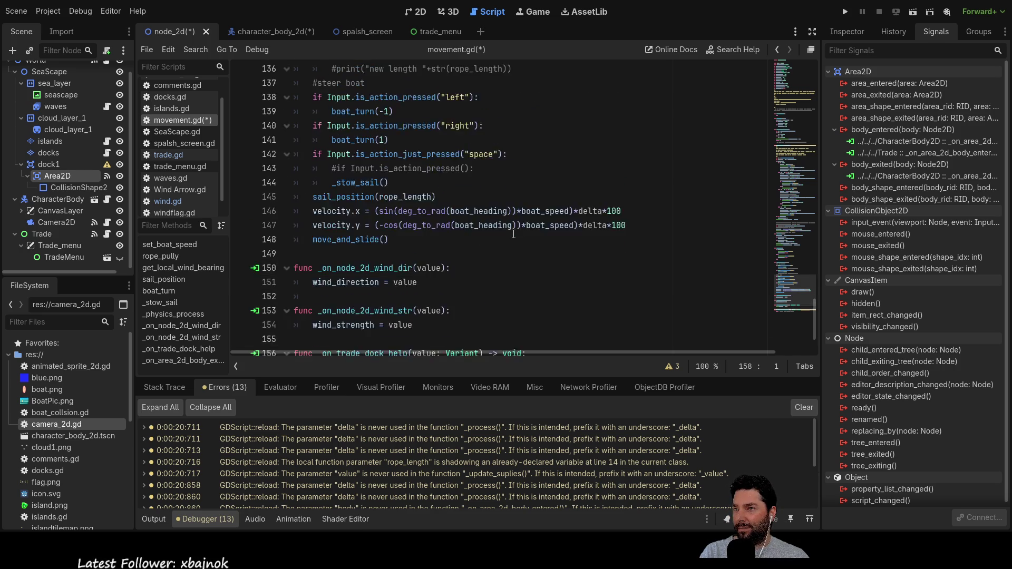
pyautogui.scroll(4, 506, 233)
pyautogui.scroll(-7, 499, 233)
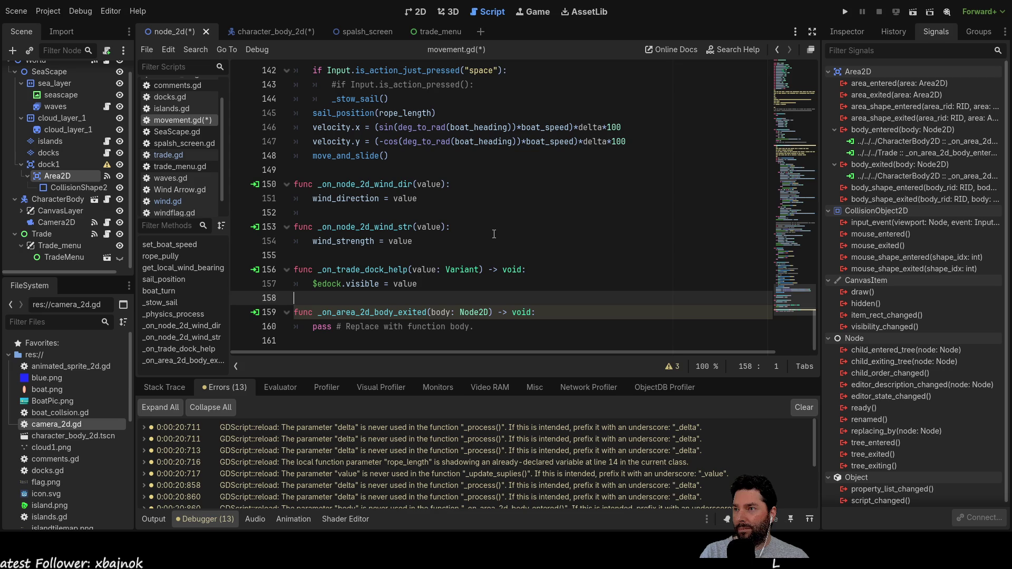
# Step: Replace the new function's pass with the $edock.visible = value statement from line 157
pyautogui.click(932, 141)
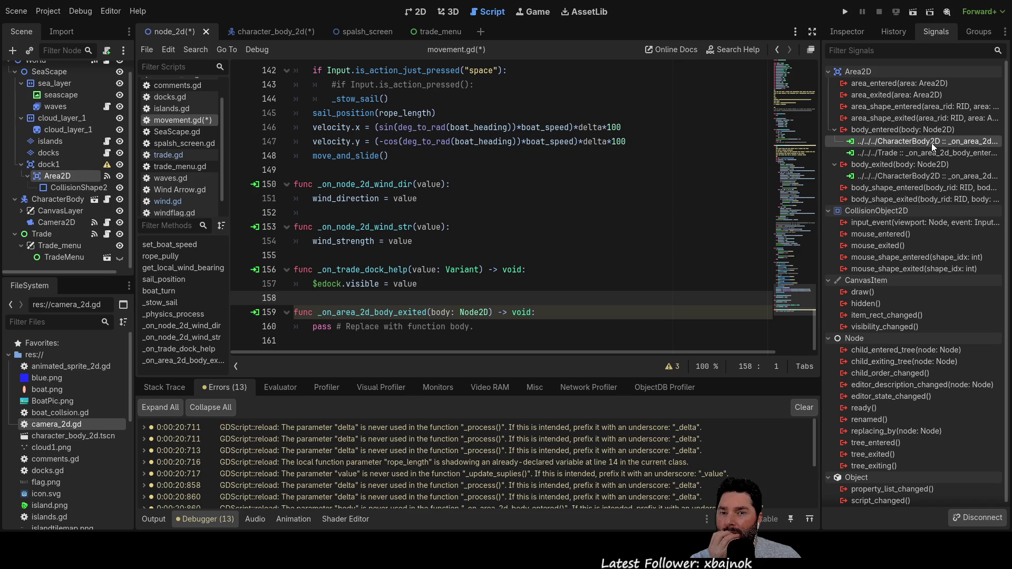
pyautogui.press('Up')
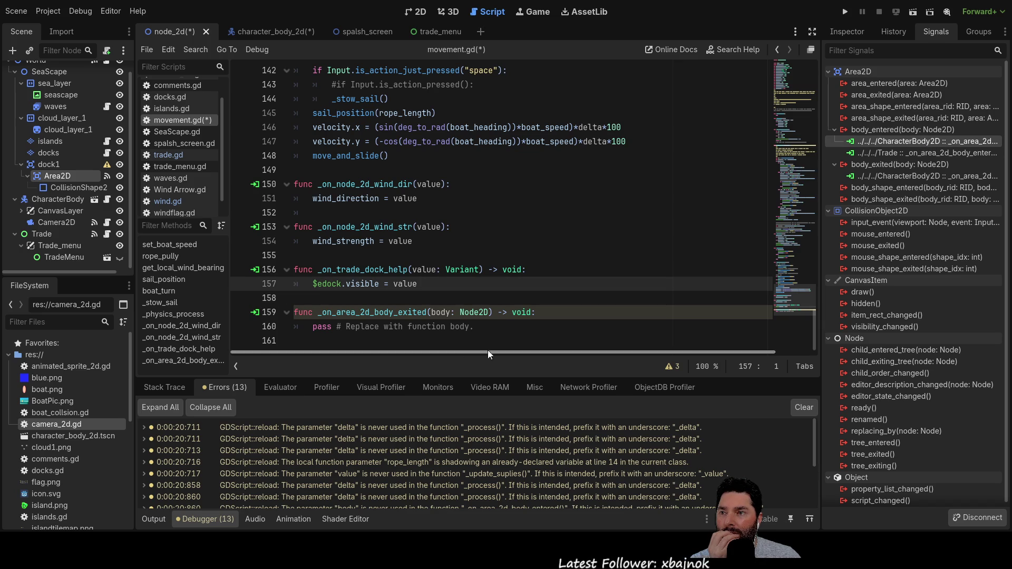
pyautogui.moveTo(437, 290); pyautogui.dragTo(312, 288)
pyautogui.hotkey('ctrl', 'c')
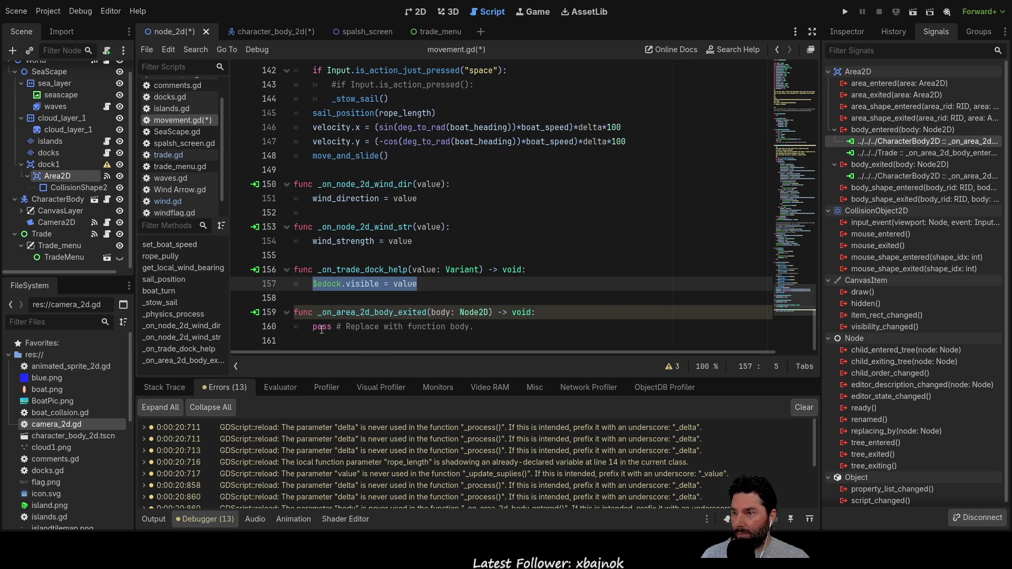
pyautogui.moveTo(313, 329); pyautogui.dragTo(475, 329)
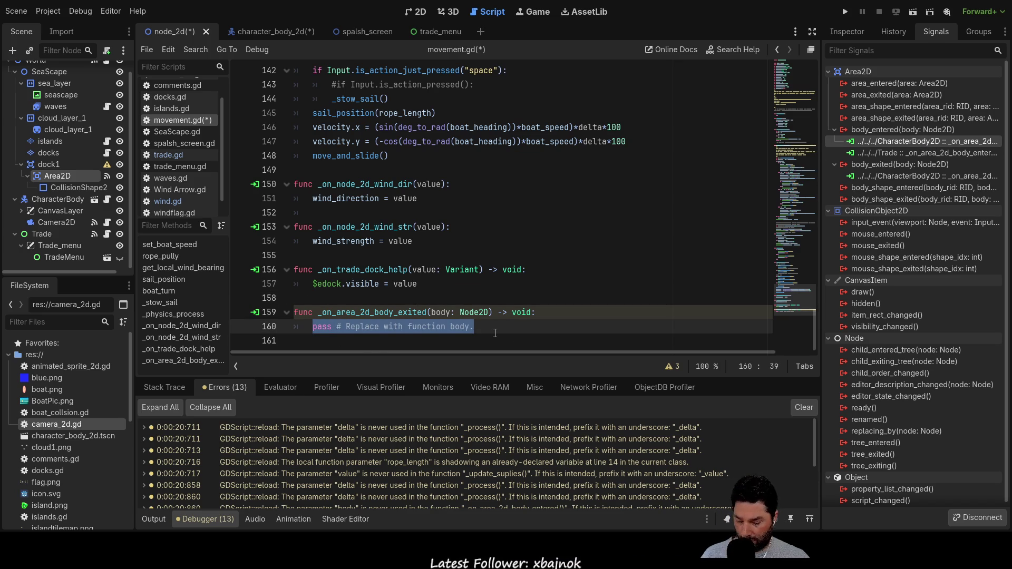
pyautogui.hotkey('ctrl', 'v')
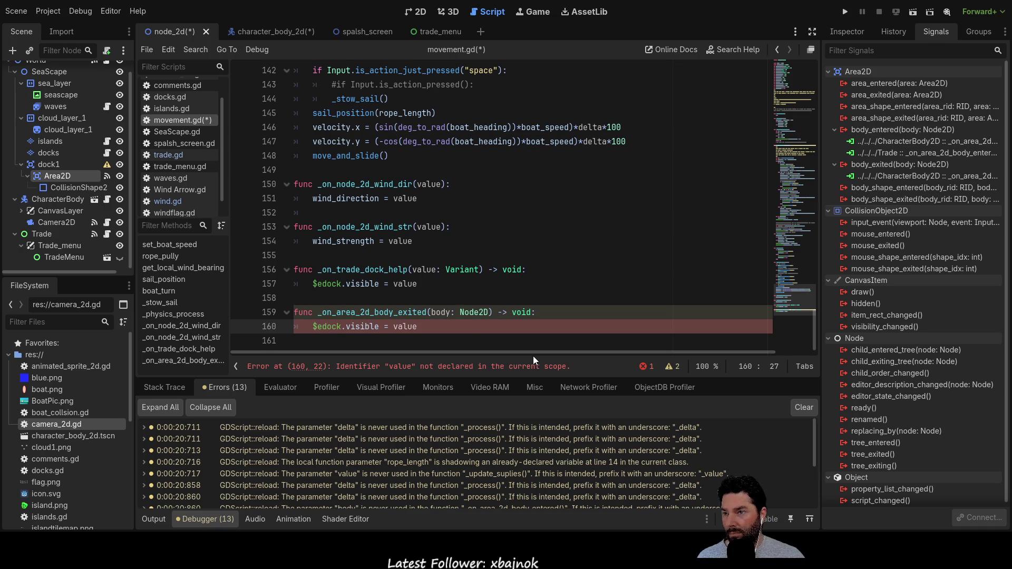
pyautogui.click(460, 289)
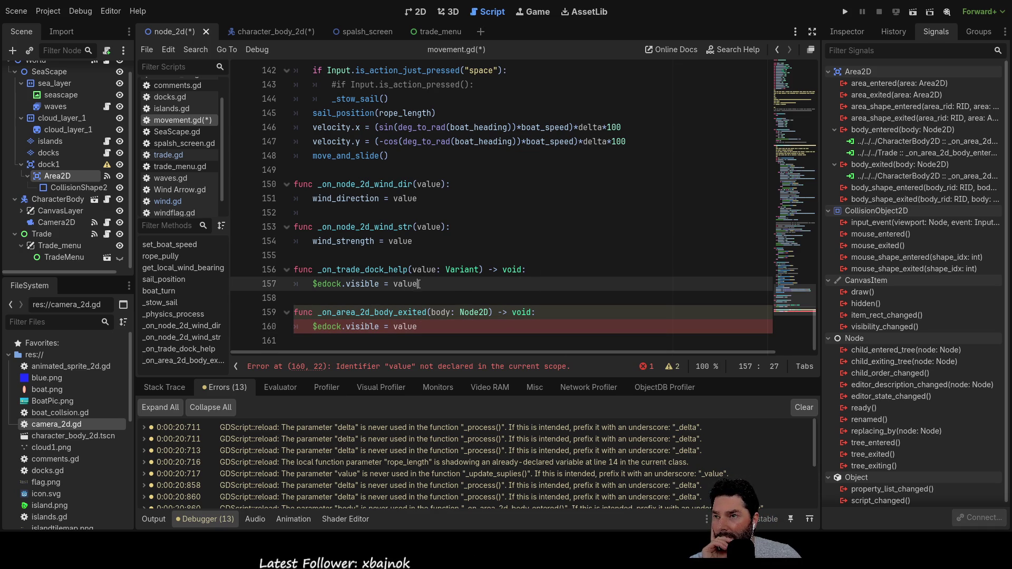
pyautogui.moveTo(380, 284); pyautogui.dragTo(313, 284)
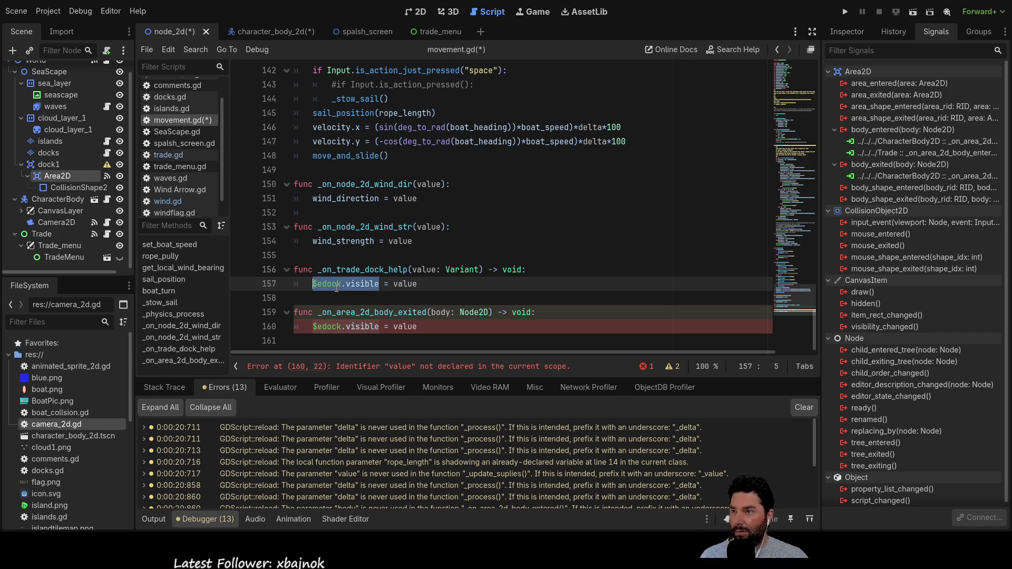
pyautogui.scroll(13, 336, 289)
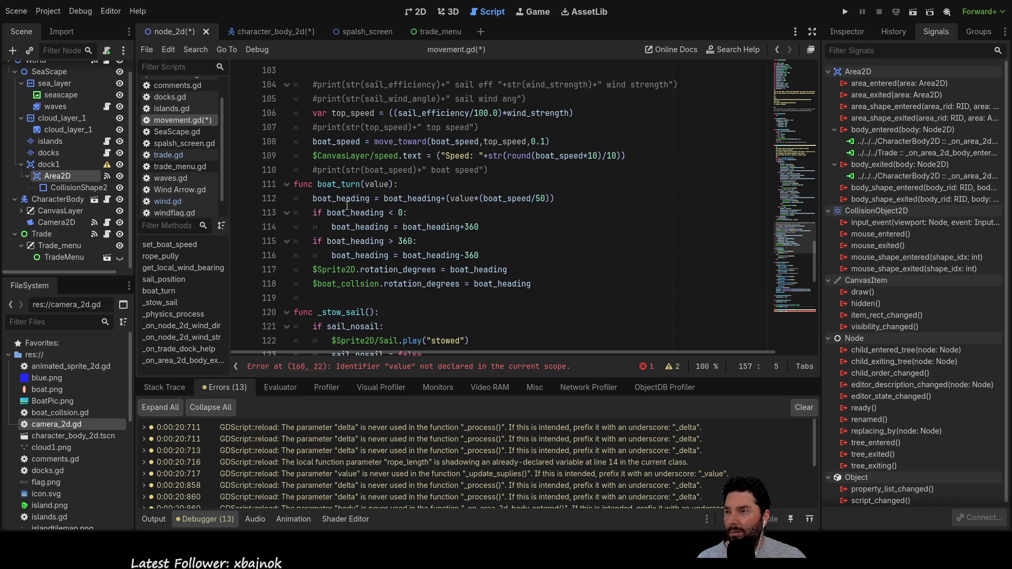
pyautogui.scroll(19, 350, 225)
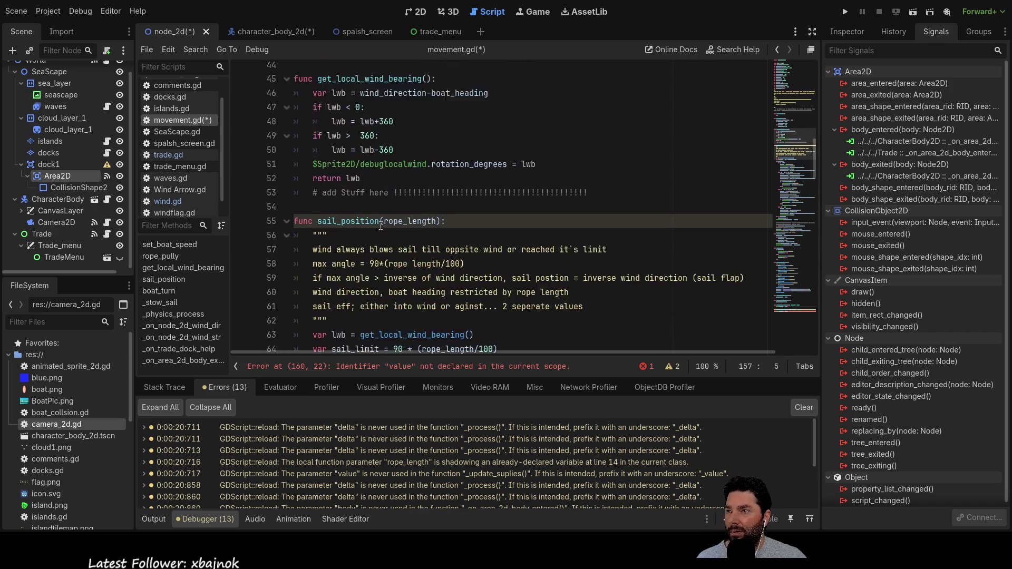
pyautogui.scroll(7, 381, 226)
pyautogui.scroll(7, 393, 231)
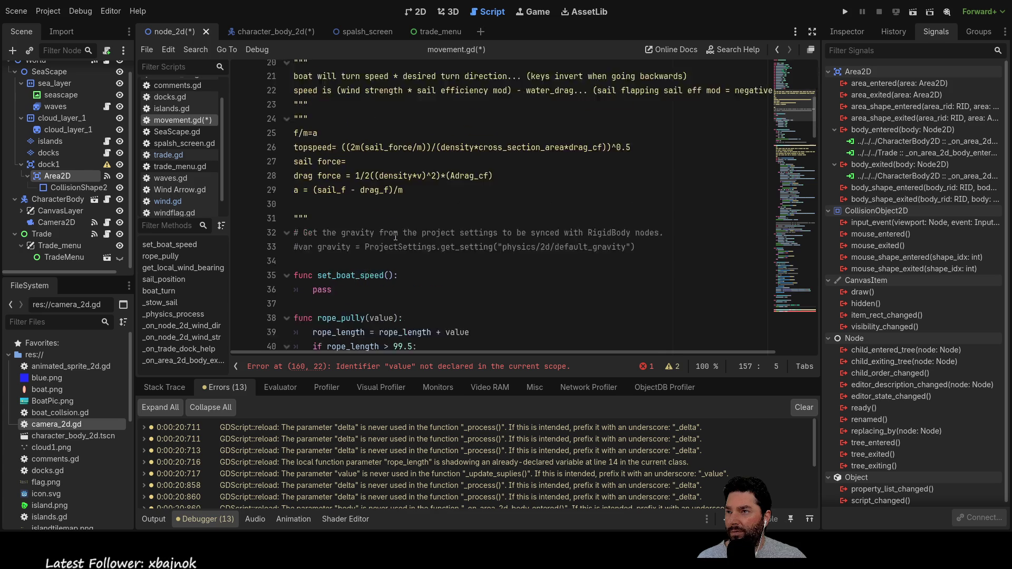
pyautogui.scroll(-20, 396, 234)
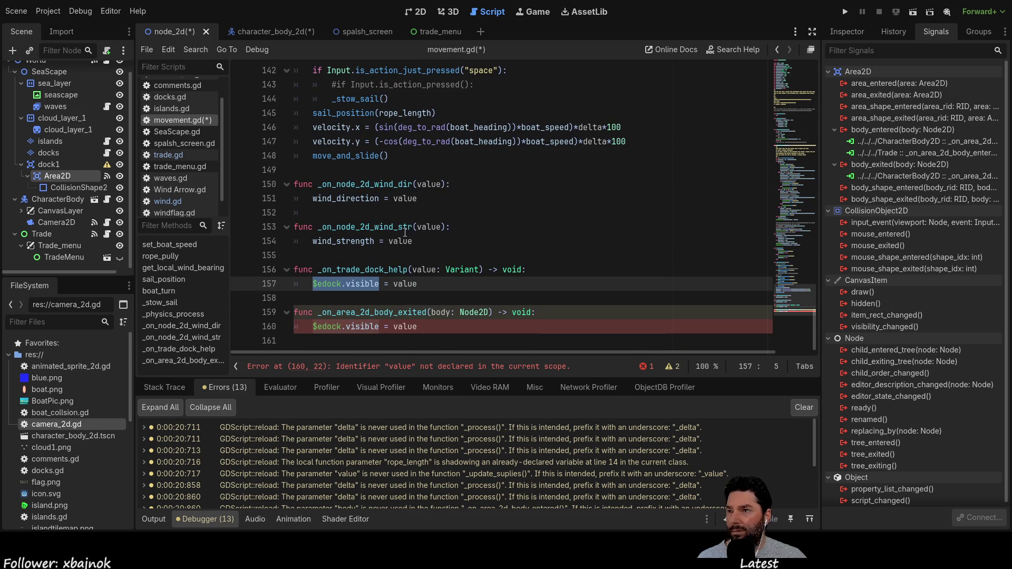
pyautogui.scroll(8, 402, 241)
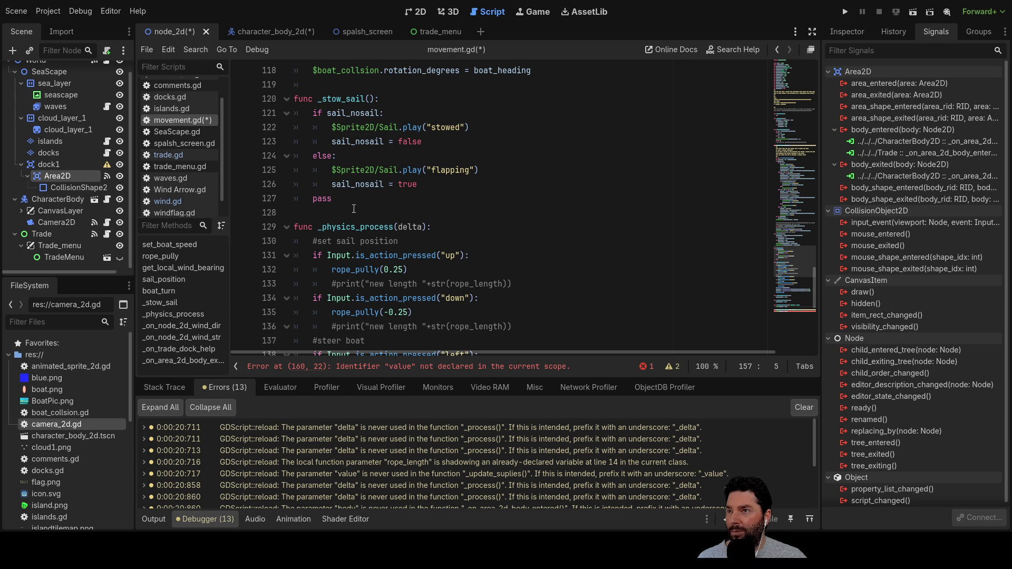
pyautogui.scroll(4, 422, 240)
pyautogui.scroll(20, 427, 247)
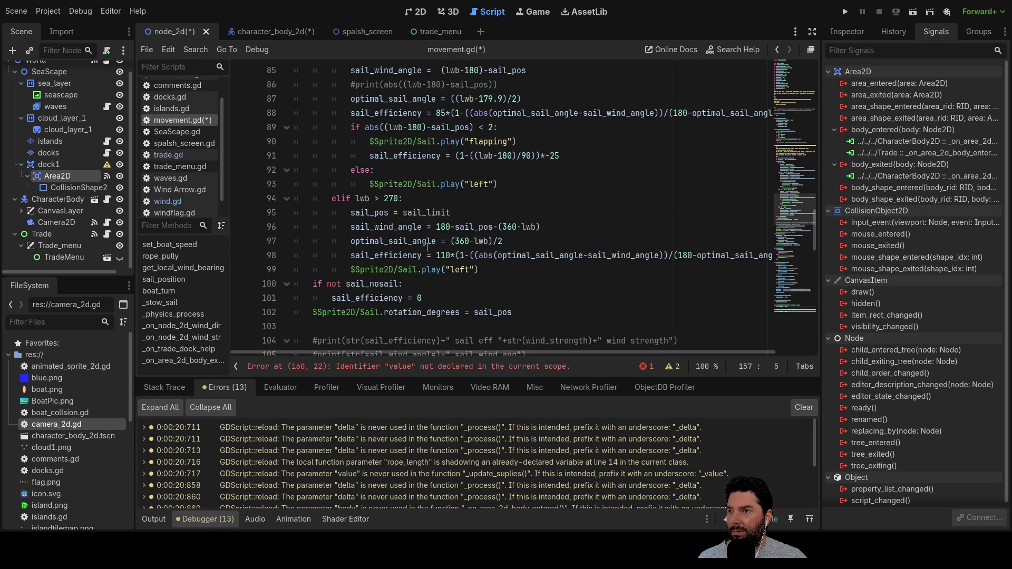
pyautogui.scroll(4, 429, 248)
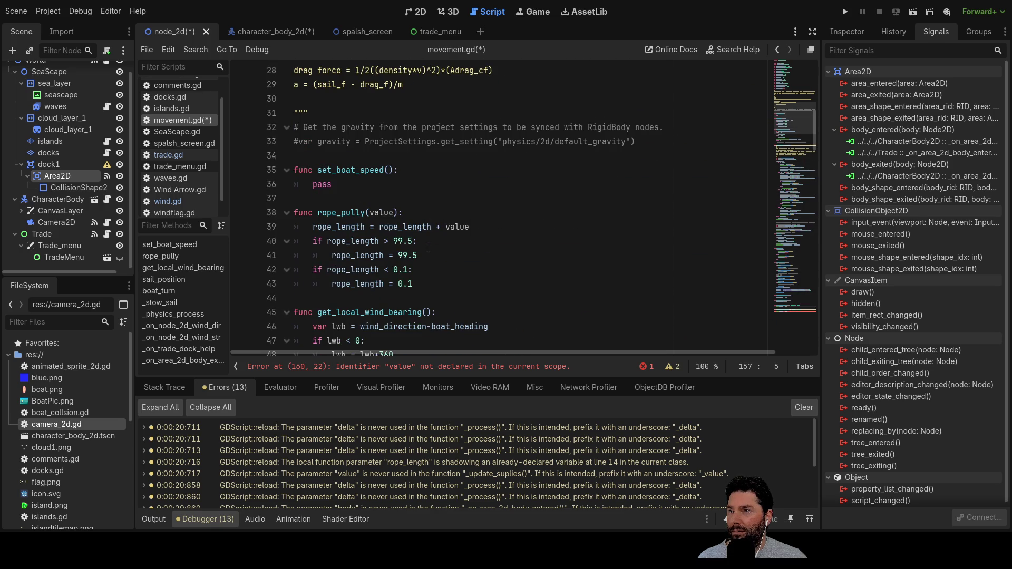
pyautogui.scroll(-17, 429, 247)
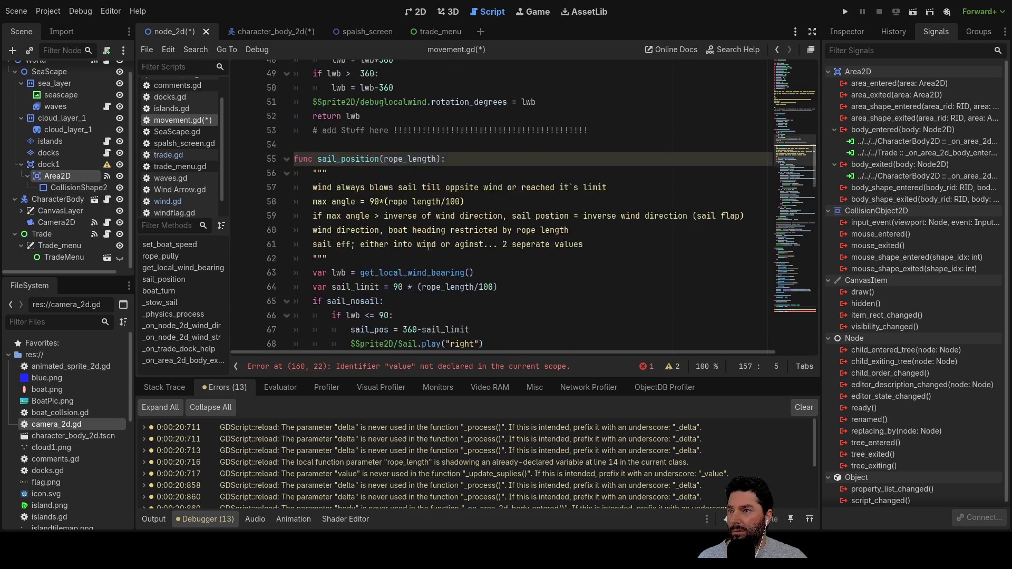
pyautogui.scroll(-13, 412, 213)
pyautogui.scroll(-2, 387, 215)
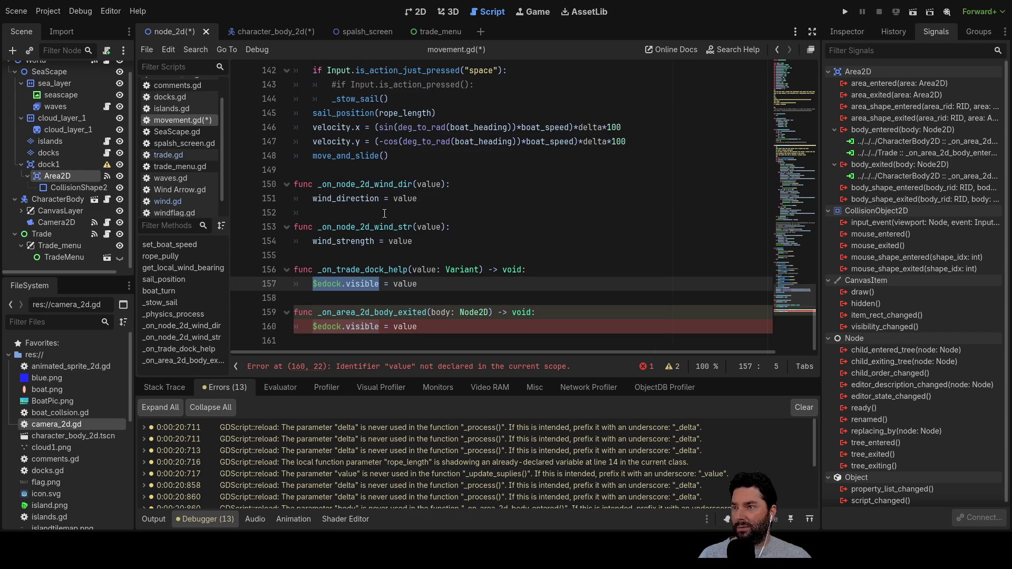
pyautogui.scroll(10, 363, 221)
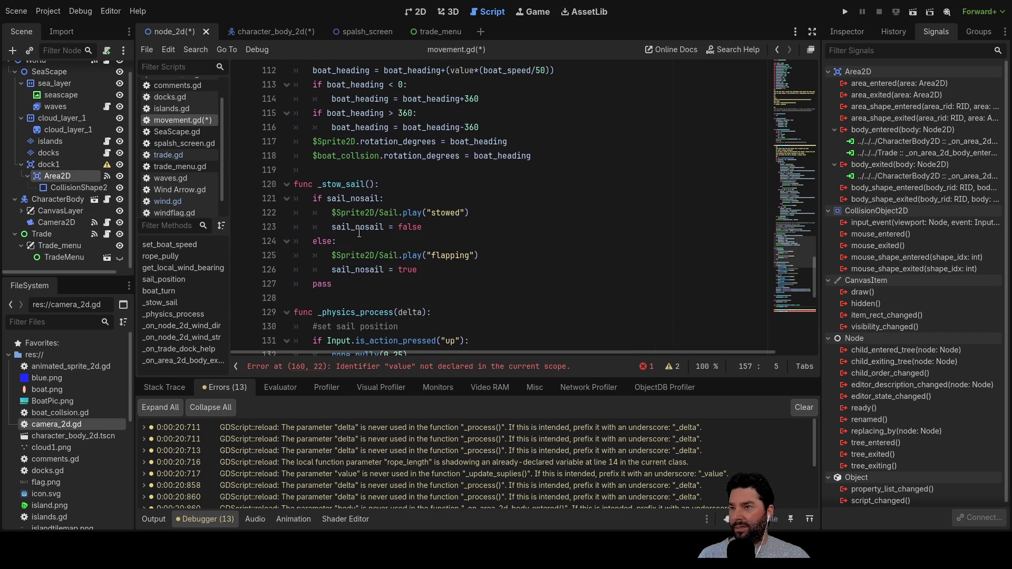
pyautogui.scroll(-2, 339, 223)
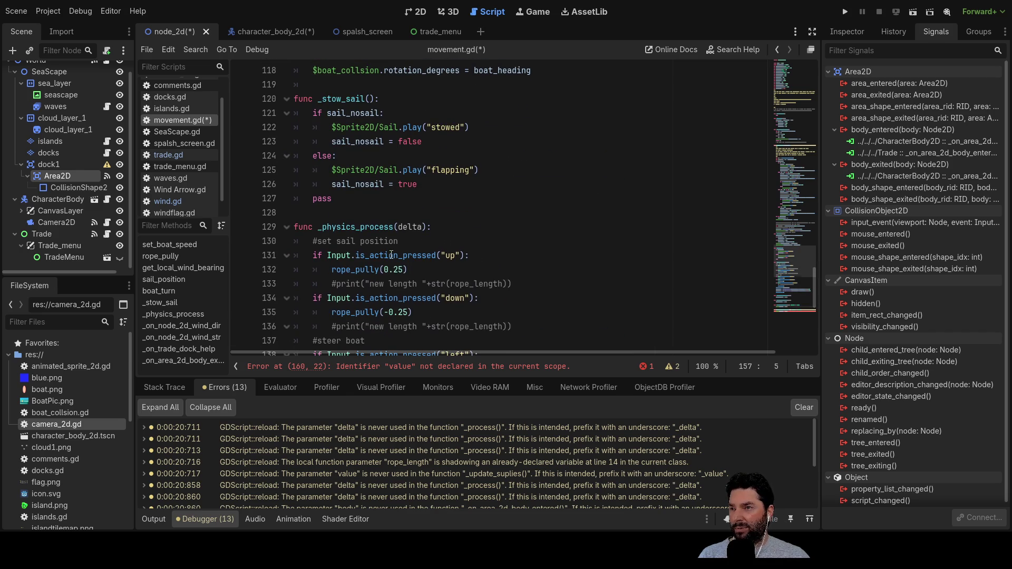
pyautogui.click(308, 217)
# Step: Start a new line with 'func _on' and browse the completion suggestions
pyautogui.press('Return')
pyautogui.press('Up')
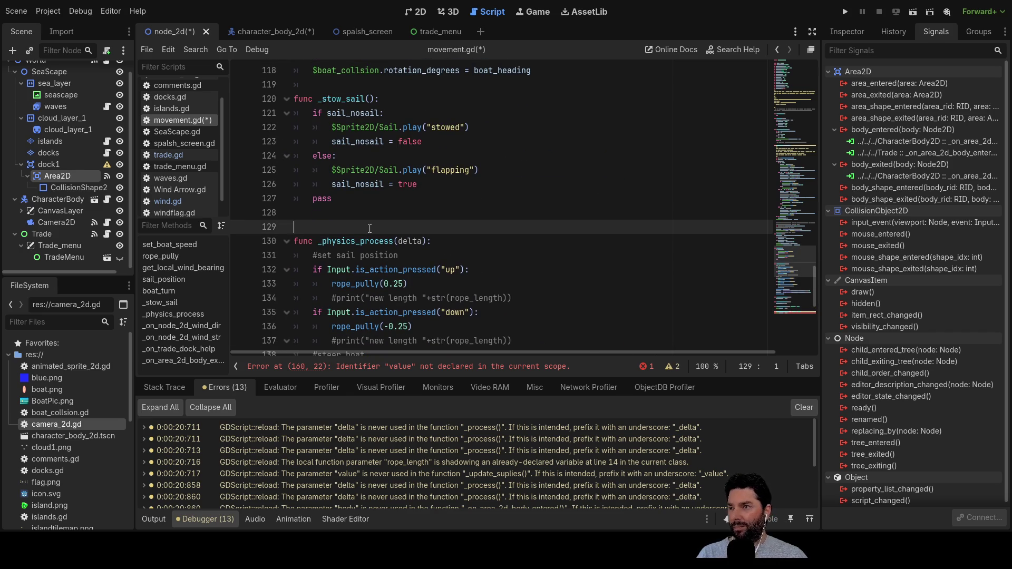
pyautogui.write('func ')
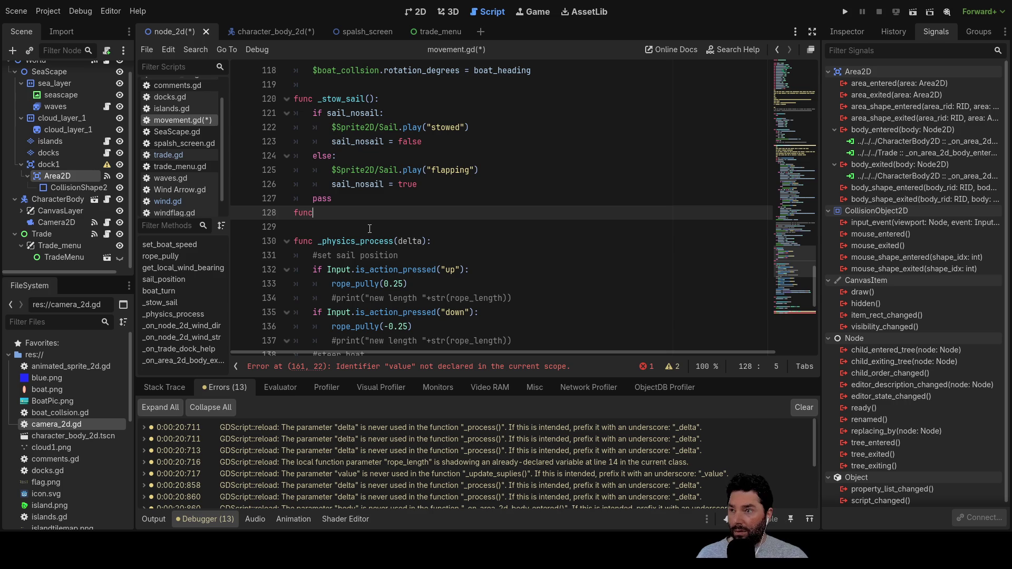
pyautogui.write('_')
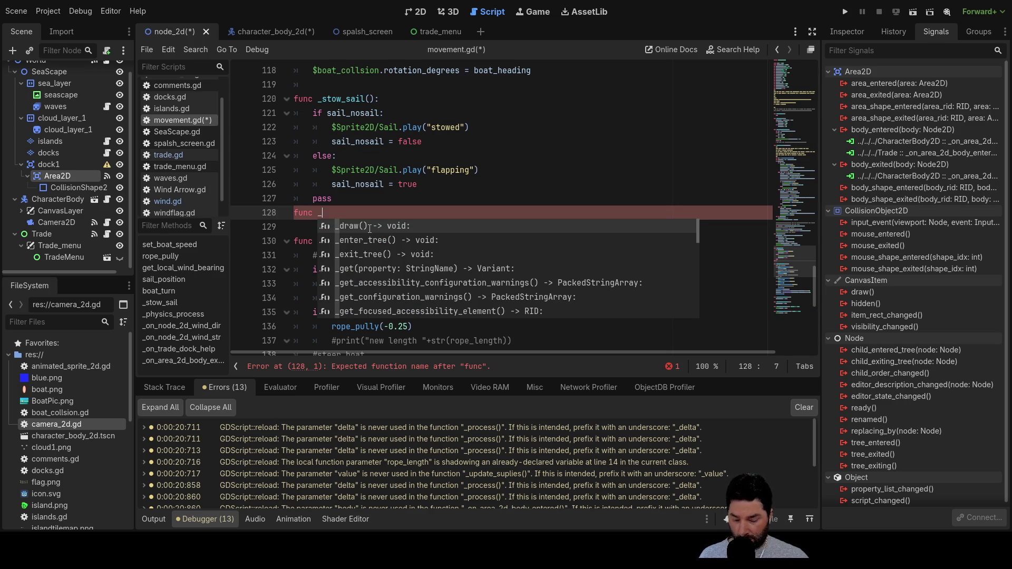
pyautogui.write('on')
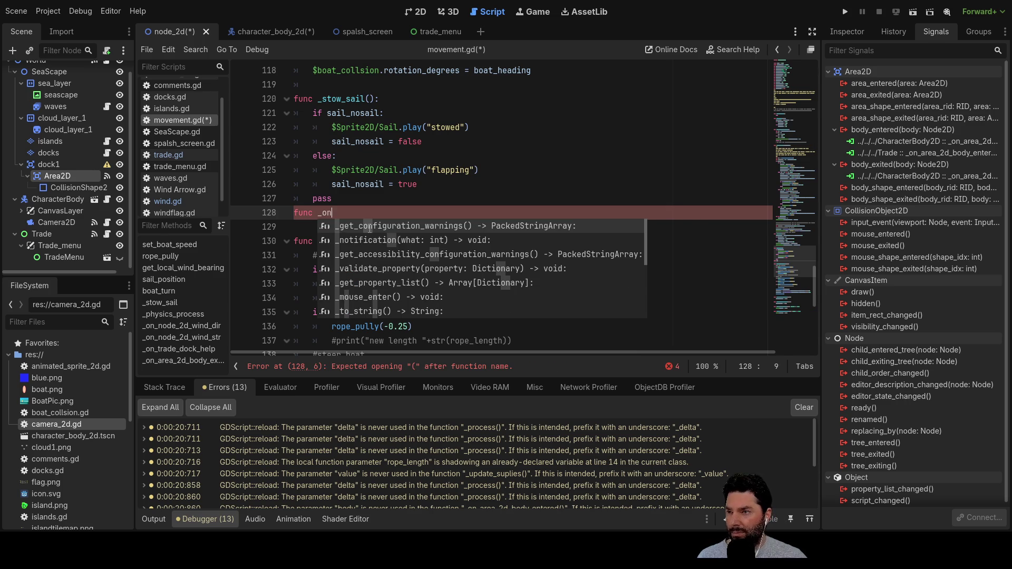
pyautogui.press('Down')
pyautogui.press('Down')
pyautogui.press('Down')
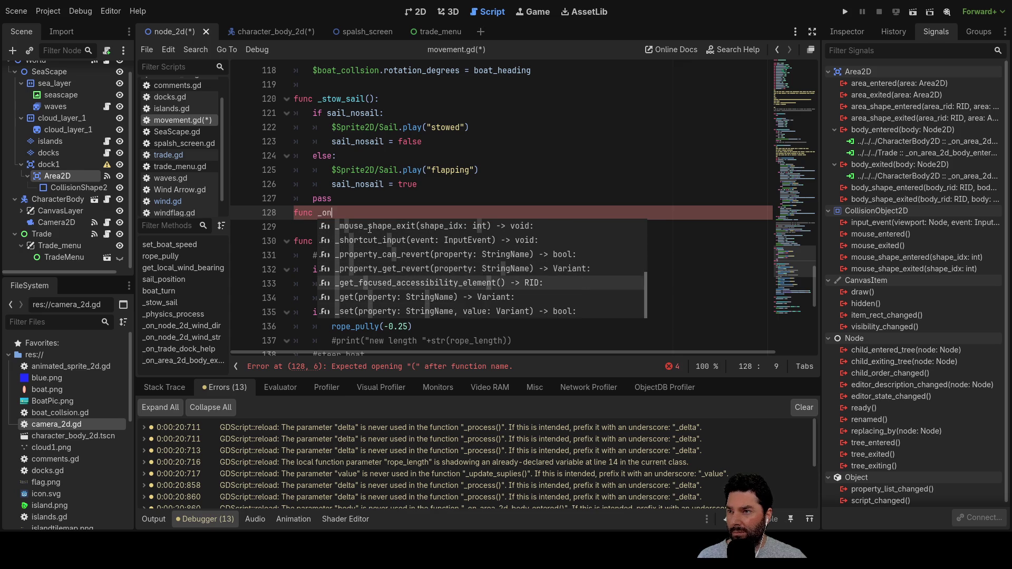
pyautogui.press('Up')
pyautogui.press('Up')
pyautogui.press('Up')
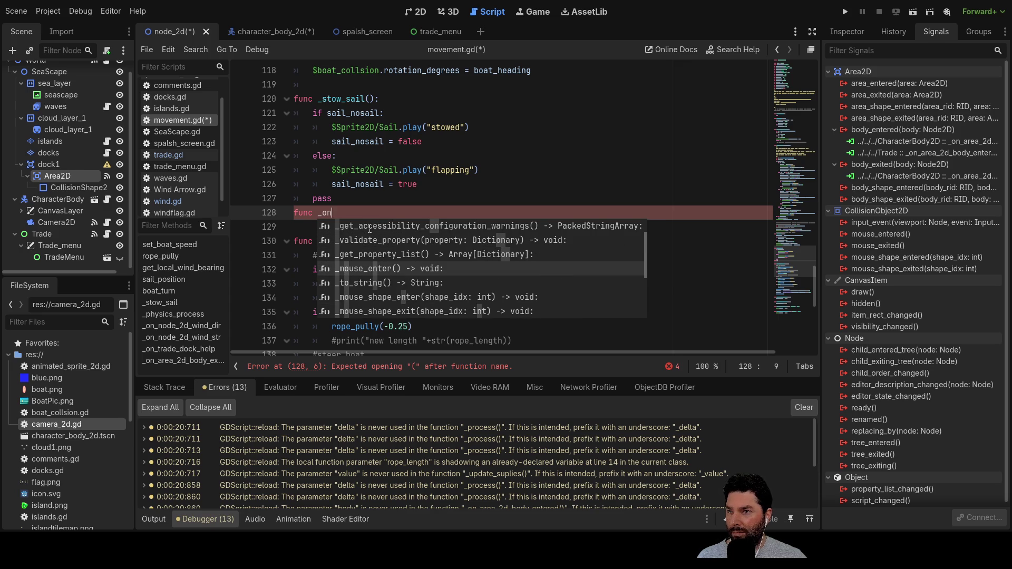
pyautogui.click(505, 196)
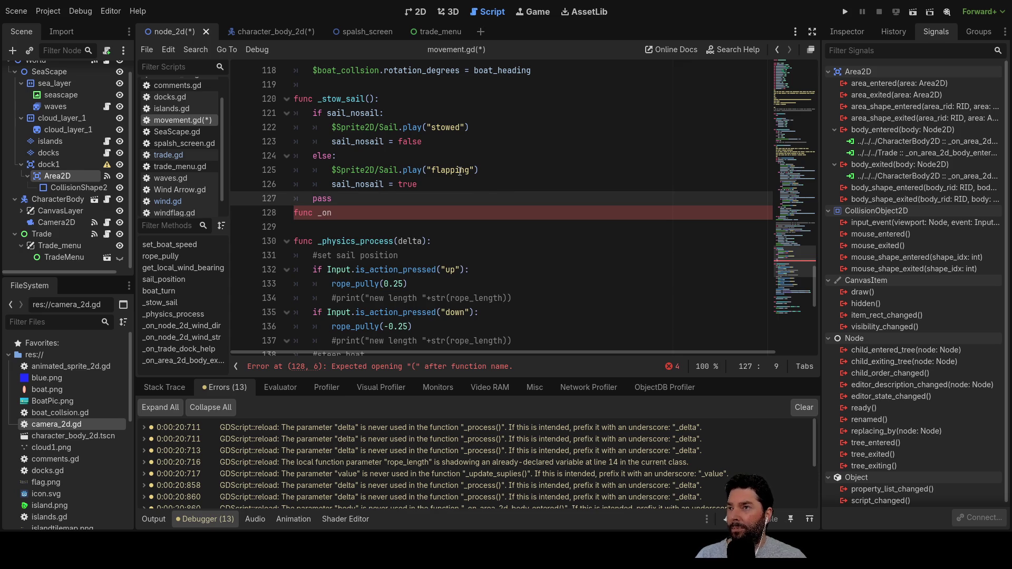
# Step: Replace 'func _on' with the 'func _ready():' declaration copied from SeaScape.gd
pyautogui.click(189, 132)
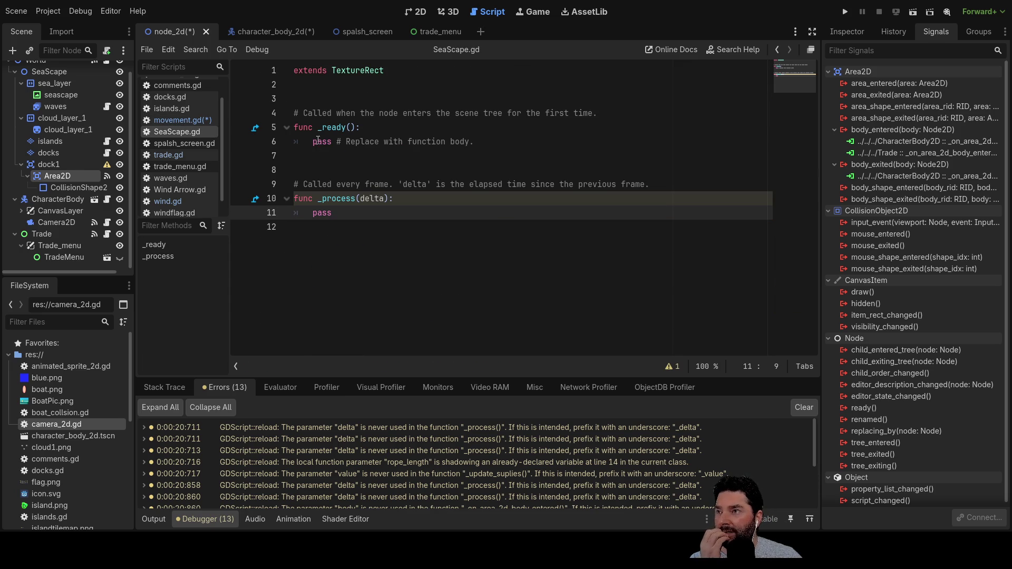
pyautogui.moveTo(361, 129); pyautogui.dragTo(297, 134)
pyautogui.hotkey('ctrl', 'c')
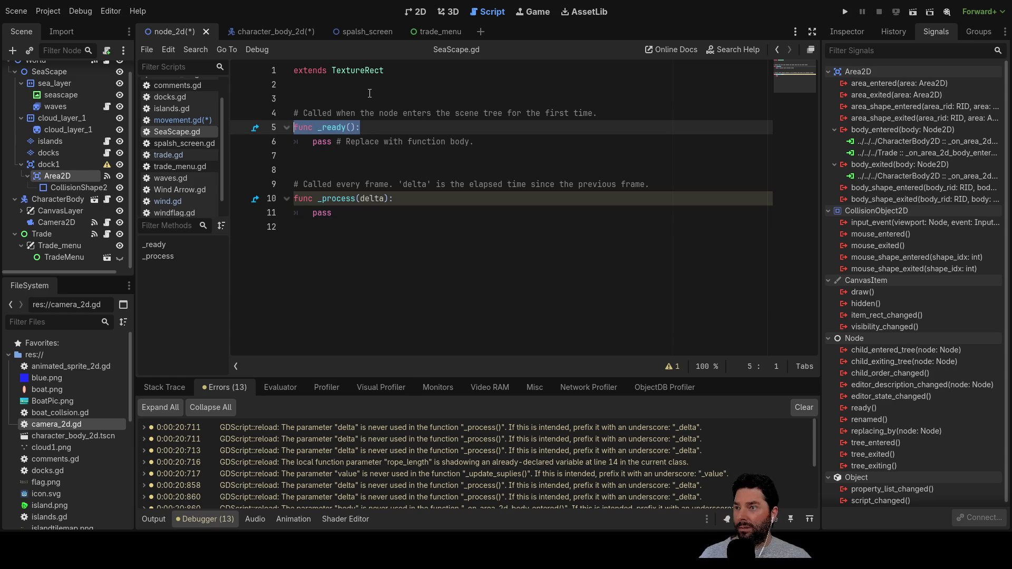
pyautogui.click(283, 32)
pyautogui.moveTo(345, 210); pyautogui.dragTo(293, 213)
pyautogui.hotkey('ctrl', 'v')
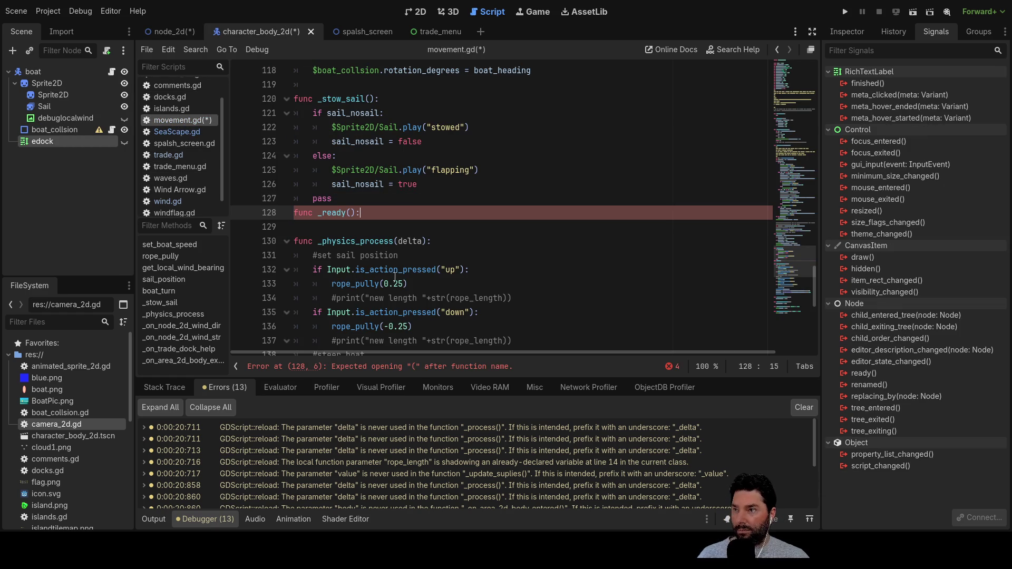
pyautogui.press('Return')
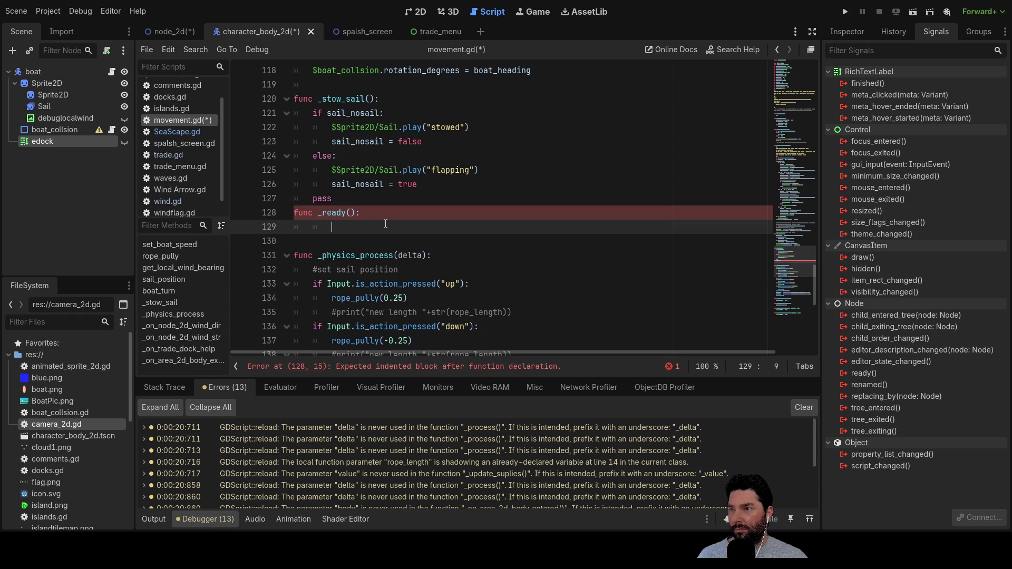
pyautogui.press('BackSpace')
# Step: Give _ready the body '$edock.visible = false'
pyautogui.scroll(-8, 386, 226)
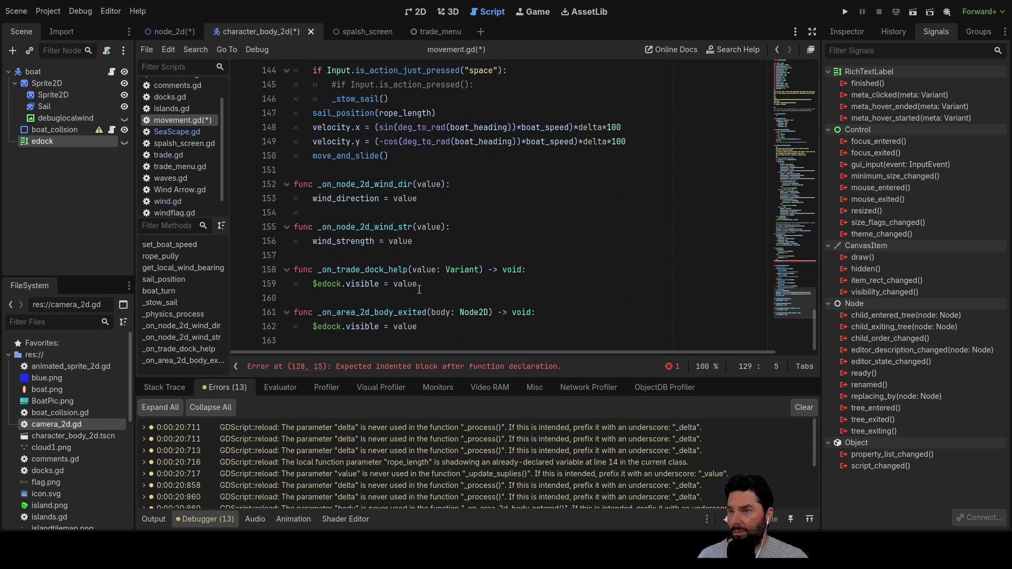
pyautogui.moveTo(313, 284); pyautogui.dragTo(381, 284)
pyautogui.hotkey('ctrl', 'c')
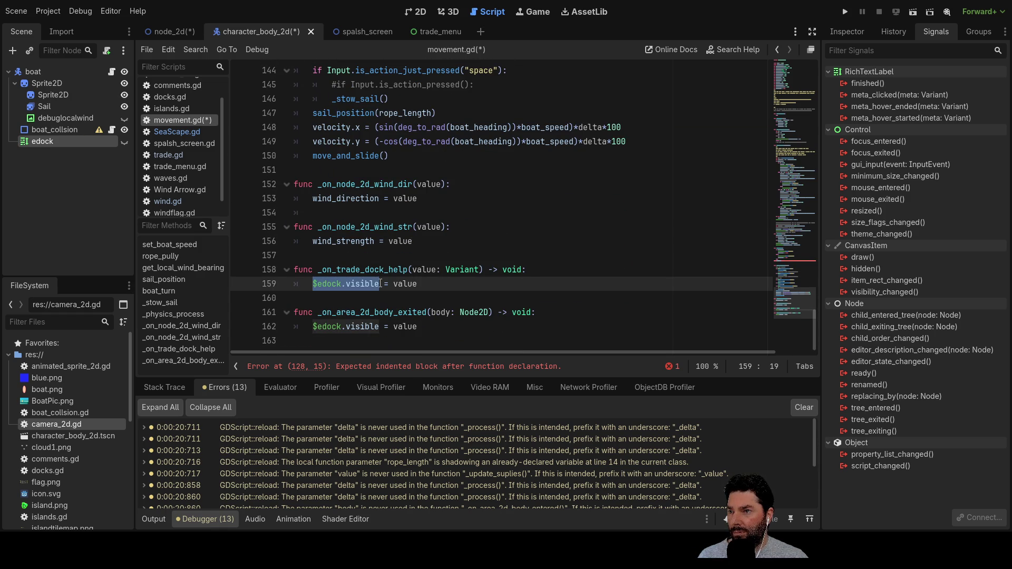
pyautogui.scroll(6, 339, 200)
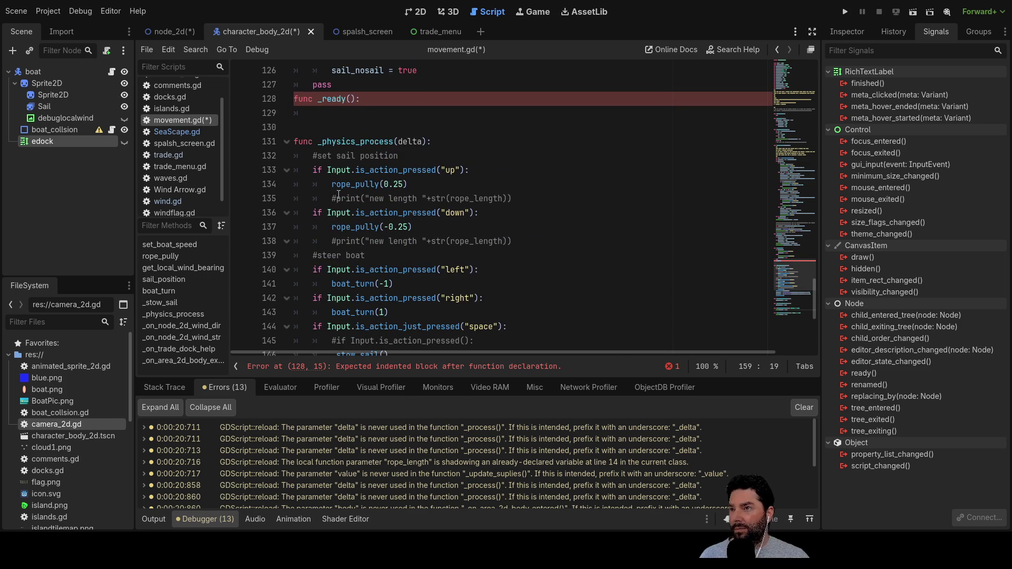
pyautogui.click(337, 114)
pyautogui.hotkey('ctrl', 'v')
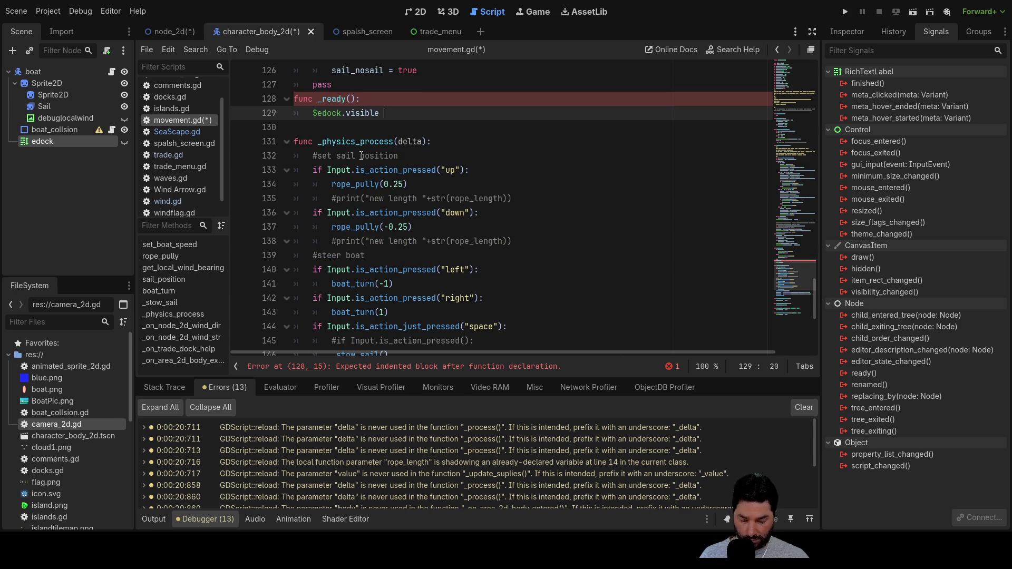
pyautogui.write('= false')
pyautogui.press('Up')
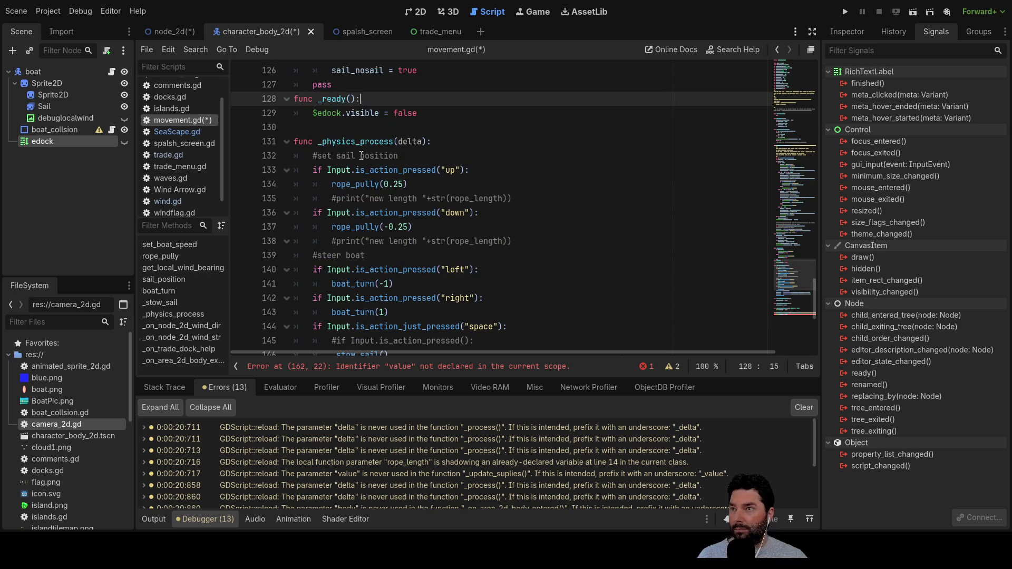
# Step: Delete the stray pass line and insert a blank line above func _ready
pyautogui.scroll(4, 374, 165)
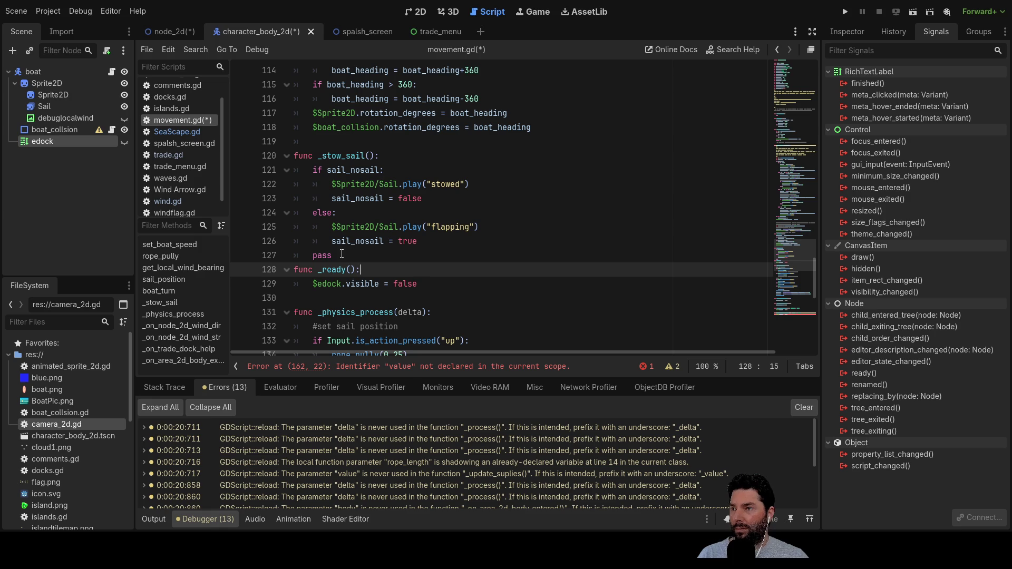
pyautogui.moveTo(332, 255); pyautogui.dragTo(282, 253)
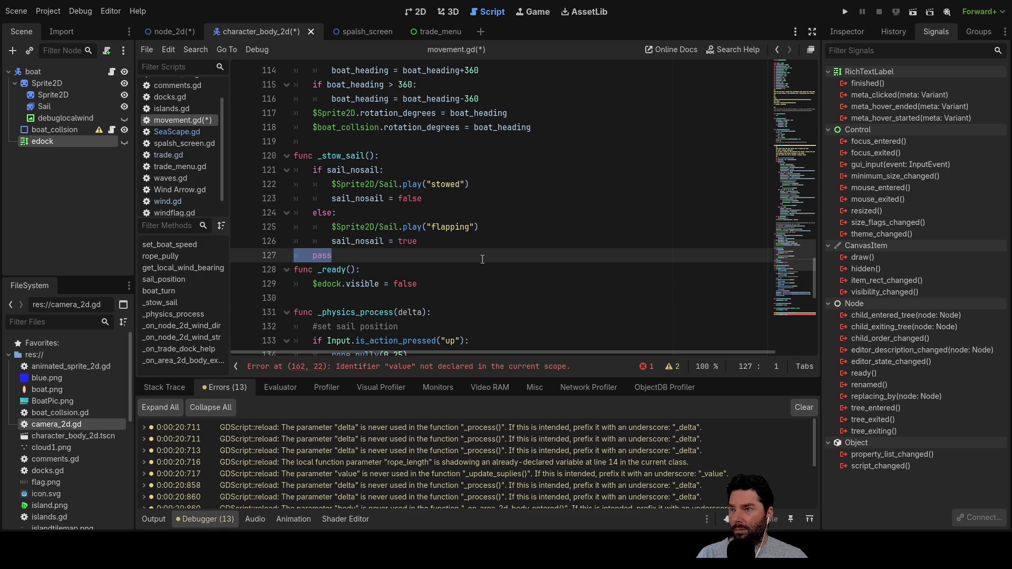
pyautogui.press('BackSpace')
pyautogui.press('BackSpace')
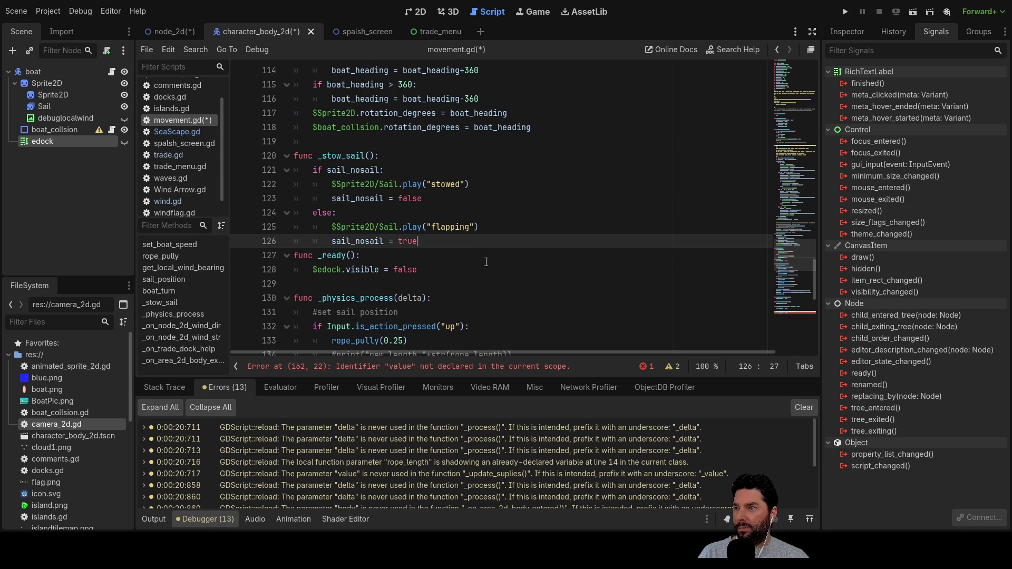
pyautogui.click(297, 252)
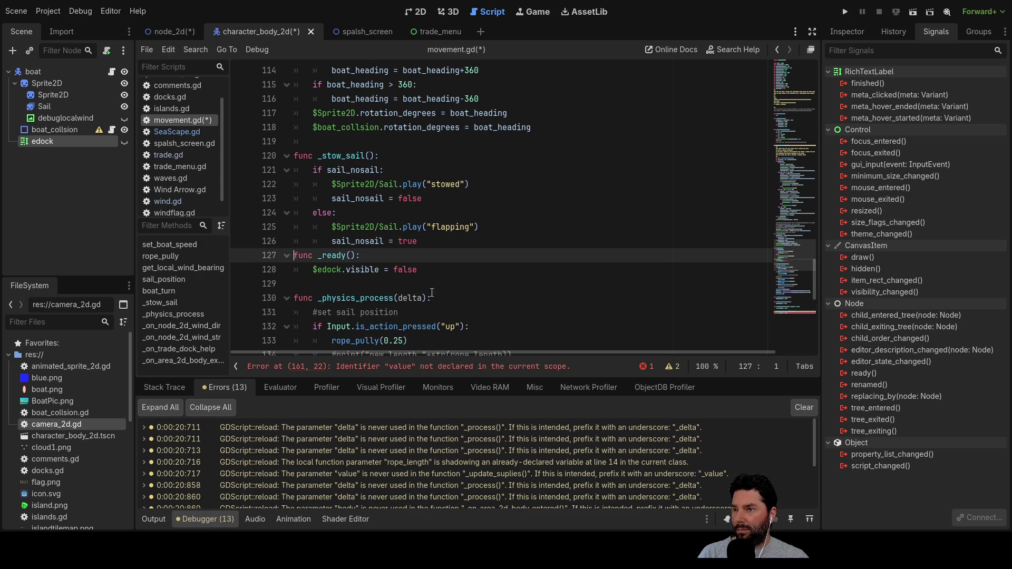
pyautogui.press('Return')
pyautogui.scroll(-8, 484, 269)
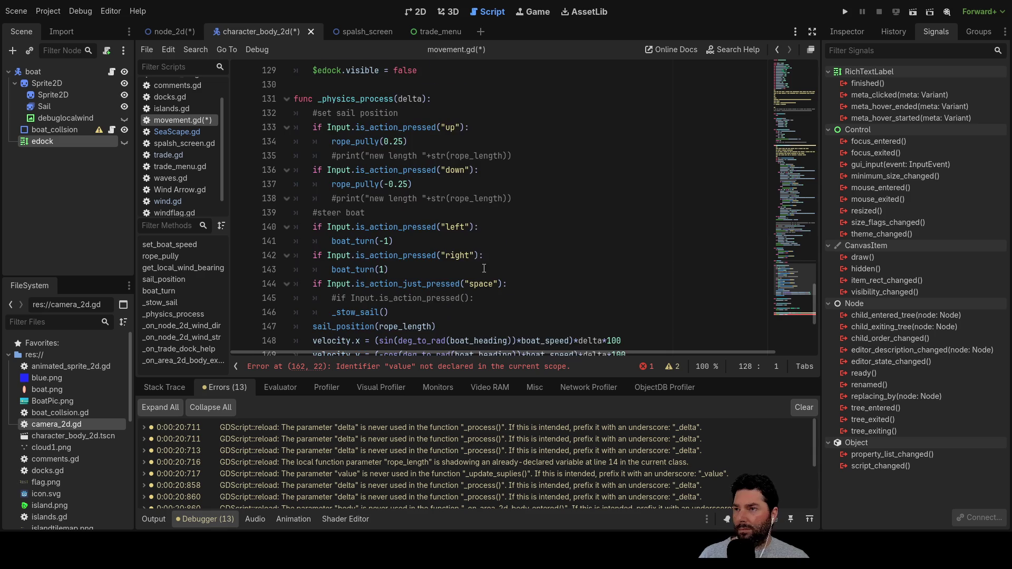
pyautogui.scroll(7, 484, 265)
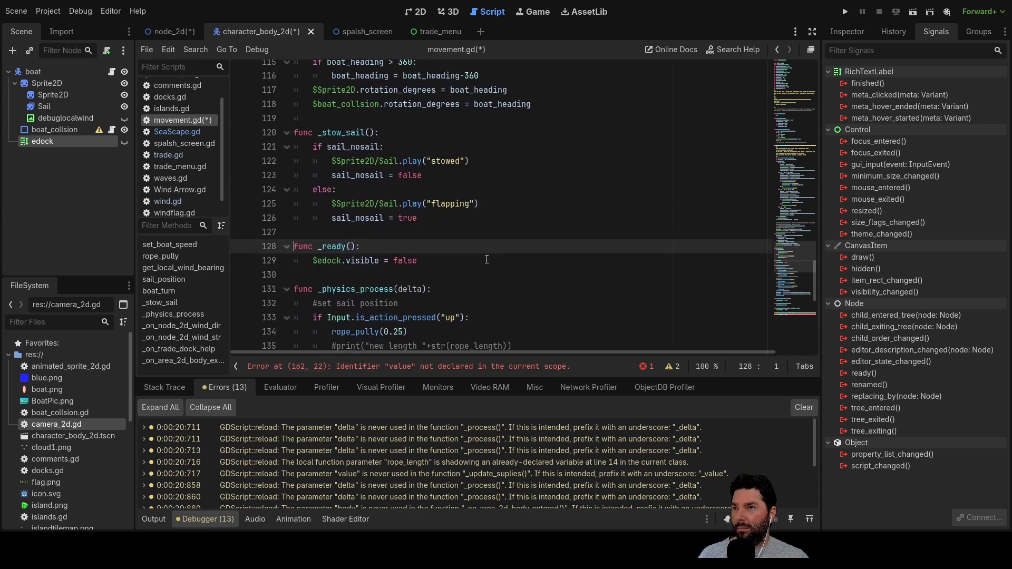
pyautogui.scroll(-10, 489, 265)
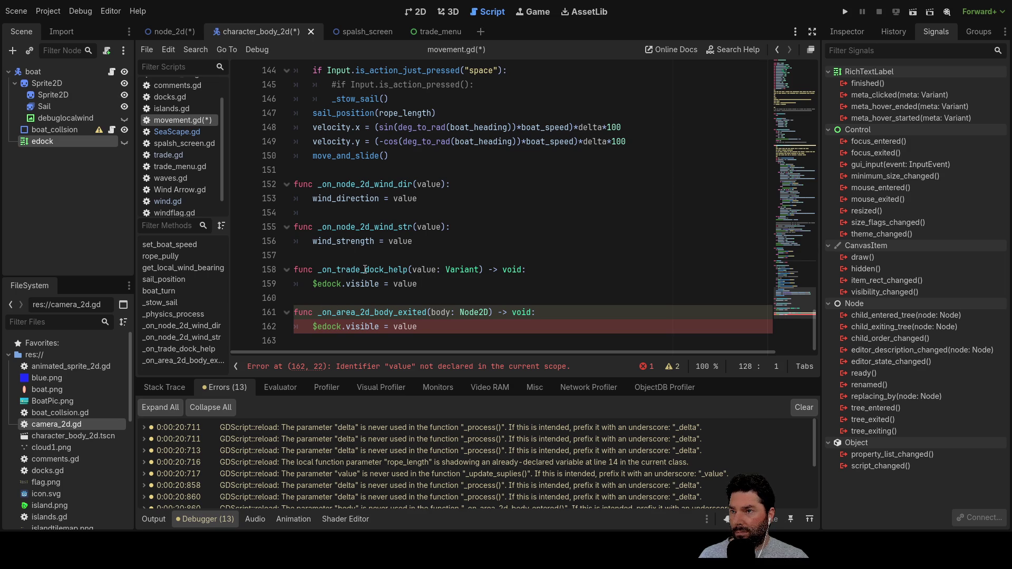
pyautogui.doubleClick(365, 270)
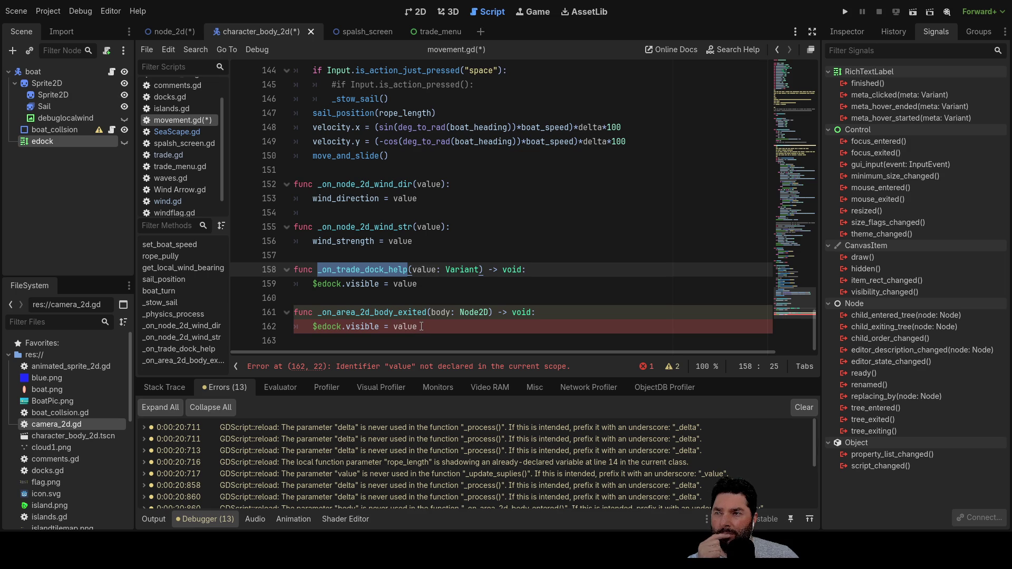
pyautogui.moveTo(422, 327)
pyautogui.mouseDown()
pyautogui.moveTo(295, 326)
pyautogui.moveTo(237, 314)
pyautogui.mouseUp()
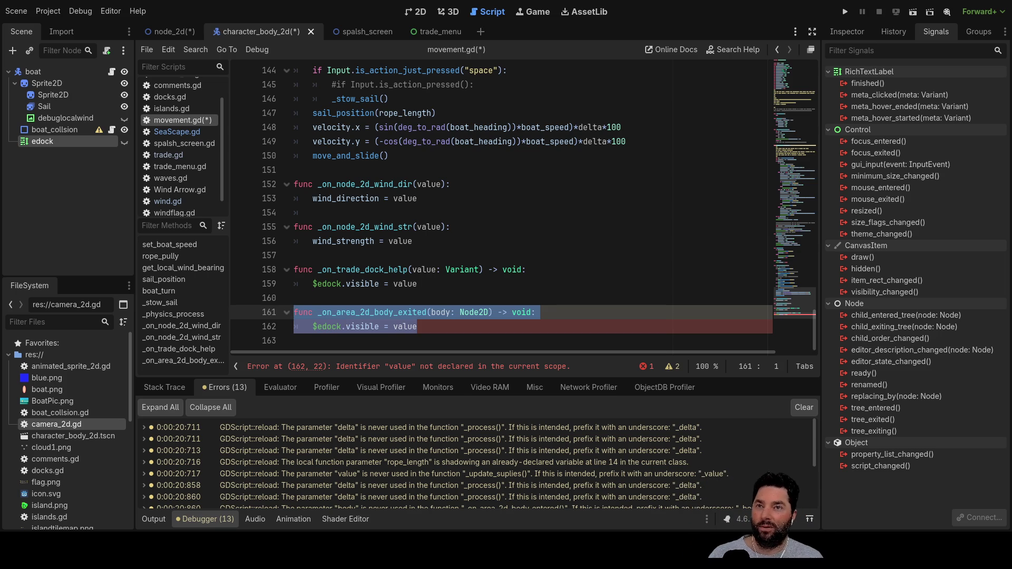
pyautogui.click(887, 31)
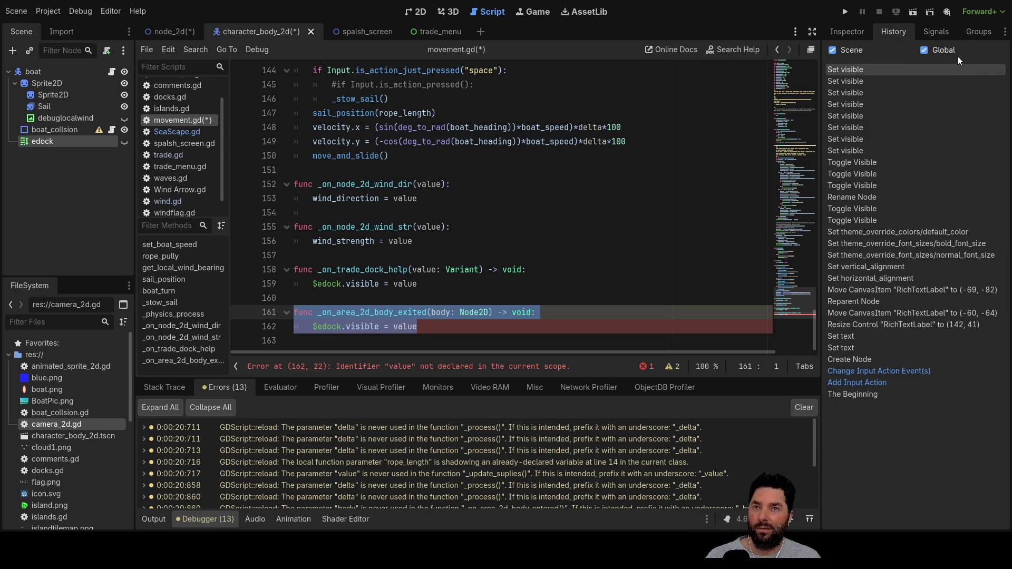
# Step: Review the signals list and the _on_trade_dock_help function name
pyautogui.click(941, 35)
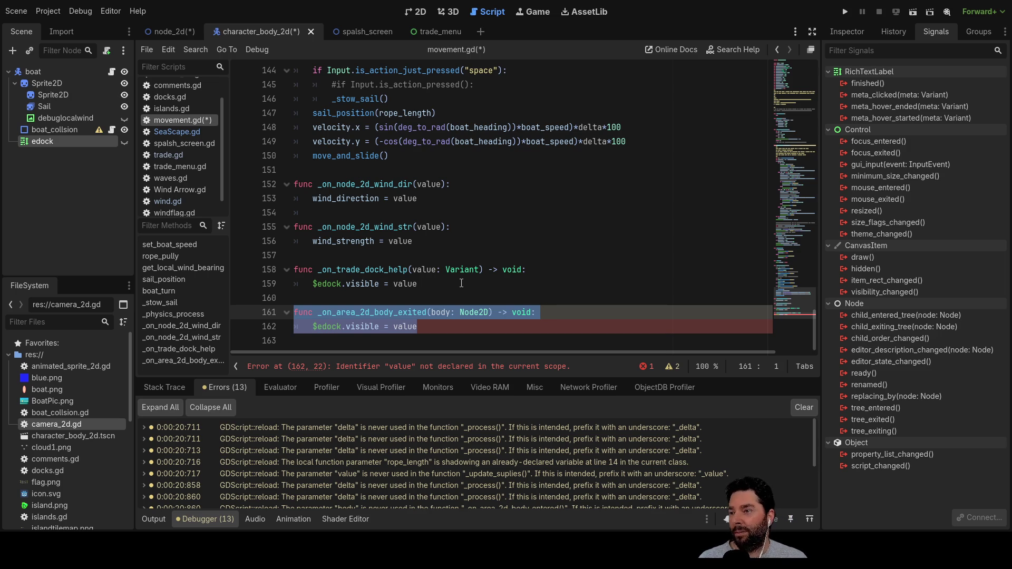
pyautogui.click(426, 327)
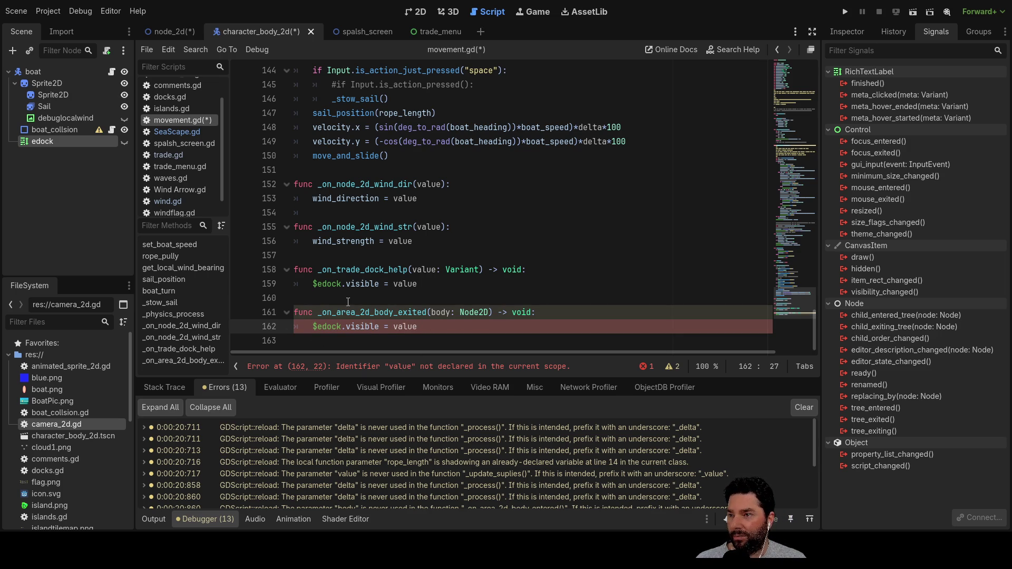
pyautogui.doubleClick(354, 271)
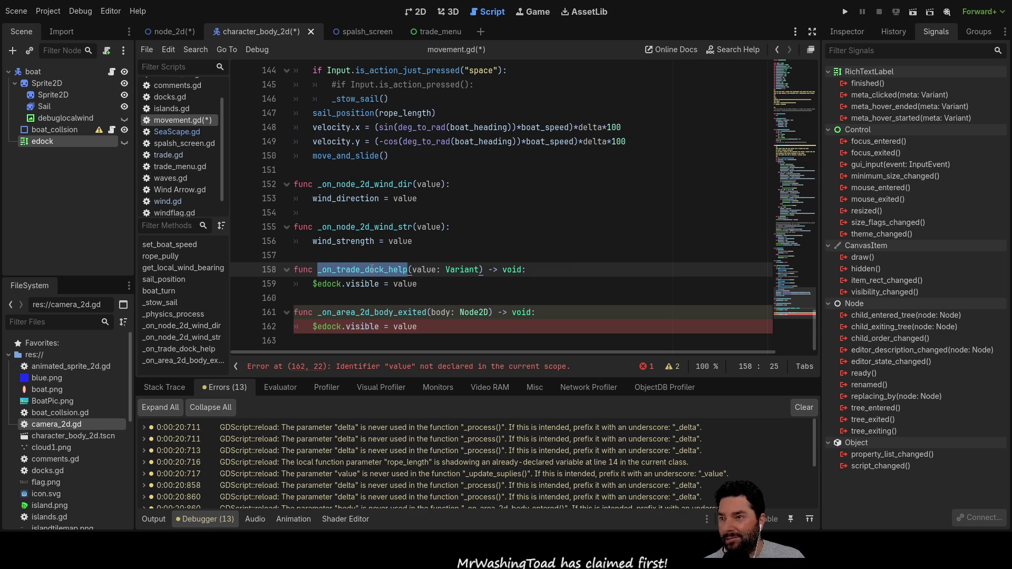
# Step: Change line 162 to '$edock.visible = false' and save movement.gd
pyautogui.moveTo(405, 327)
pyautogui.mouseDown()
pyautogui.moveTo(417, 326)
pyautogui.moveTo(294, 313)
pyautogui.mouseUp()
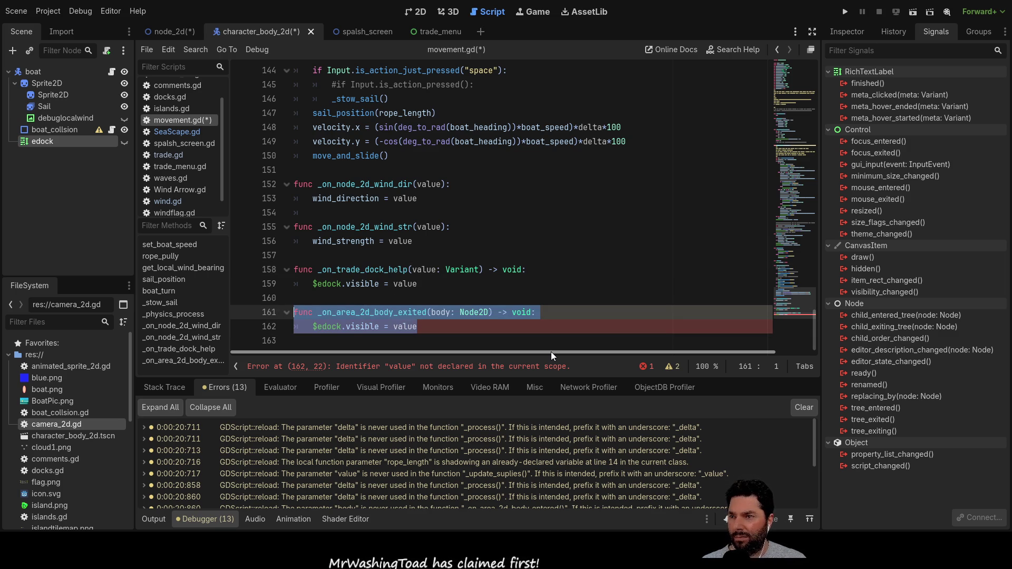
pyautogui.press('Down')
pyautogui.press('Right')
pyautogui.press('Right')
pyautogui.press('Right')
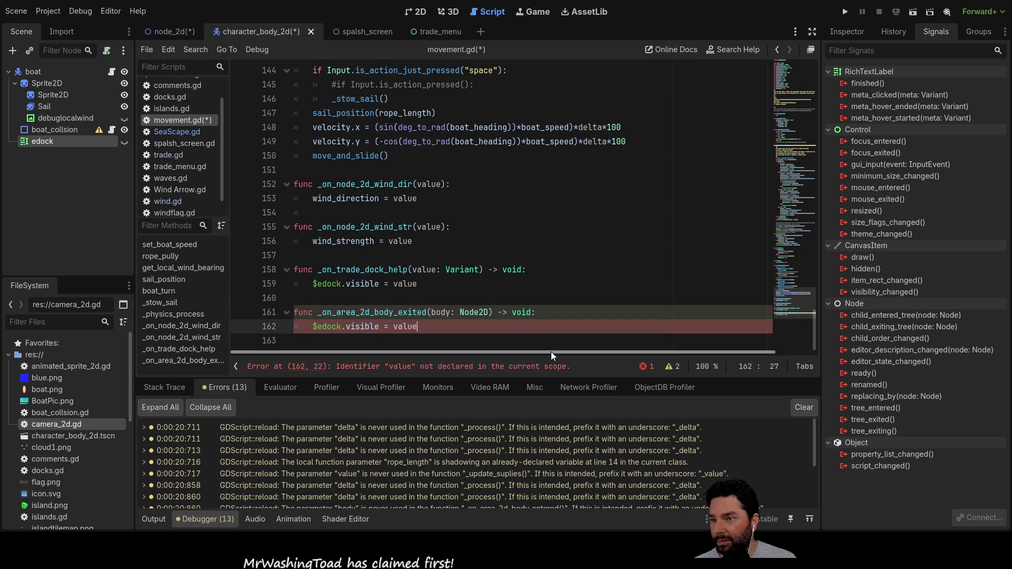
pyautogui.press('End')
pyautogui.press('BackSpace')
pyautogui.press('BackSpace')
pyautogui.press('BackSpace')
pyautogui.press('BackSpace')
pyautogui.press('BackSpace')
pyautogui.write('false')
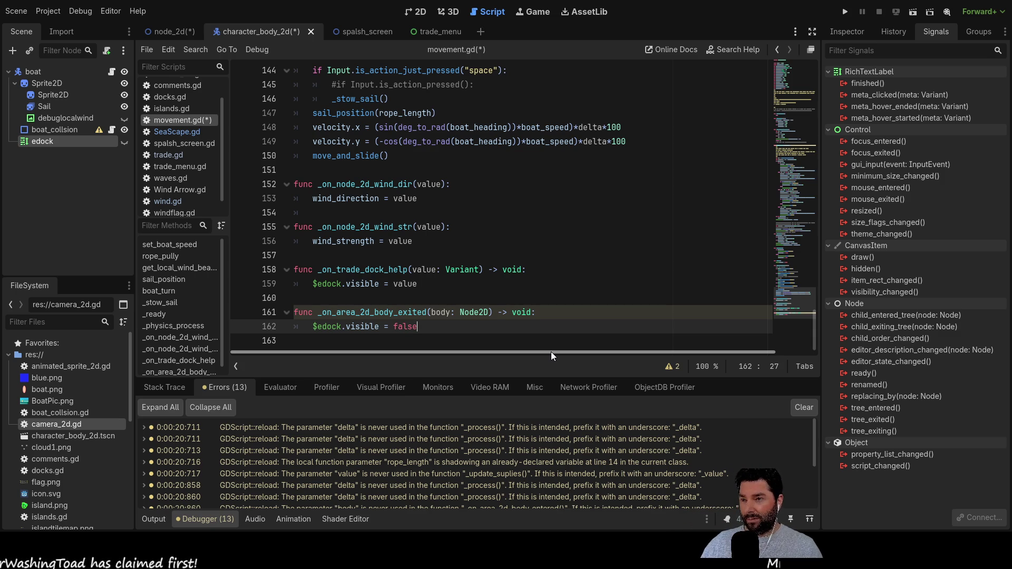
pyautogui.click(437, 285)
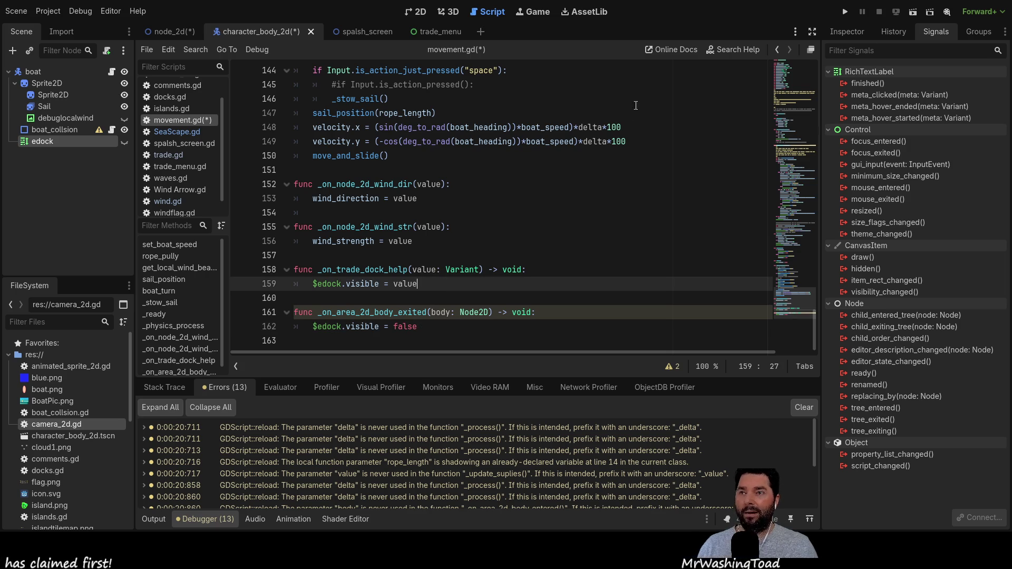
pyautogui.hotkey('ctrl', 's')
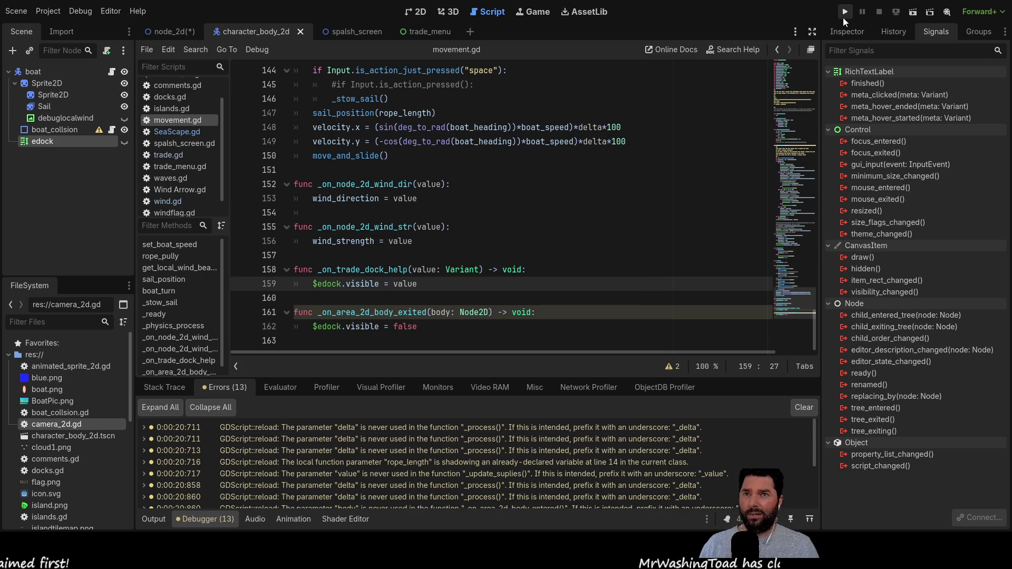
# Step: Run the project, start a game, and hide the 'Press e to Dock' edock label
pyautogui.click(844, 13)
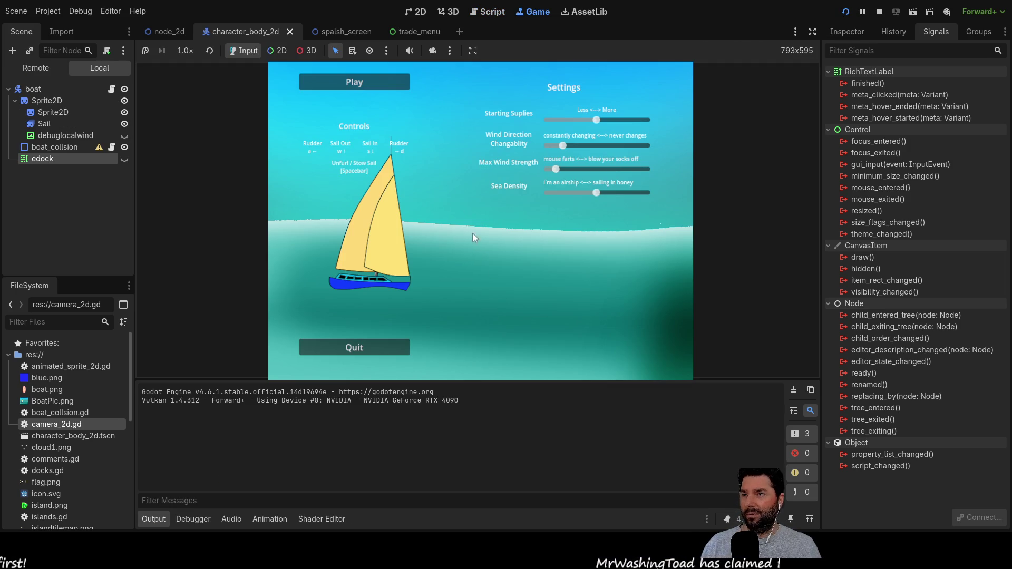
pyautogui.click(383, 87)
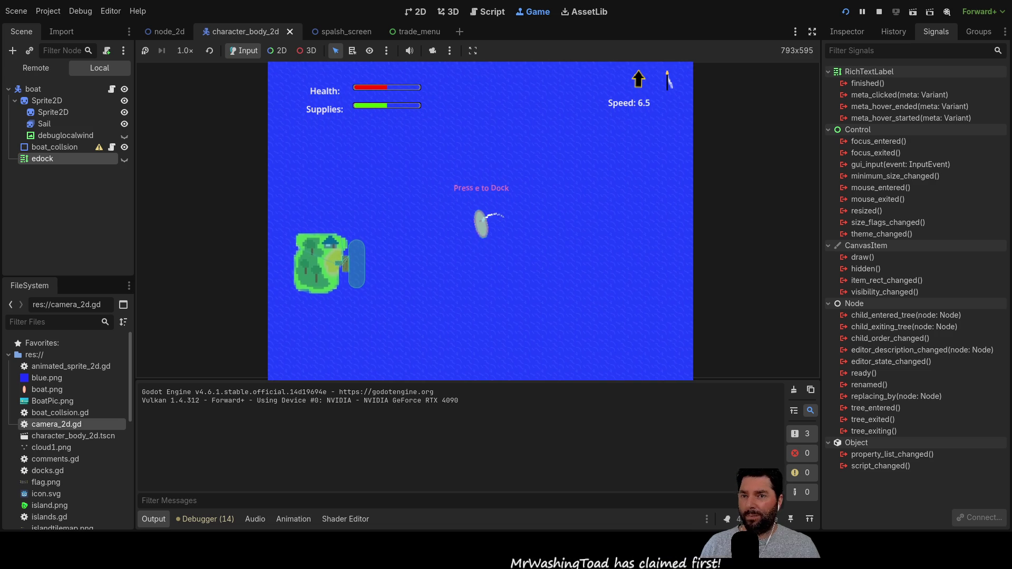
pyautogui.click(847, 31)
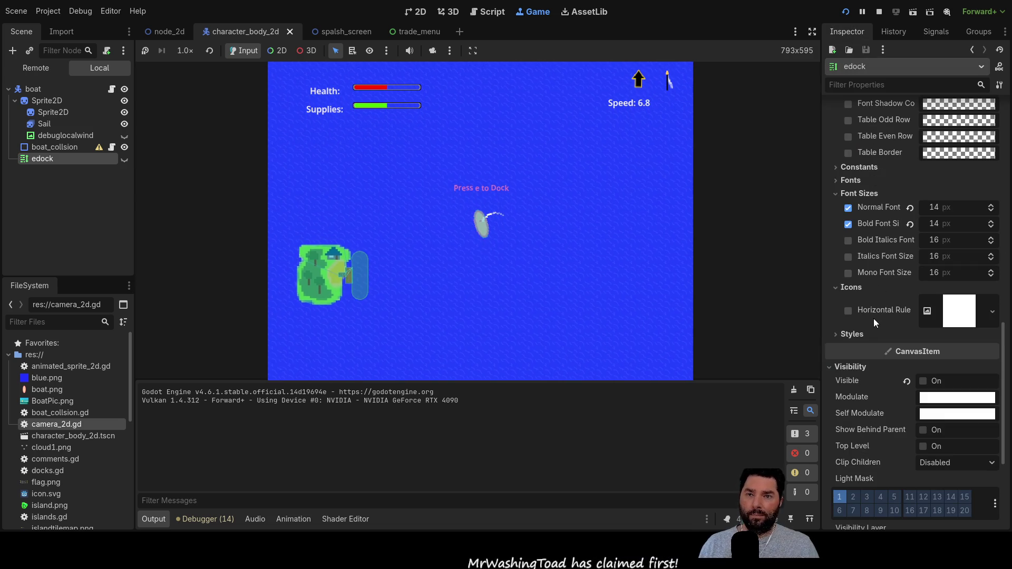
pyautogui.click(924, 381)
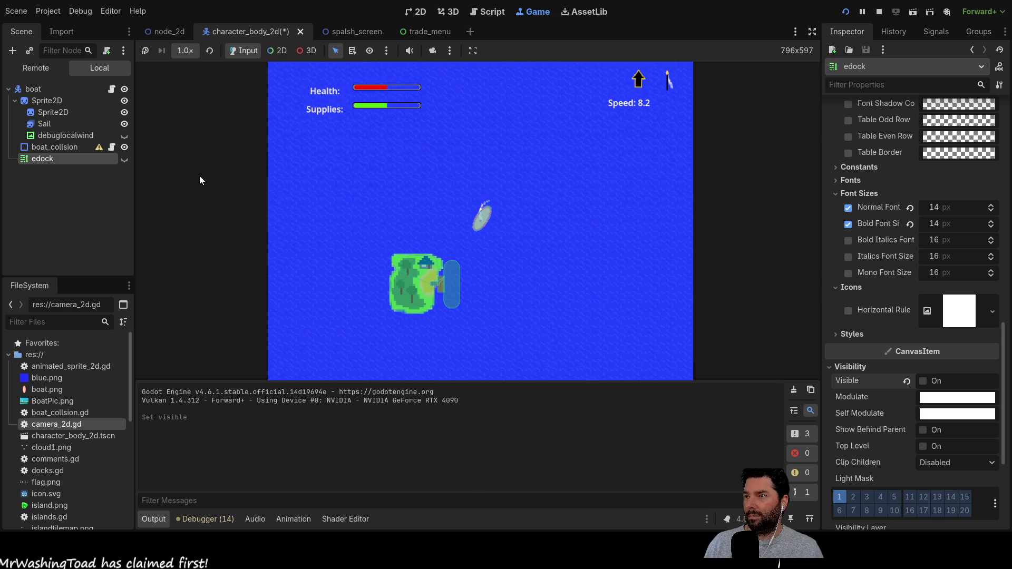
# Step: At 2.0× game speed, bring up the trade menu with e, then restart with F5
pyautogui.click(185, 51)
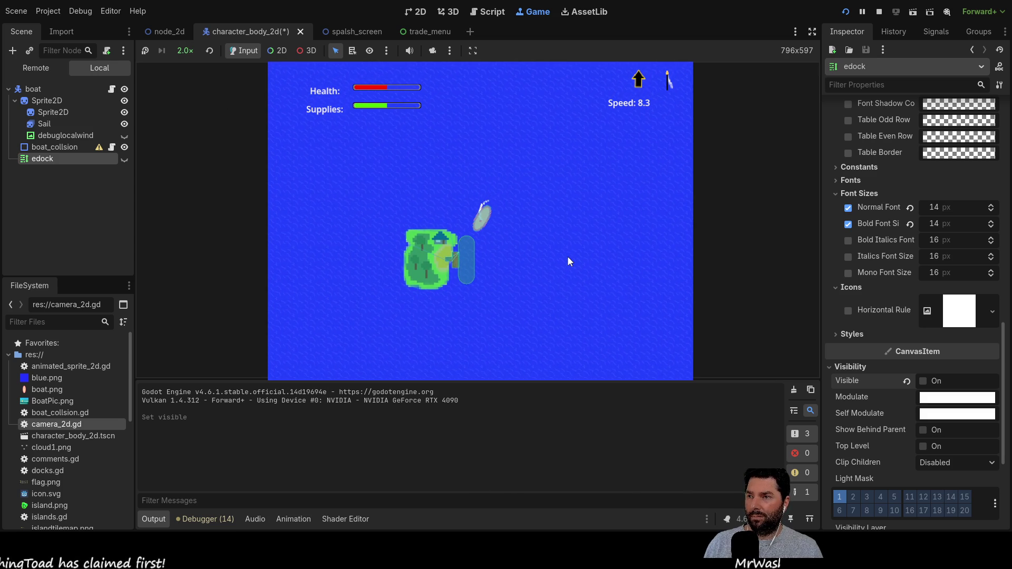
pyautogui.press('e')
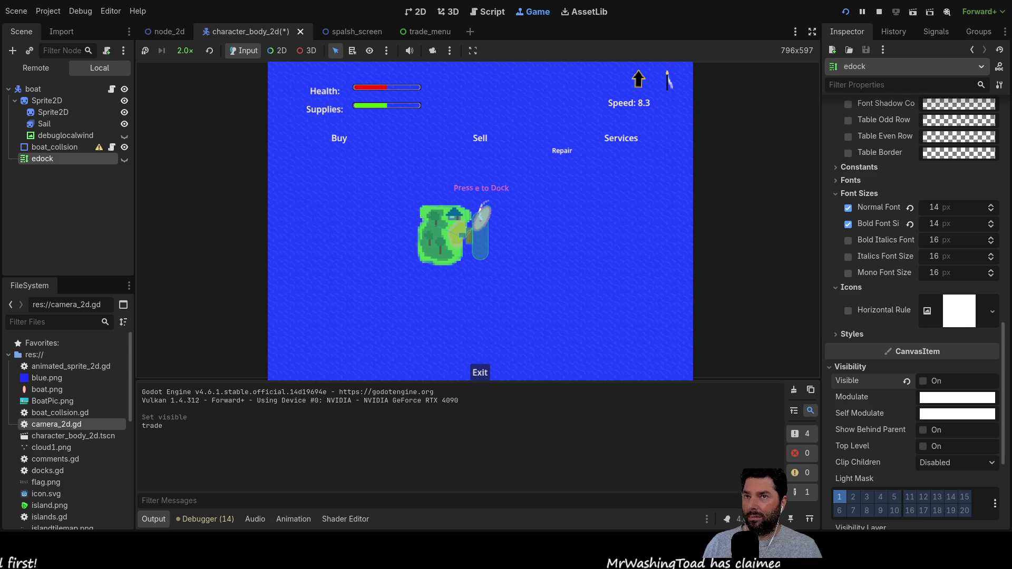
pyautogui.press('F5')
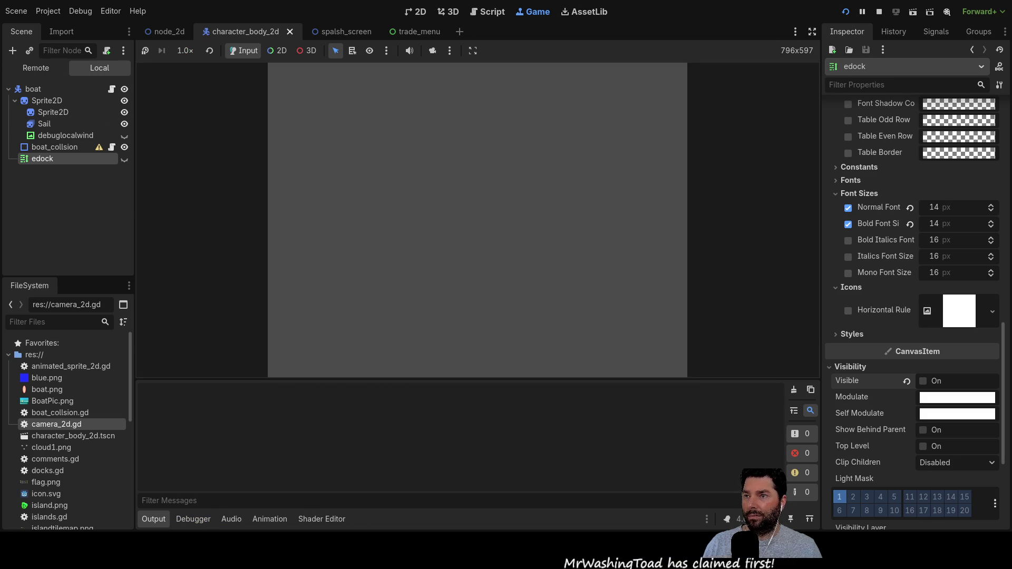
# Step: Start playing from the splash menu at 4.0× game speed
pyautogui.click(382, 87)
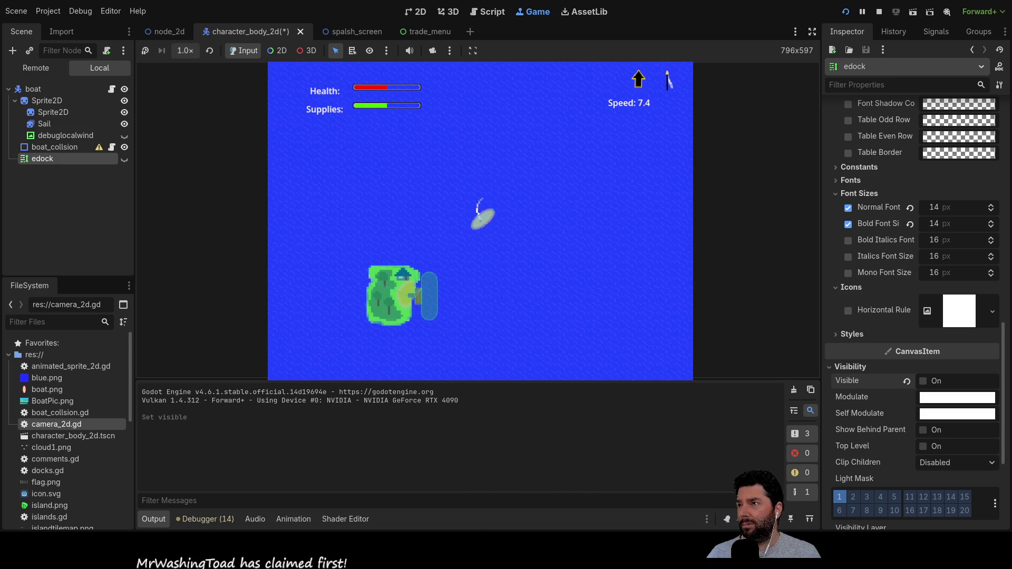
pyautogui.click(185, 51)
pyautogui.click(185, 50)
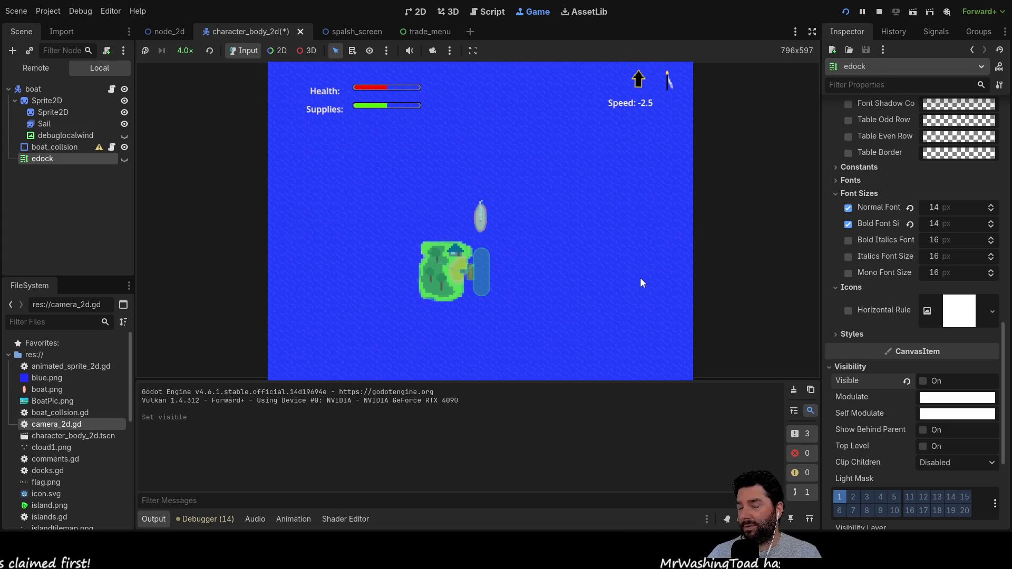
# Step: Steer the boat to the island dock and press e to show the trade menu
pyautogui.press('a')
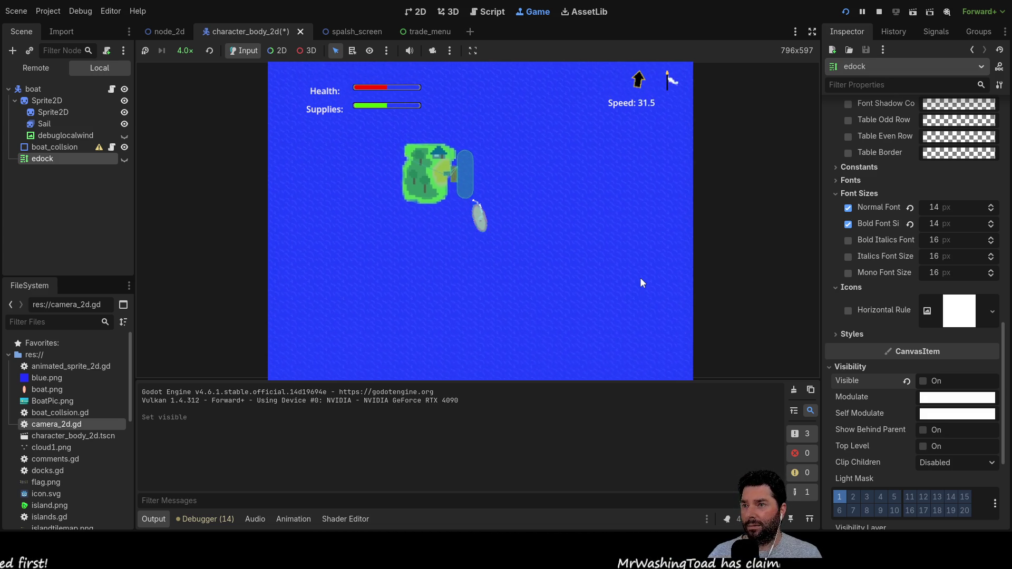
pyautogui.press('d')
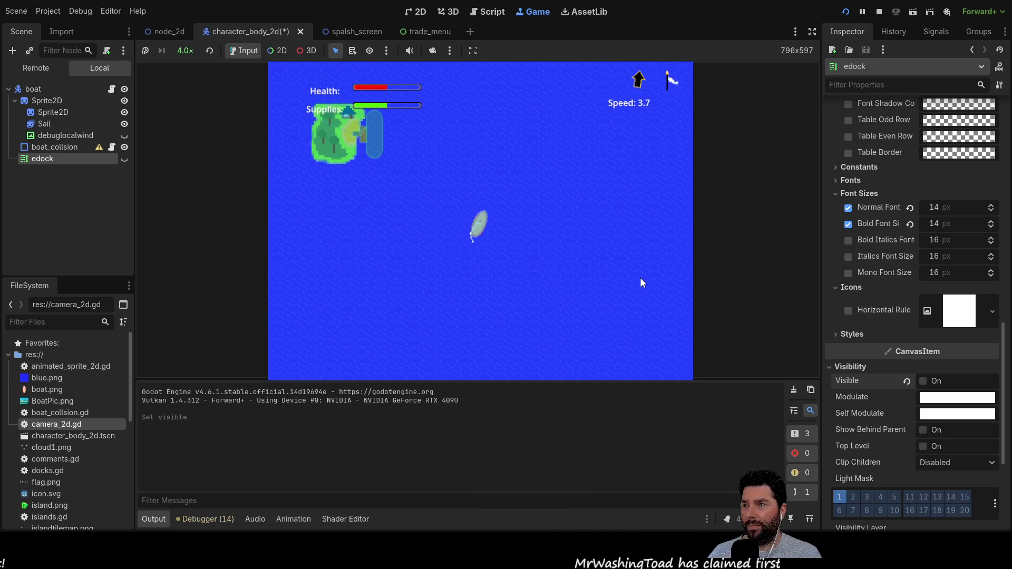
pyautogui.press('a')
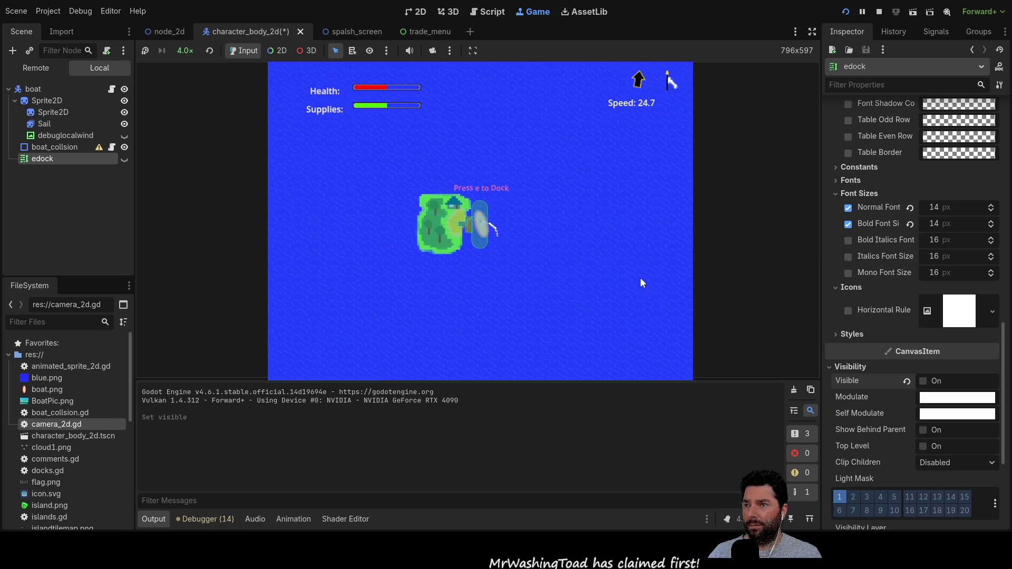
pyautogui.press('d')
pyautogui.press('a')
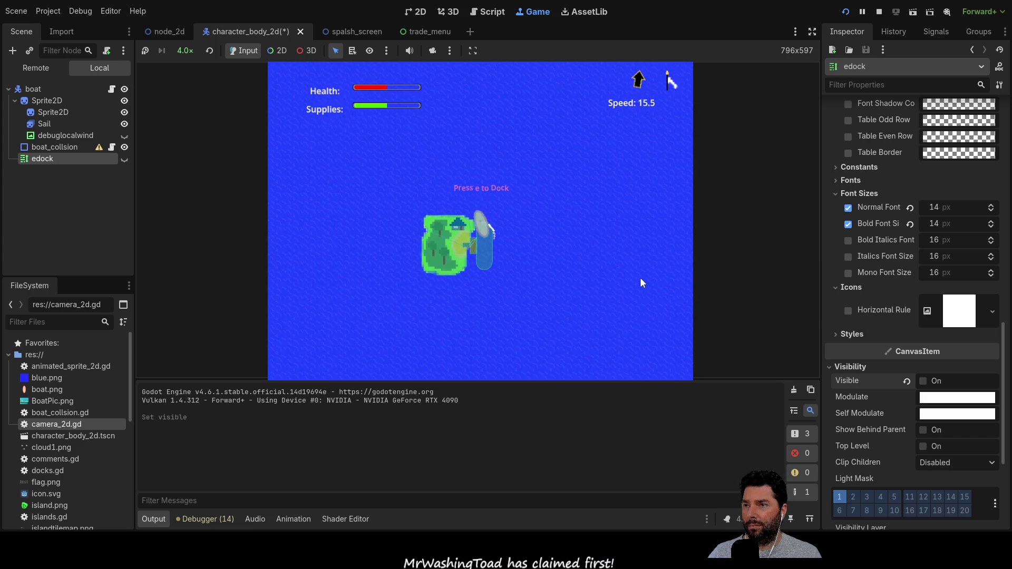
pyautogui.press('a')
pyautogui.press('a')
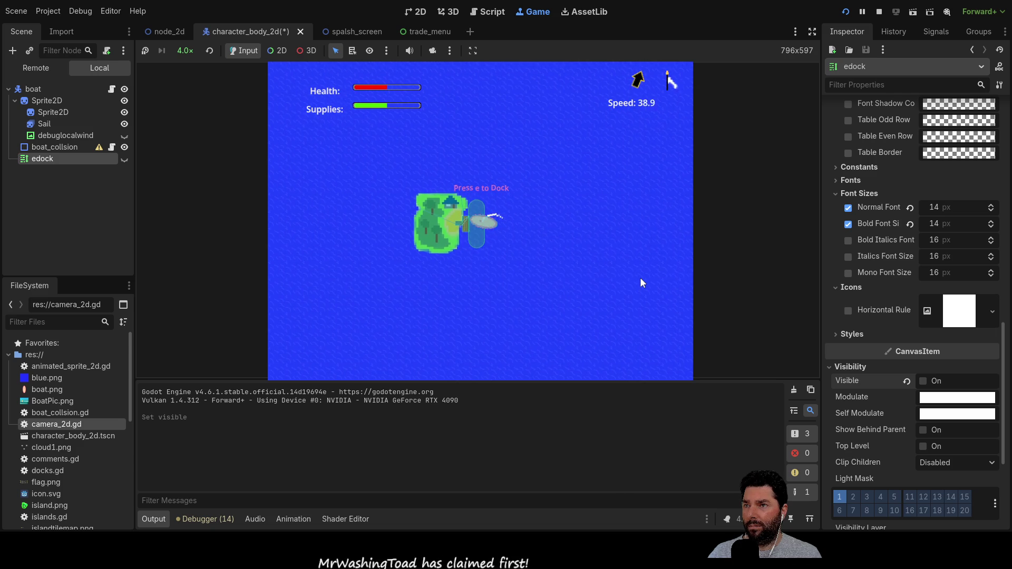
pyautogui.press('a')
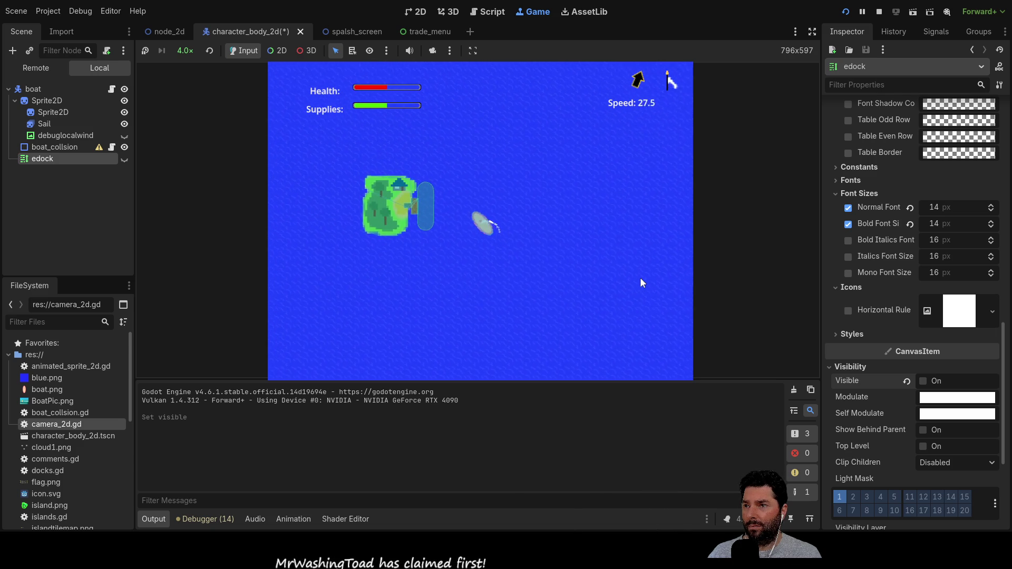
pyautogui.press('a')
pyautogui.press('a')
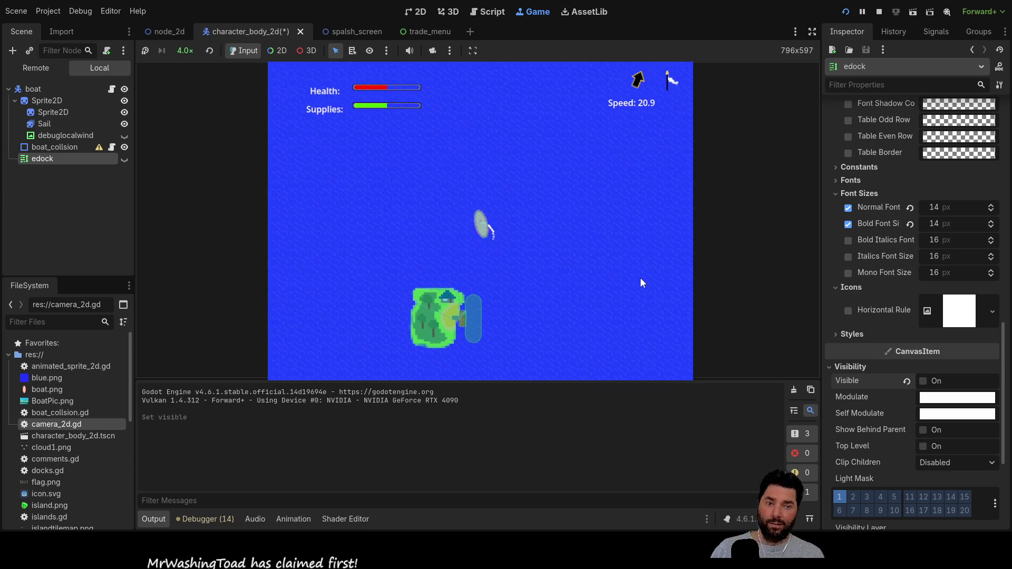
pyautogui.press('d')
pyautogui.press('d')
pyautogui.press('d')
pyautogui.press('d')
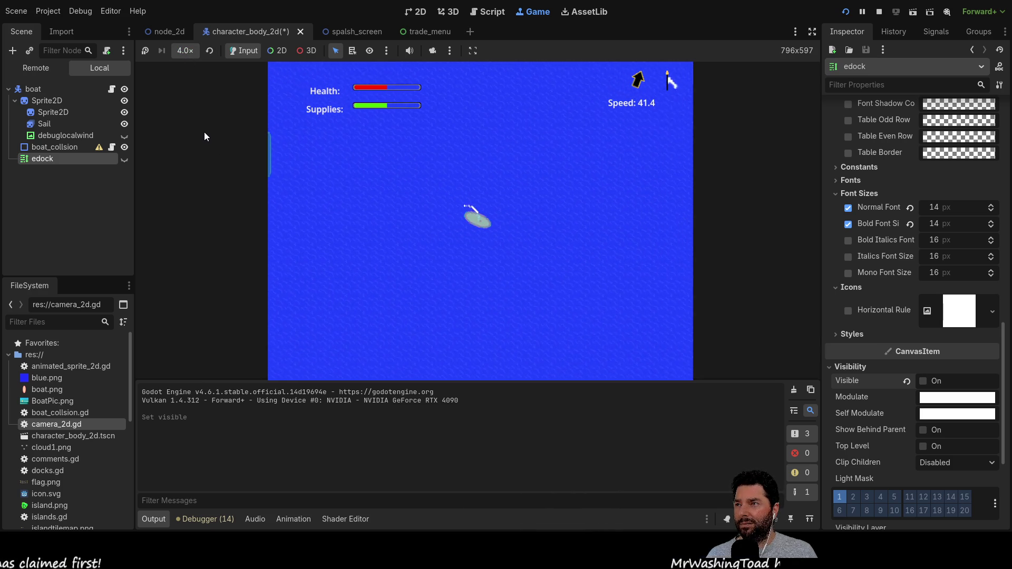
pyautogui.press('a')
pyautogui.press('a')
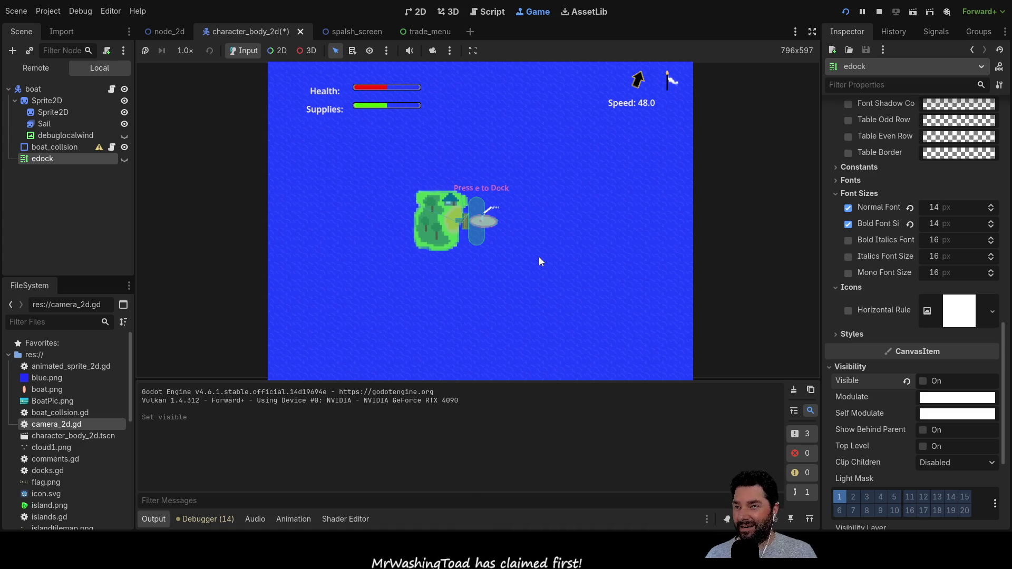
pyautogui.press('e')
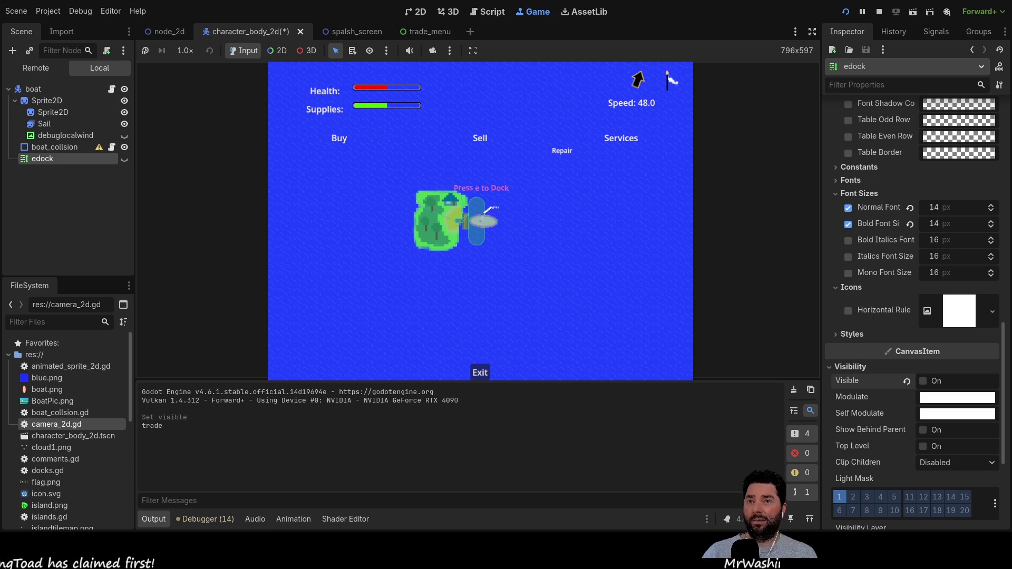
# Step: Stop the game and go to Exit_Trade's _on_exit_trade_pressed handler in trade_menu.gd
pyautogui.click(879, 11)
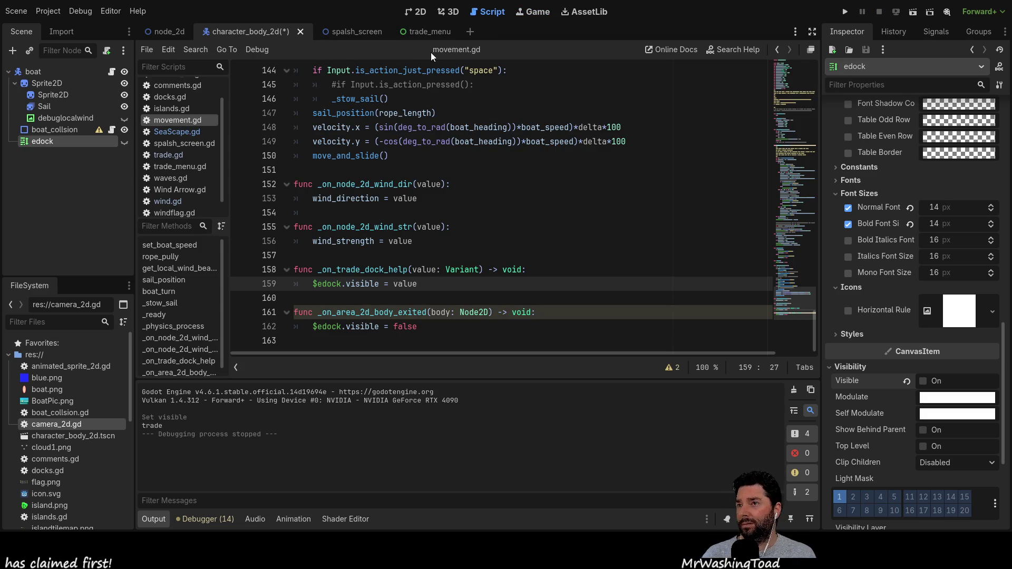
pyautogui.click(431, 31)
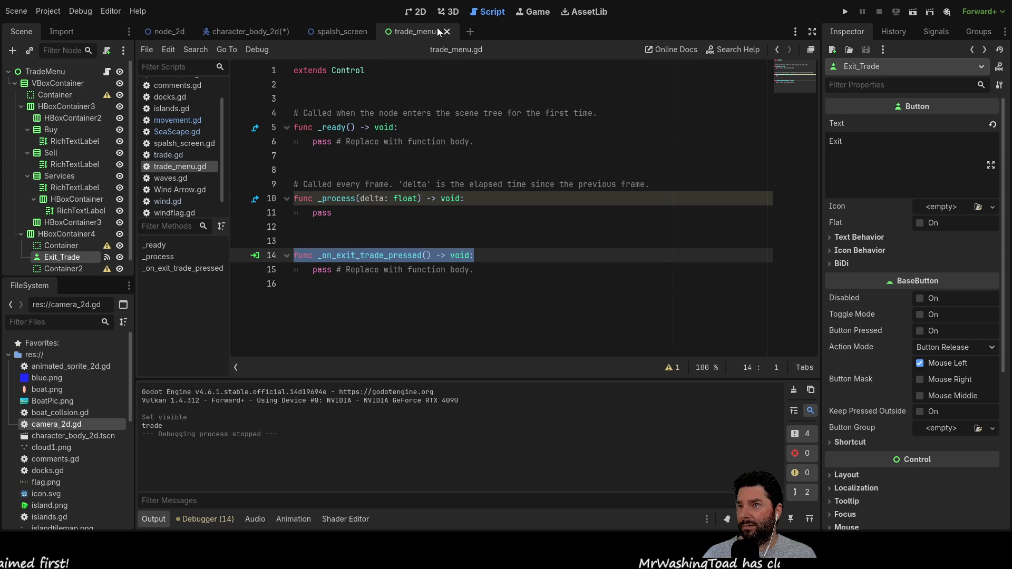
pyautogui.click(419, 11)
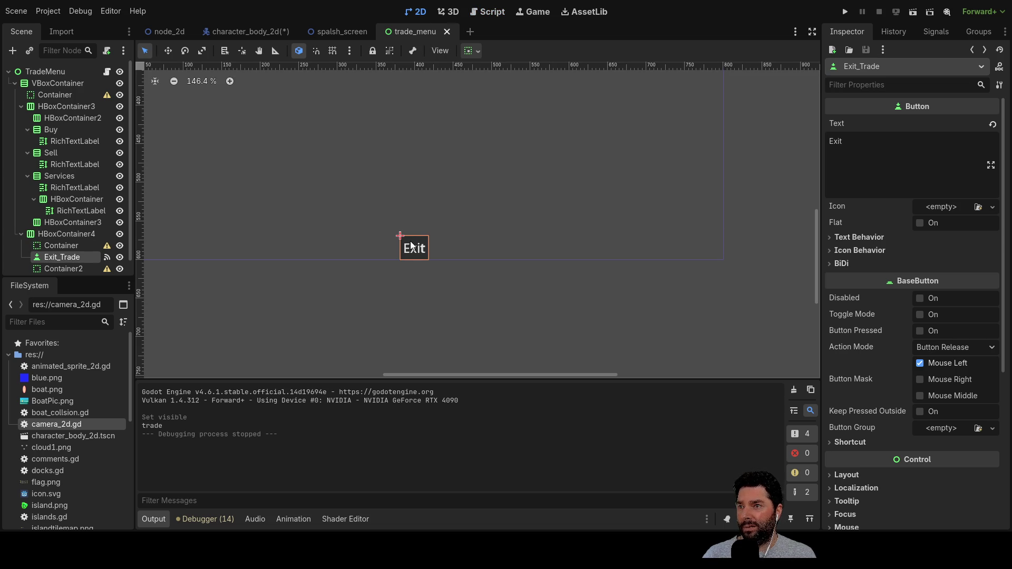
pyautogui.click(932, 31)
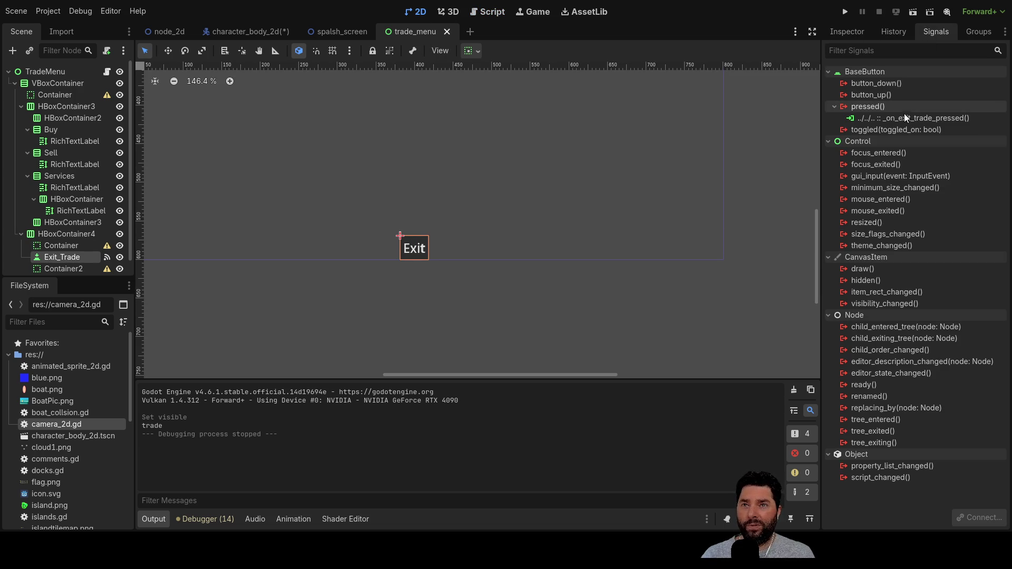
pyautogui.doubleClick(938, 117)
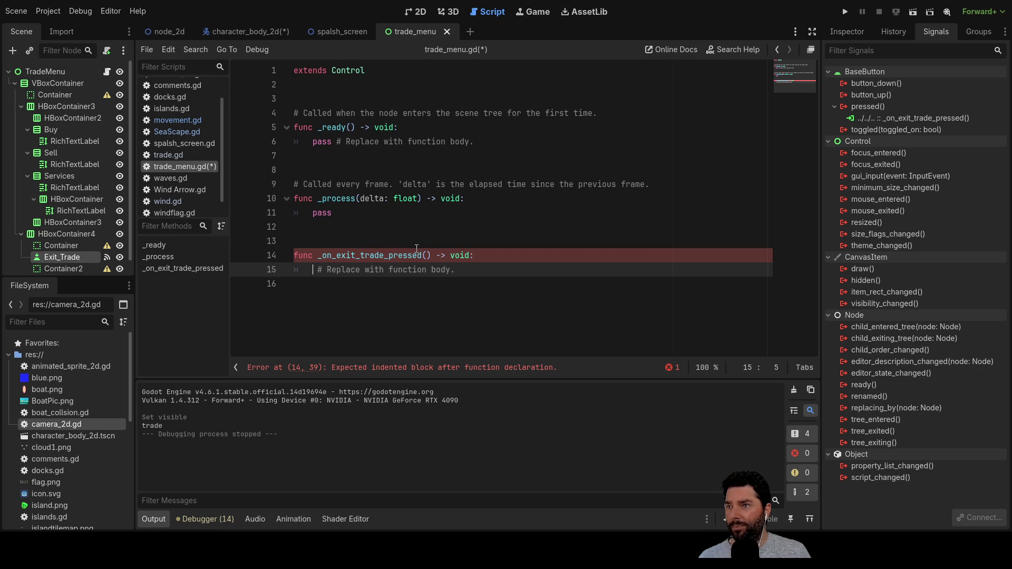
# Step: Open trade.gd, highlight every use of the misspelled read_to_dock, and place the caret in its line 3 declaration
pyautogui.click(380, 232)
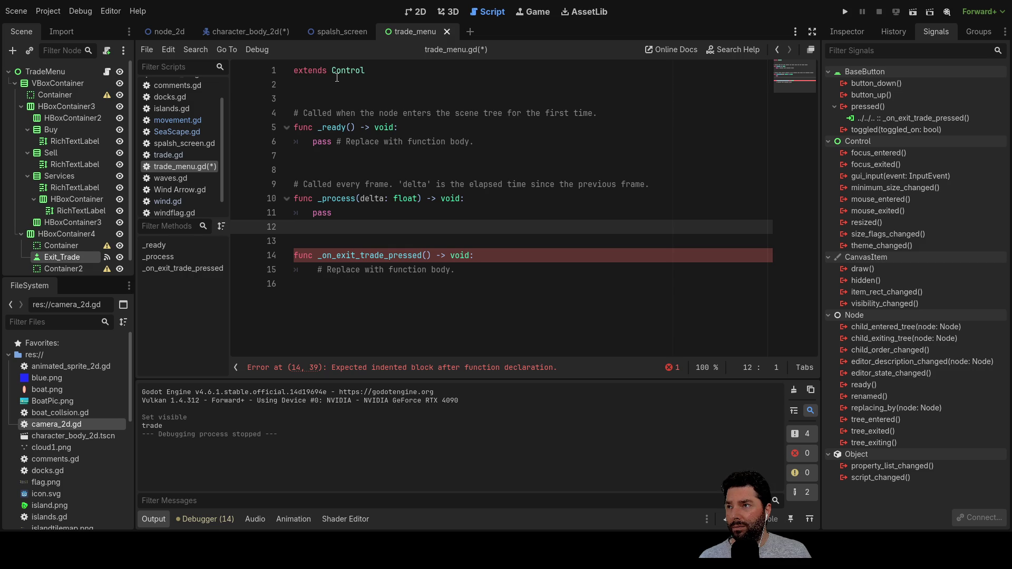
pyautogui.click(168, 154)
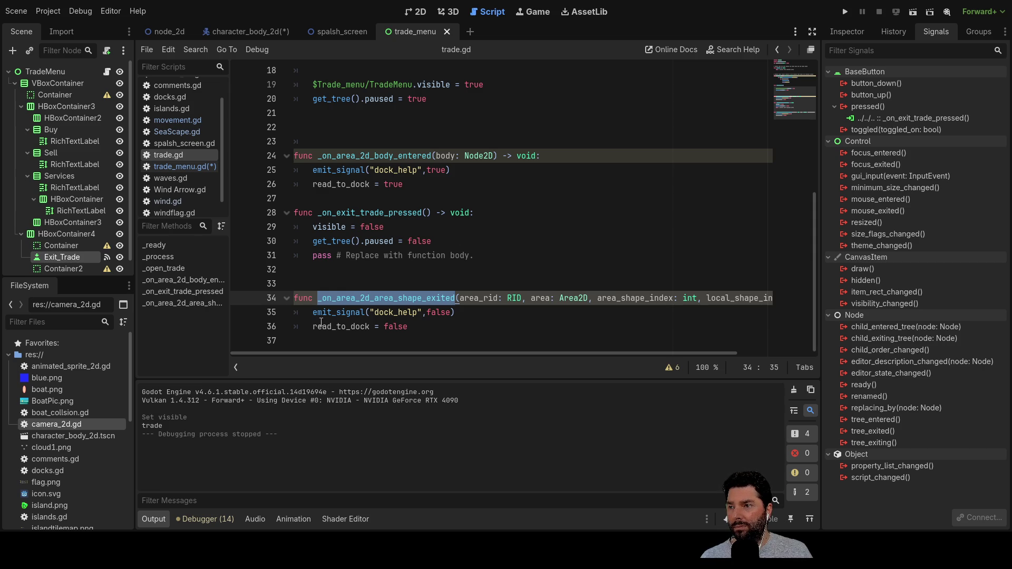
pyautogui.doubleClick(337, 184)
pyautogui.scroll(6, 468, 243)
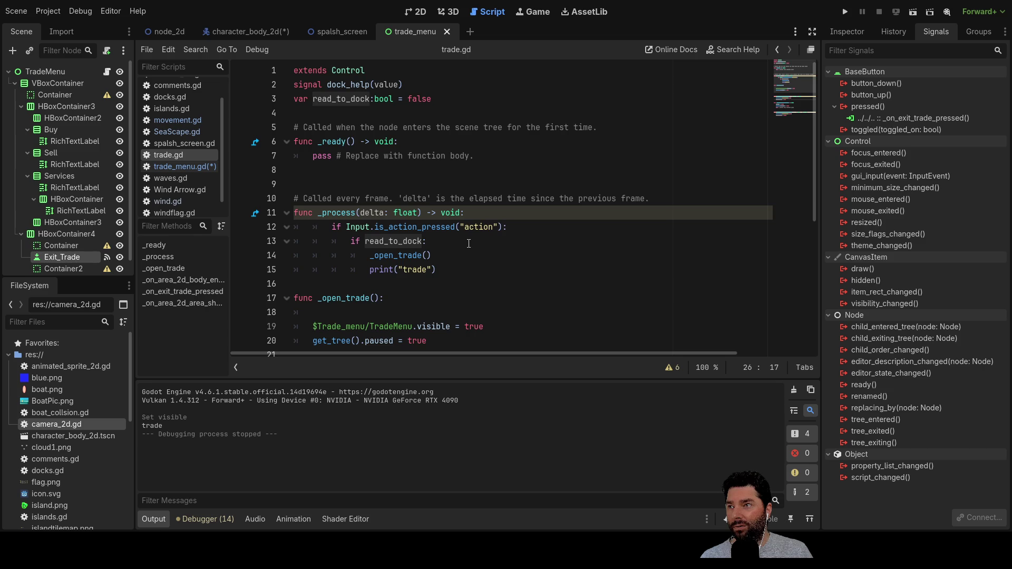
pyautogui.scroll(-5, 468, 243)
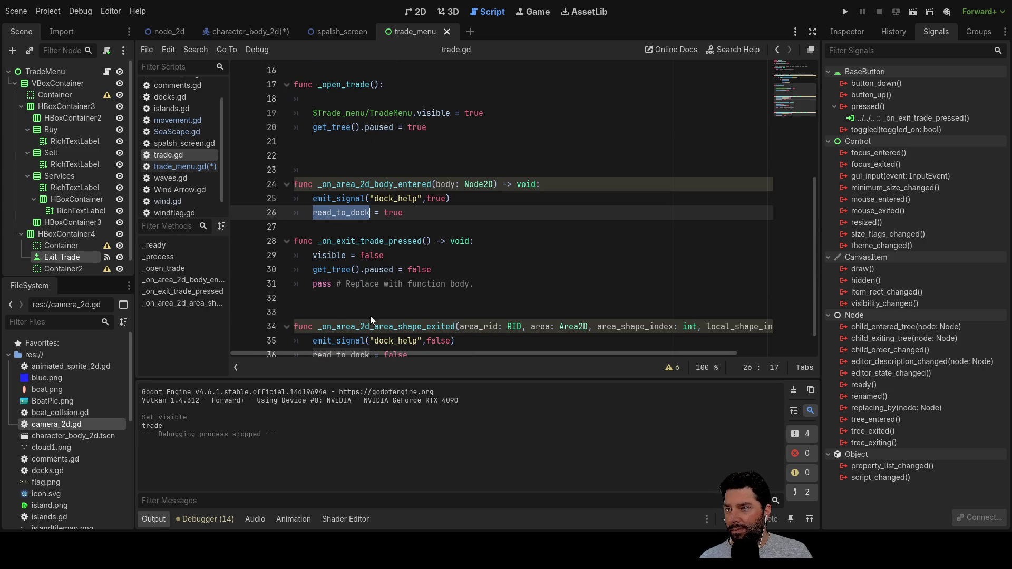
pyautogui.scroll(5, 402, 139)
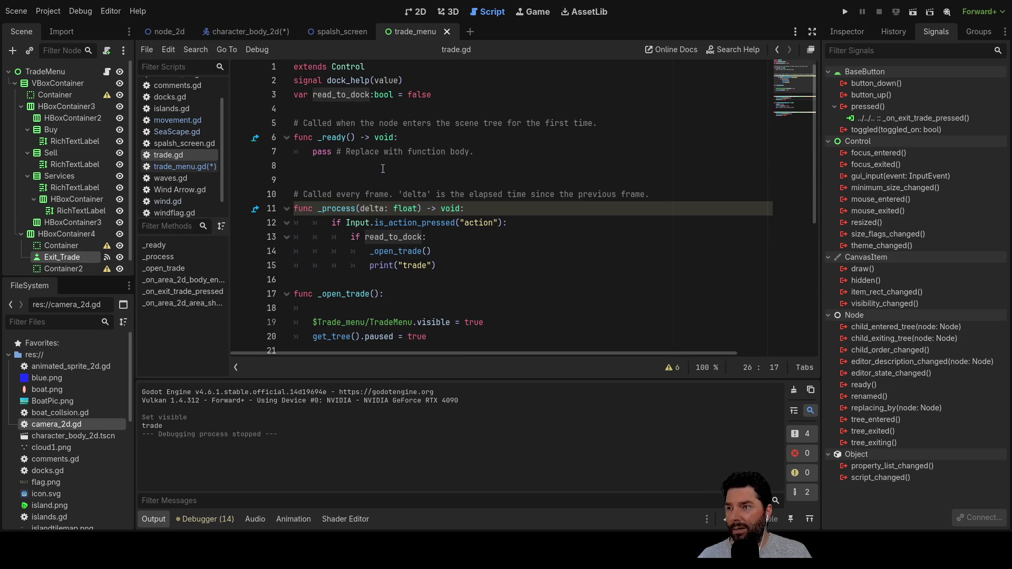
pyautogui.click(332, 98)
# Step: Rename read_to_dock to ready_to_dock in the declaration and the body-entered and shape-exited handlers
pyautogui.hotkey('ctrl', 'z')
pyautogui.hotkey('ctrl', 'z')
pyautogui.hotkey('ctrl', 'z')
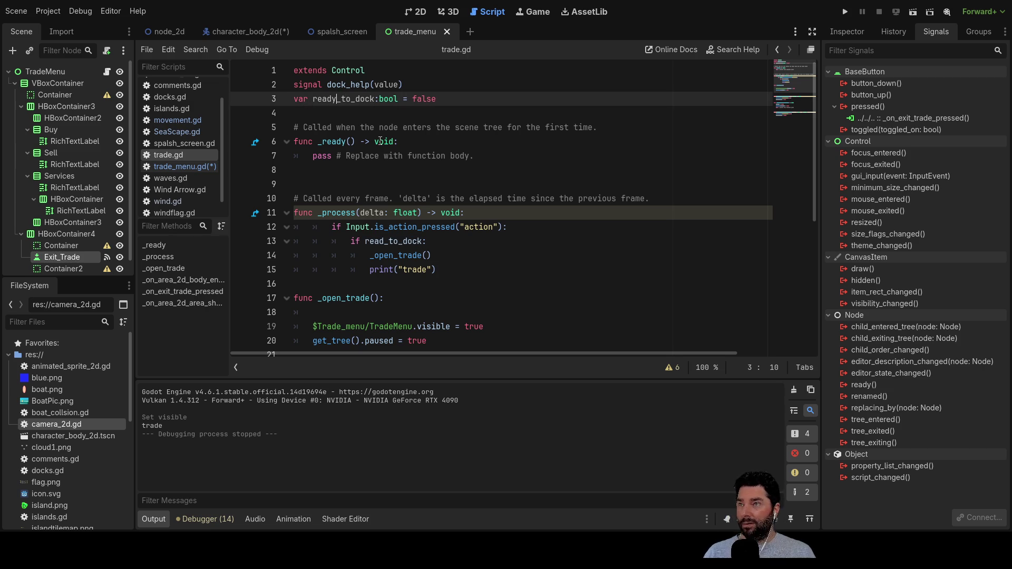
pyautogui.hotkey('ctrl', 'z')
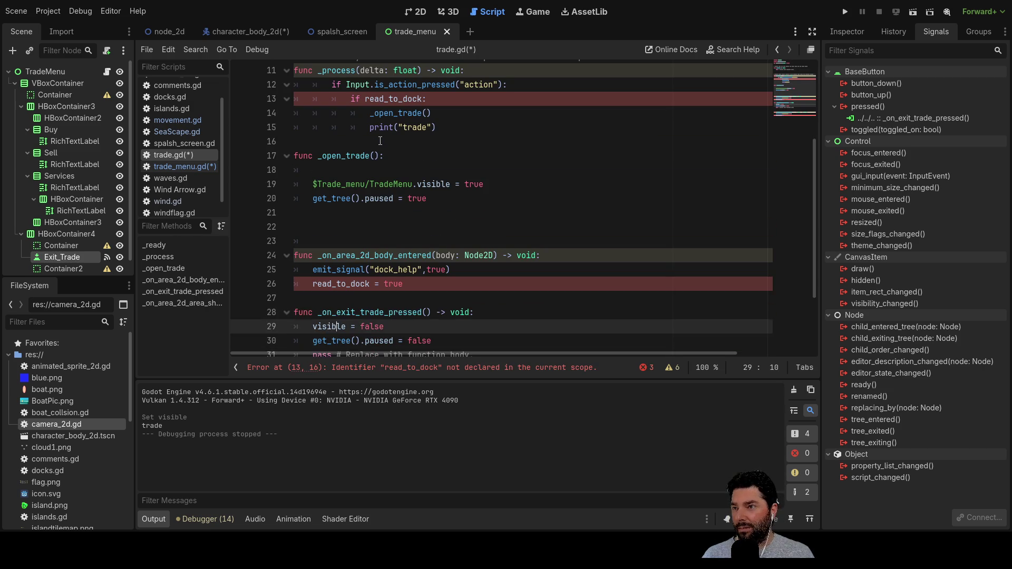
pyautogui.hotkey('ctrl', 'z')
pyautogui.hotkey('ctrl', 'z')
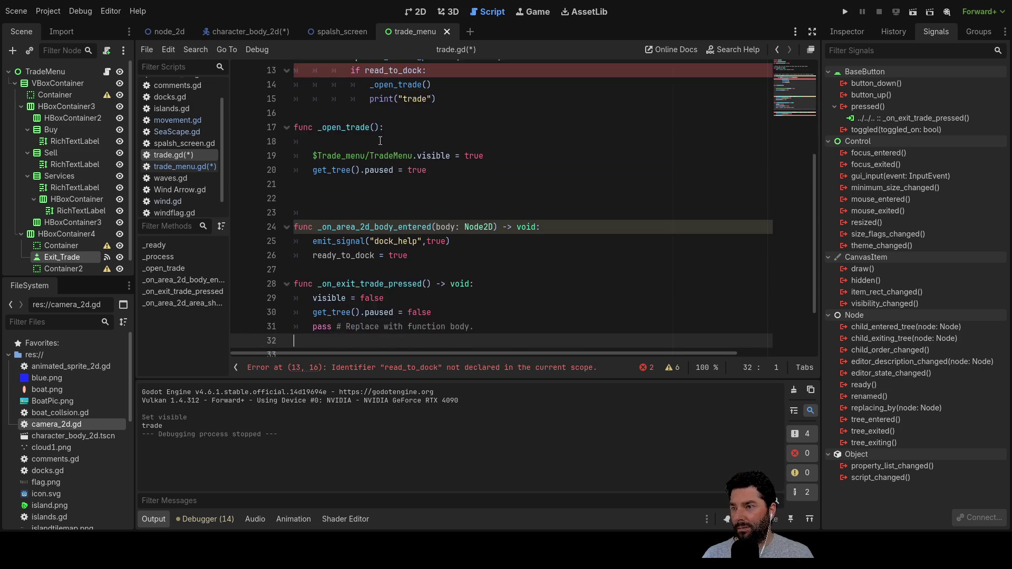
pyautogui.hotkey('ctrl', 'z')
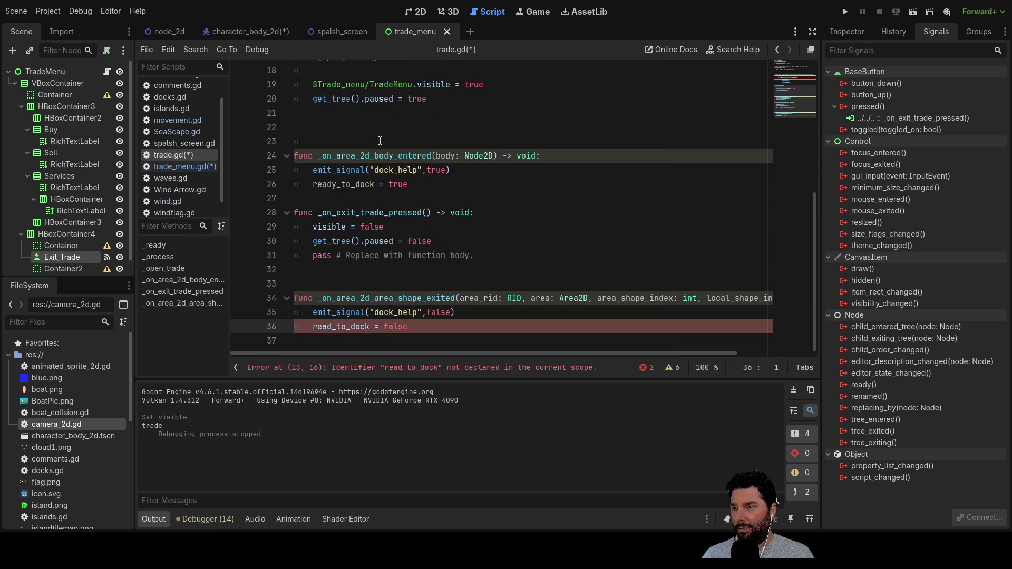
pyautogui.write('y')
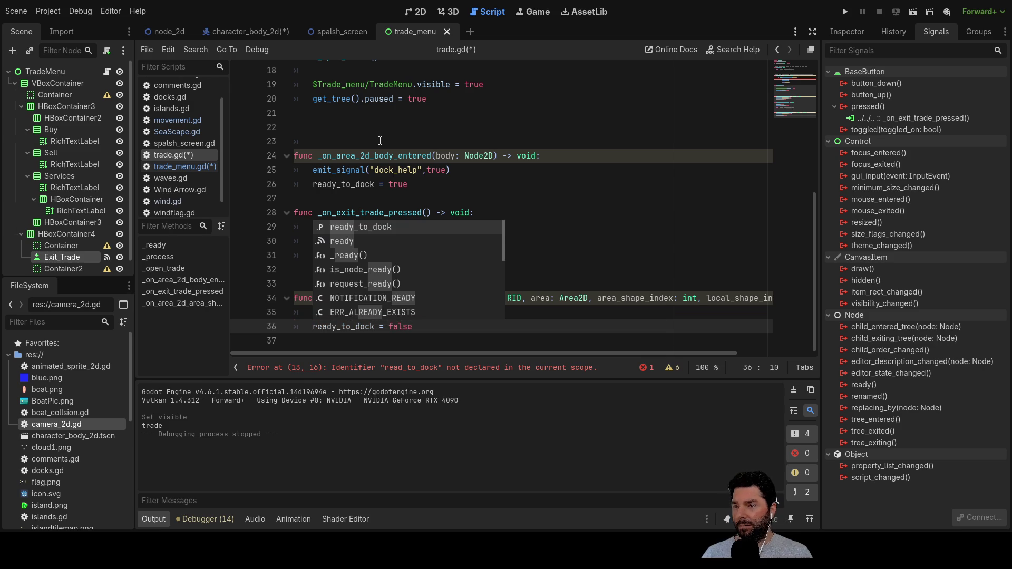
pyautogui.click(574, 216)
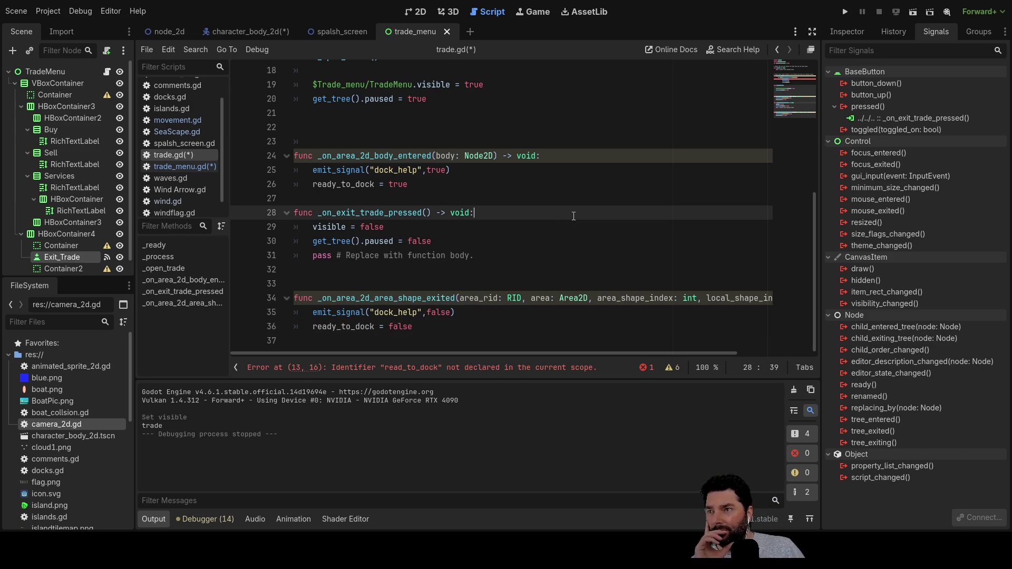
pyautogui.doubleClick(341, 212)
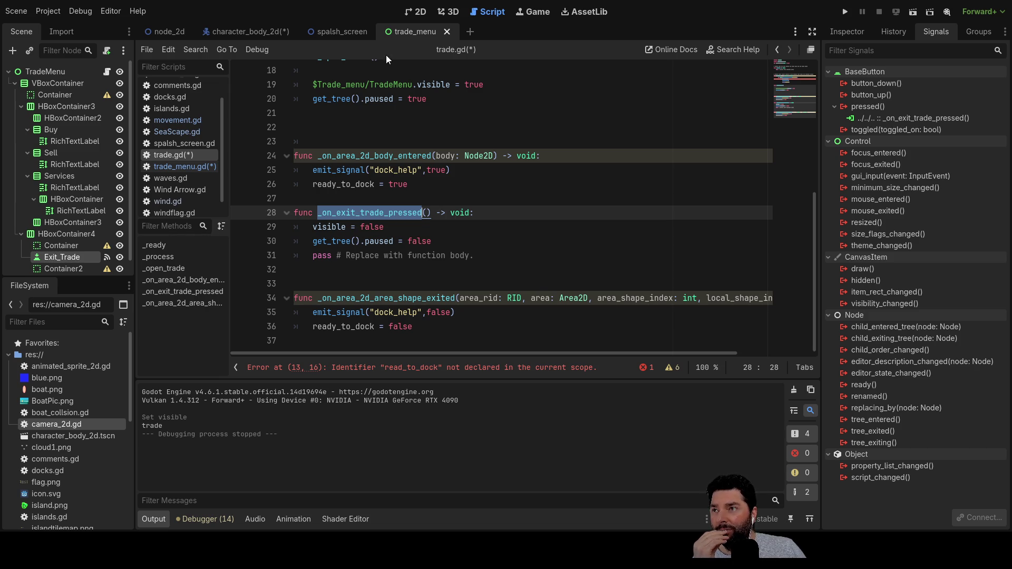
# Step: Delete the duplicate _on_exit_trade_pressed declaration and its leftover stub lines from trade_menu.gd
pyautogui.click(177, 167)
pyautogui.click(416, 255)
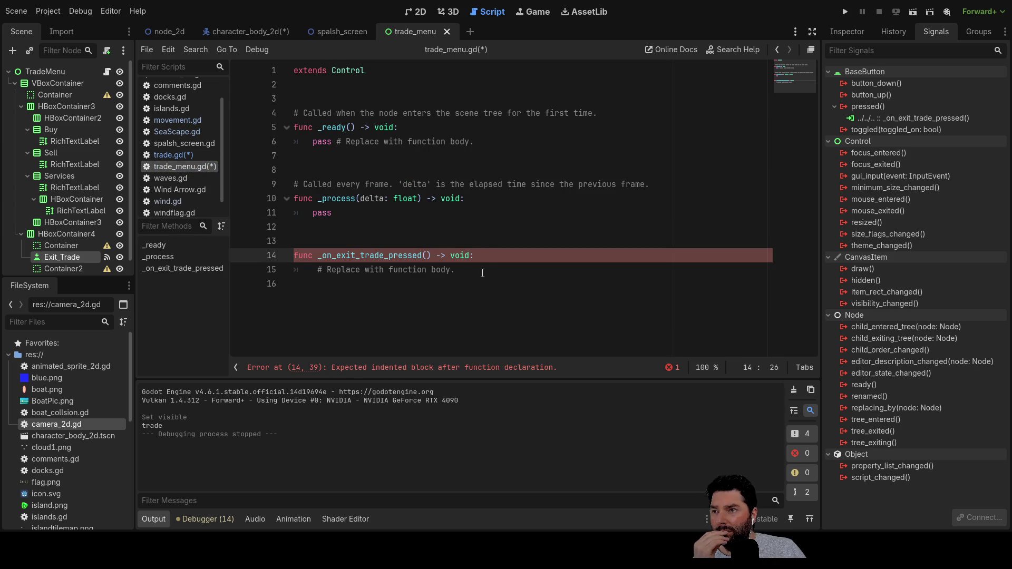
pyautogui.moveTo(488, 255); pyautogui.dragTo(286, 251)
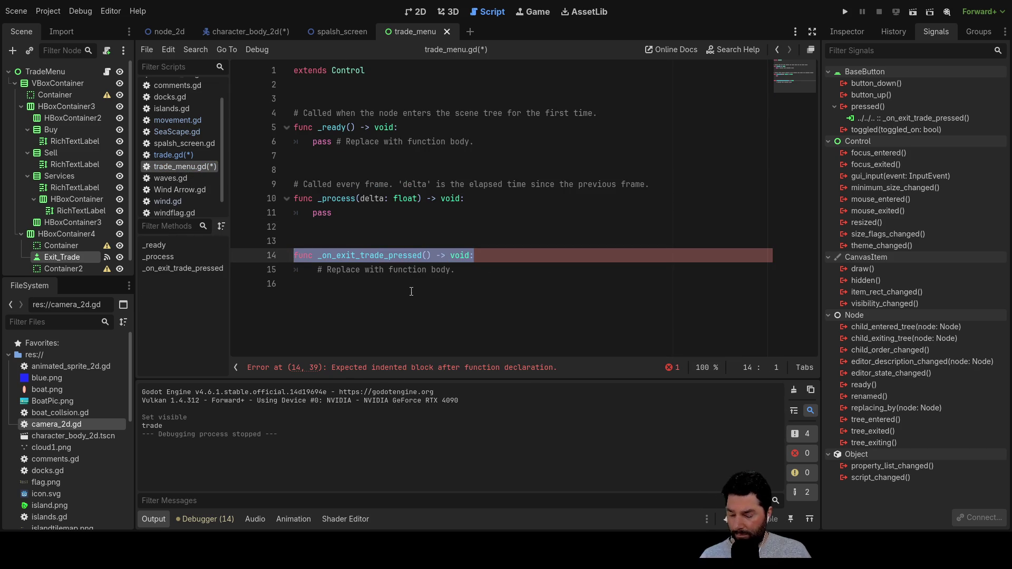
pyautogui.press('BackSpace')
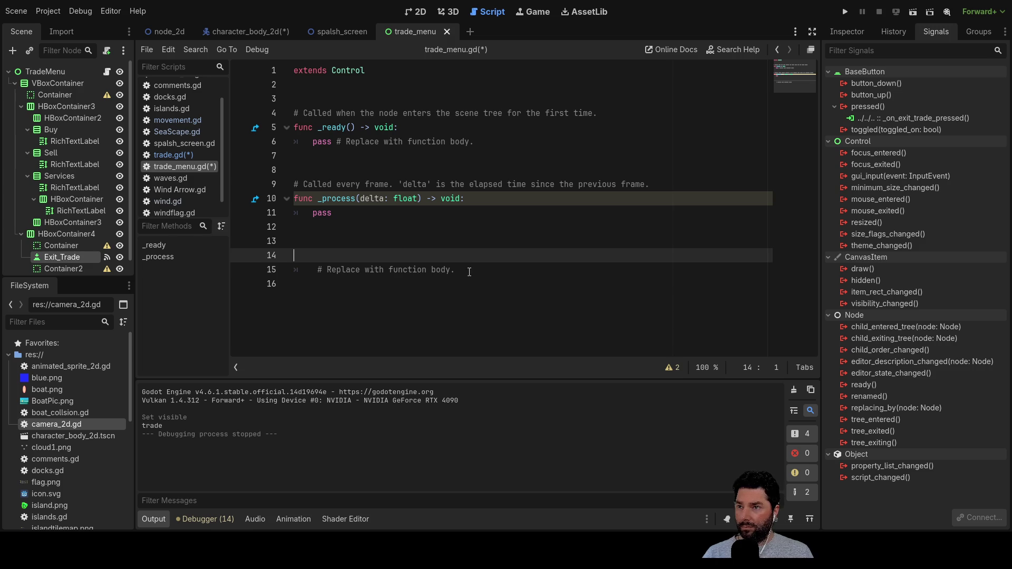
pyautogui.click(470, 272)
pyautogui.hotkey('shift', 'Up')
pyautogui.hotkey('shift', 'Up')
pyautogui.hotkey('shift', 'Up')
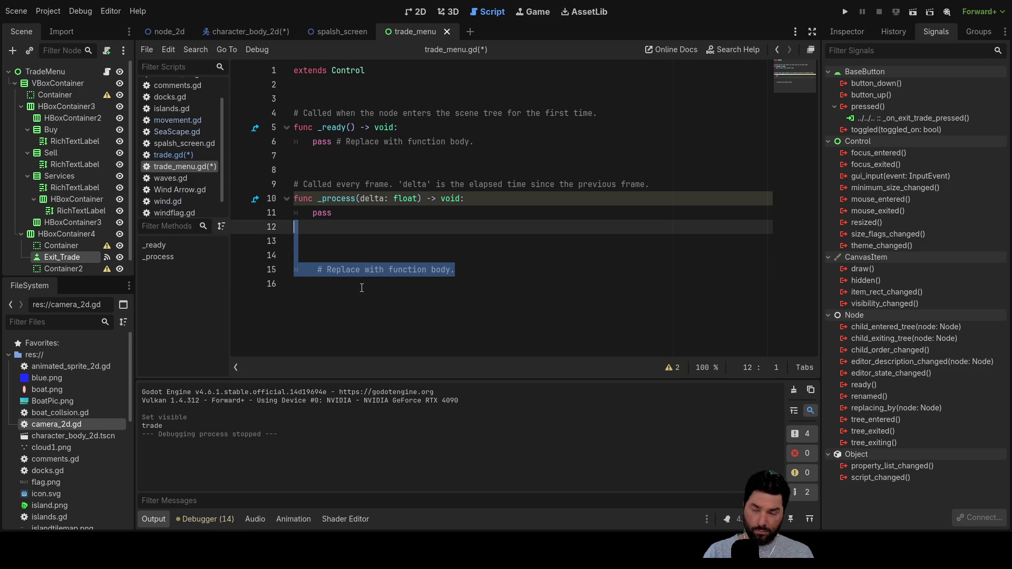
pyautogui.press('BackSpace')
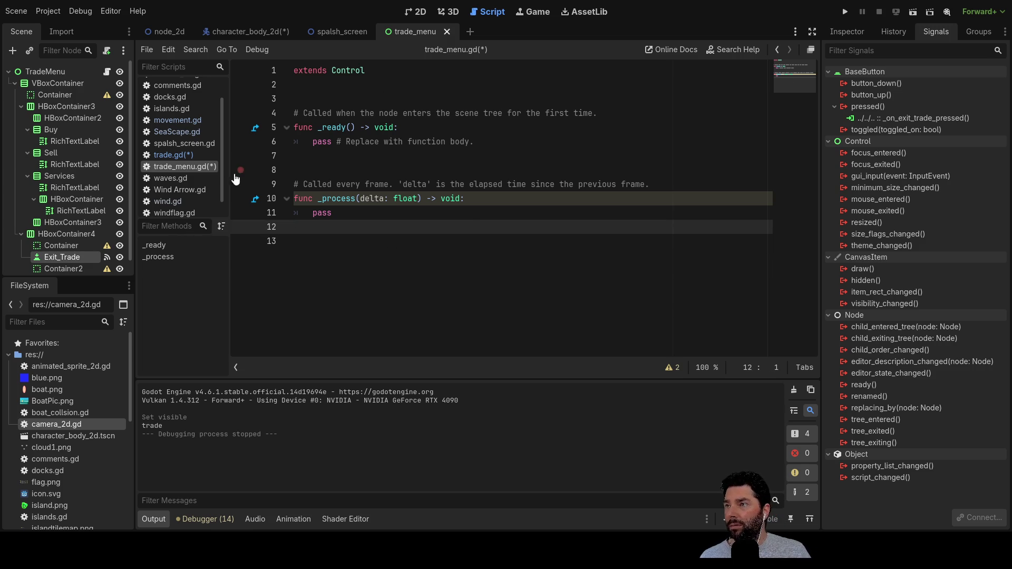
# Step: Back in trade.gd, inspect the TradeMenu root node's properties, then switch to the node_2d scene
pyautogui.click(176, 157)
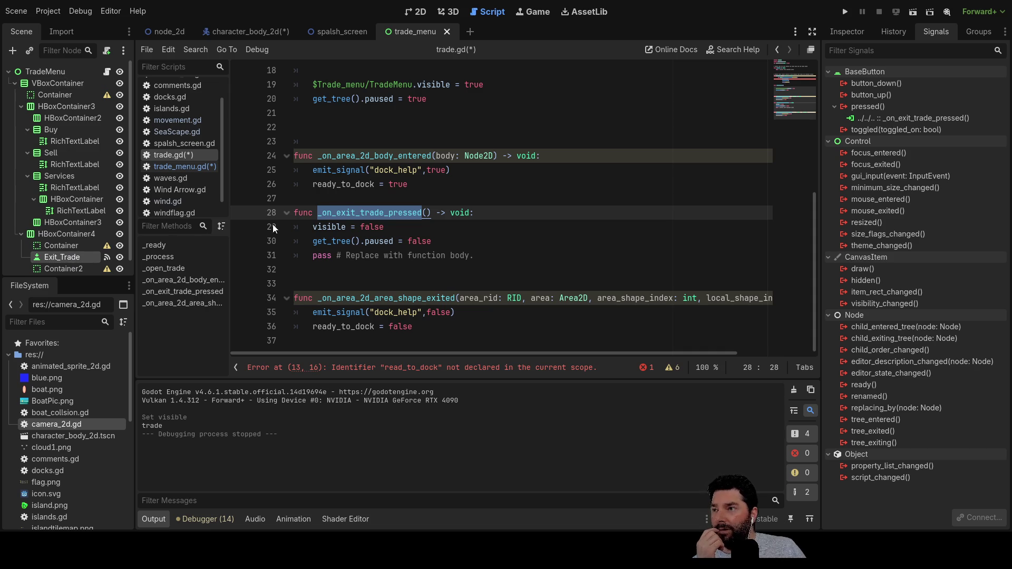
pyautogui.click(40, 70)
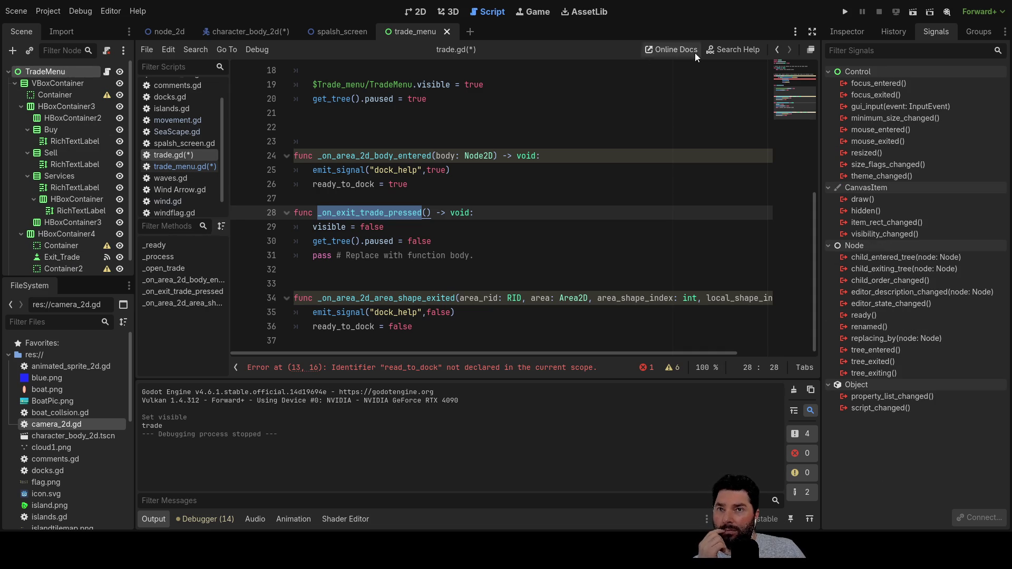
pyautogui.click(855, 29)
pyautogui.scroll(-2, 916, 378)
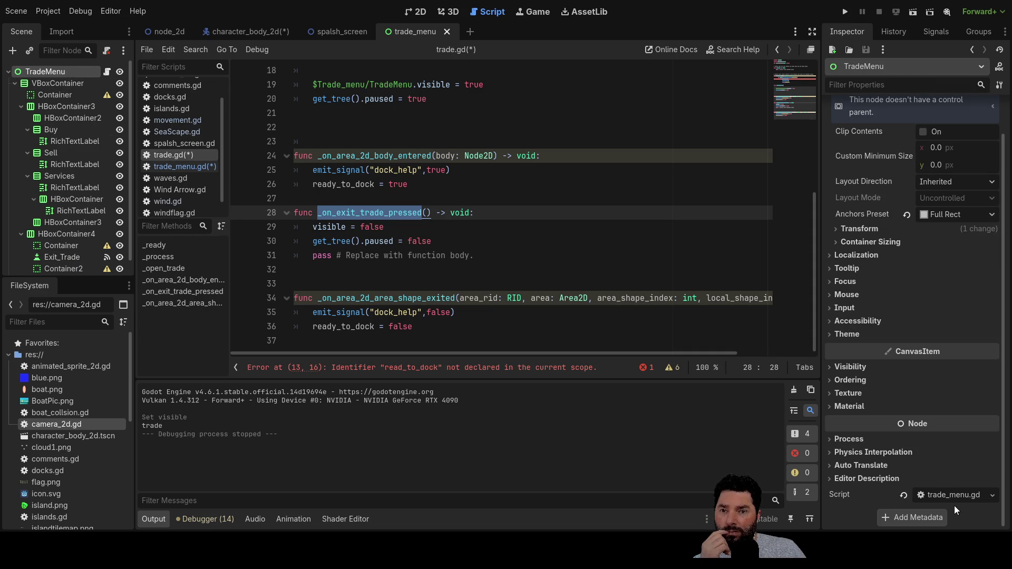
pyautogui.click(170, 31)
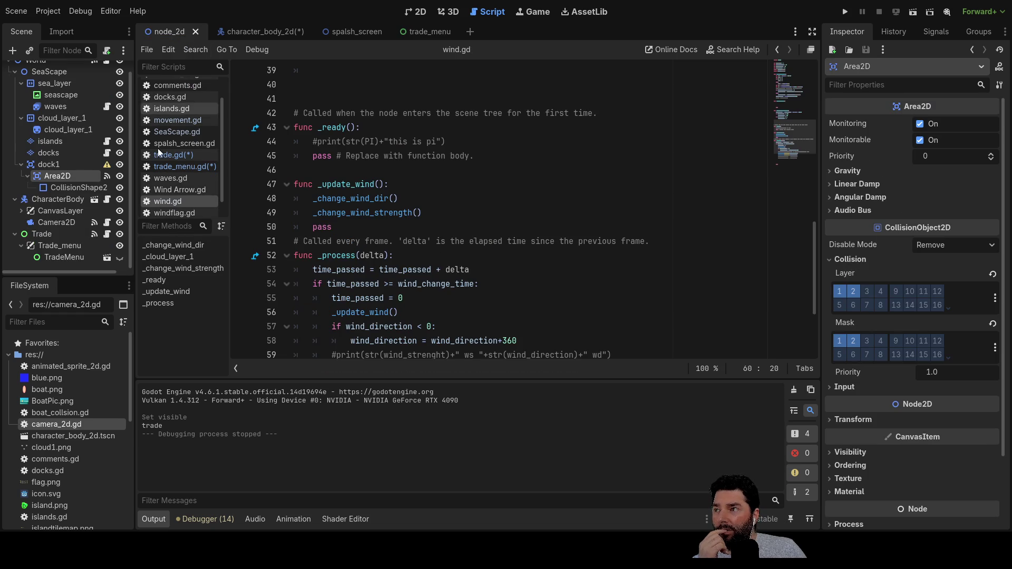
# Step: Check the Trade node's script, then view the trade_menu scene on the 2D canvas with its Exit button
pyautogui.click(56, 235)
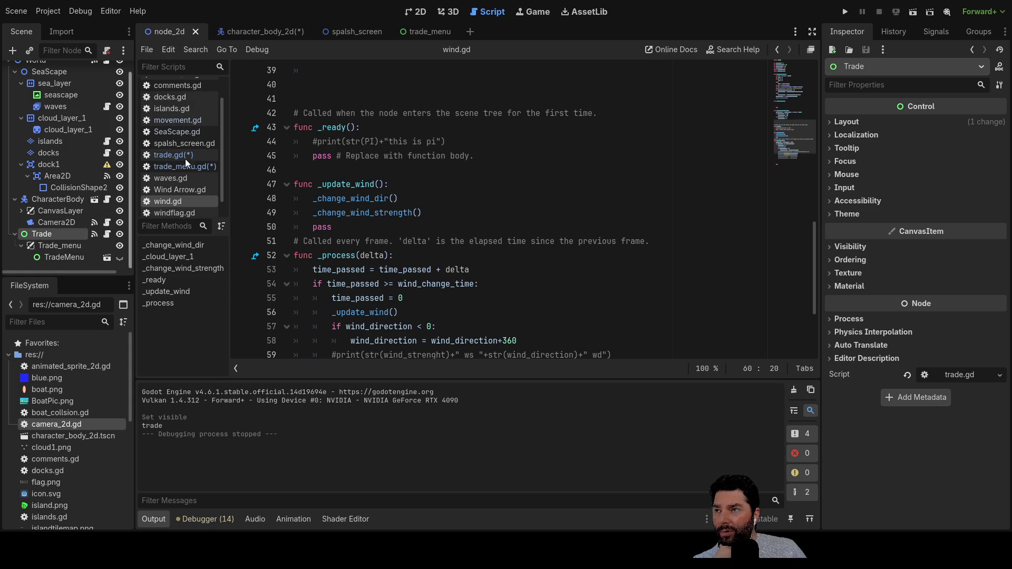
pyautogui.click(429, 33)
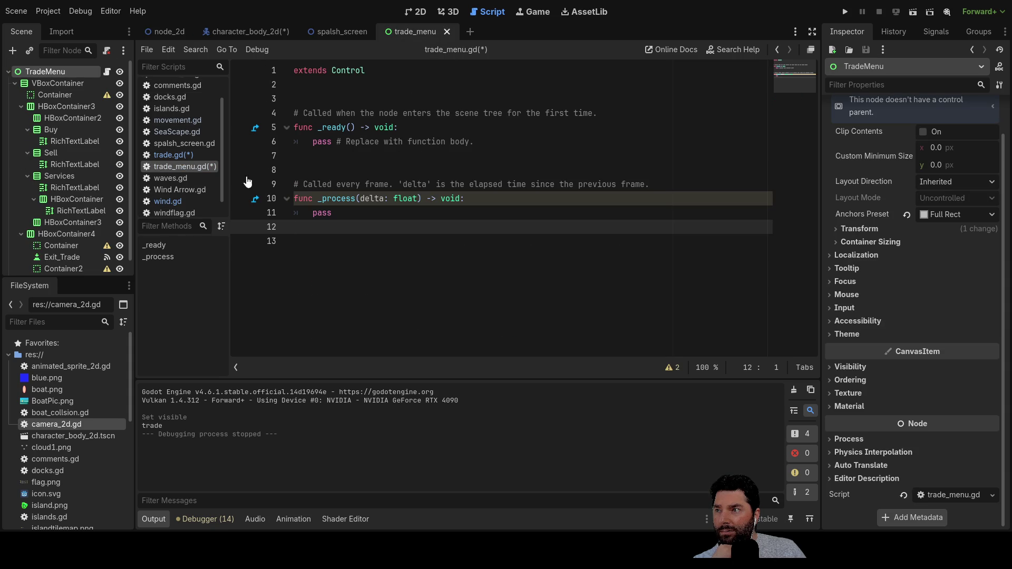
pyautogui.click(417, 12)
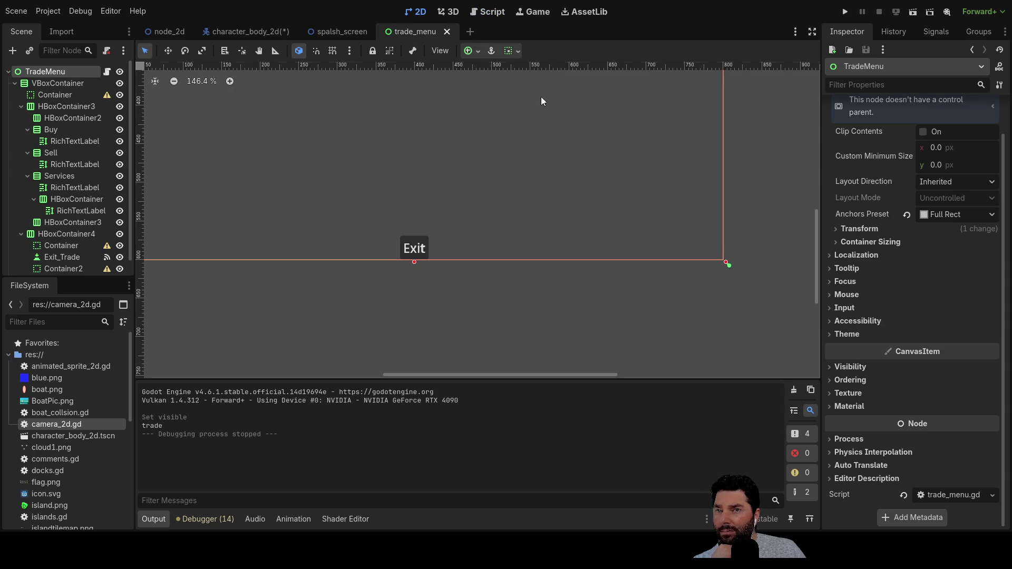
# Step: Disconnect Exit_Trade's pressed signal and reconnect it to _on_exit_trade_pressed, then return to node_2d
pyautogui.click(415, 248)
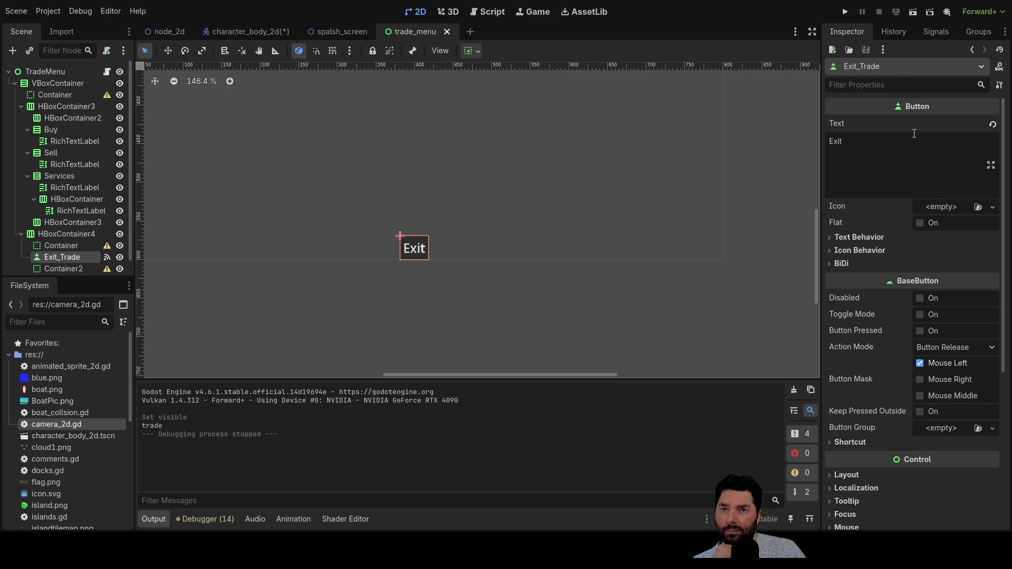
pyautogui.click(937, 30)
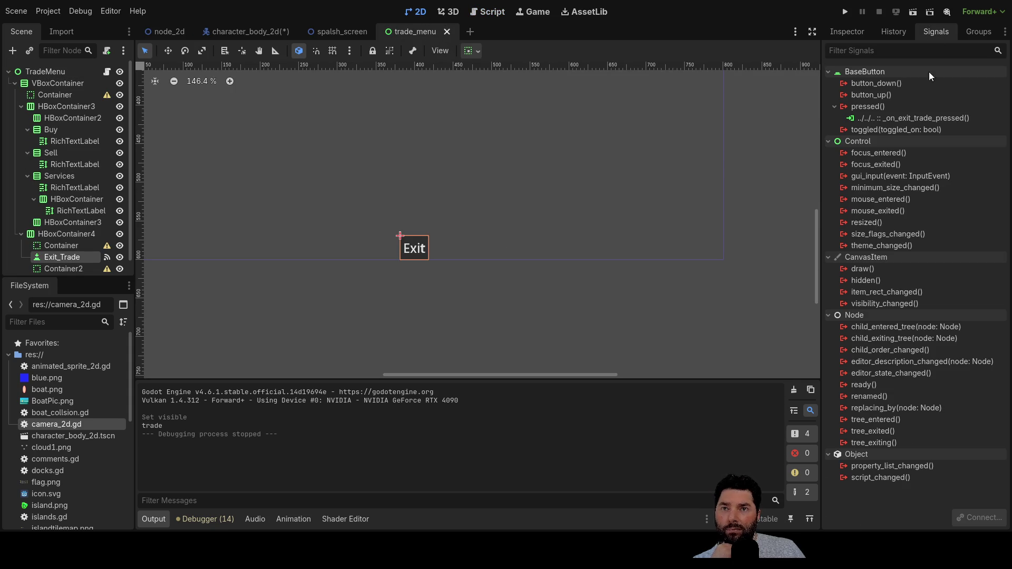
pyautogui.click(900, 119)
pyautogui.click(981, 518)
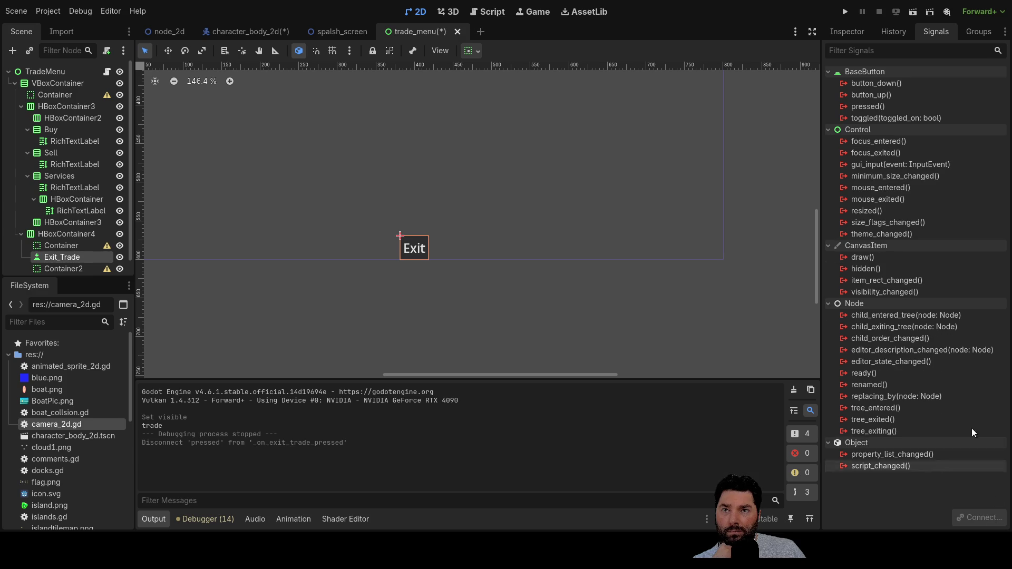
pyautogui.click(876, 106)
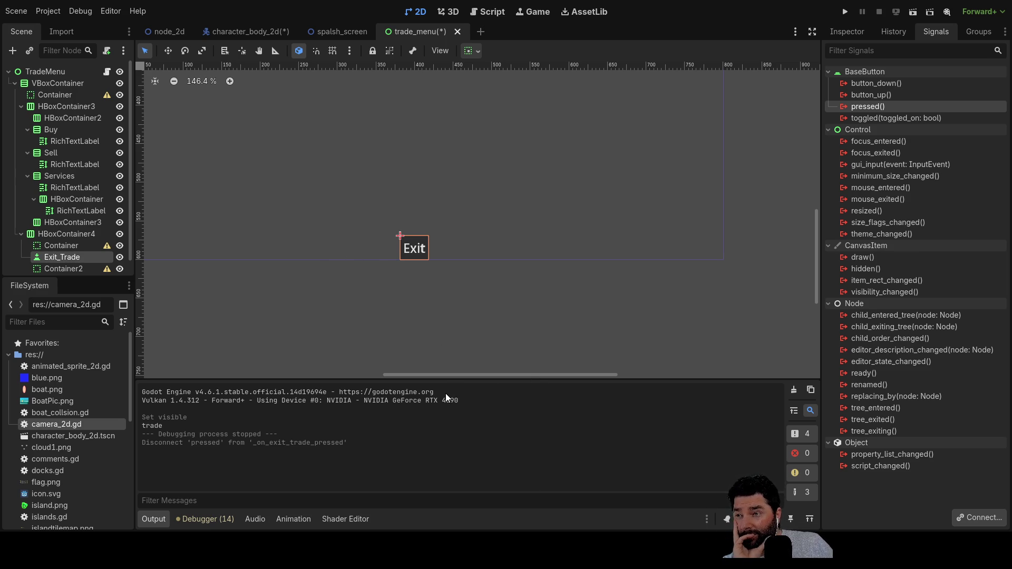
pyautogui.hotkey('ctrl', 'z')
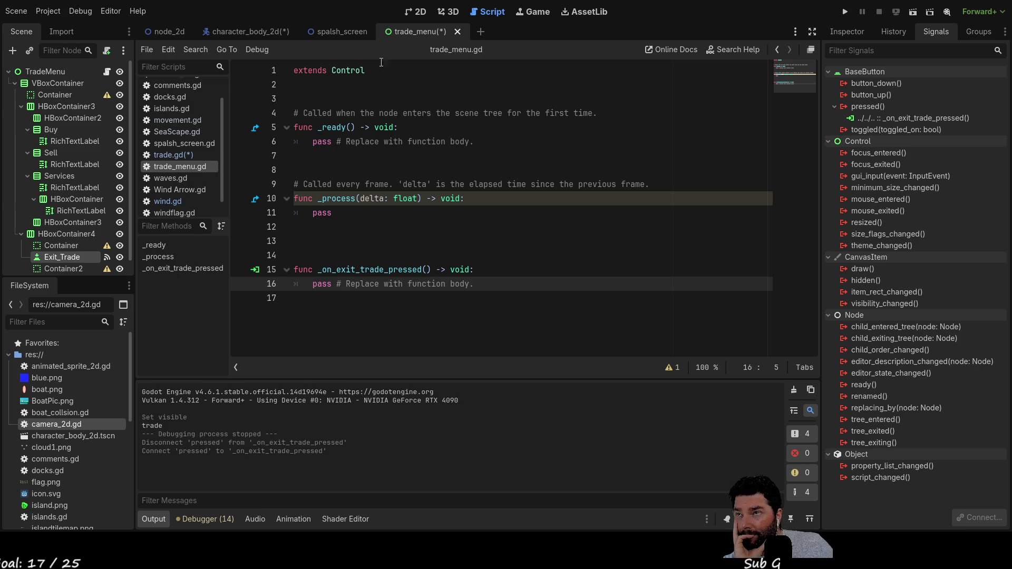
pyautogui.click(183, 156)
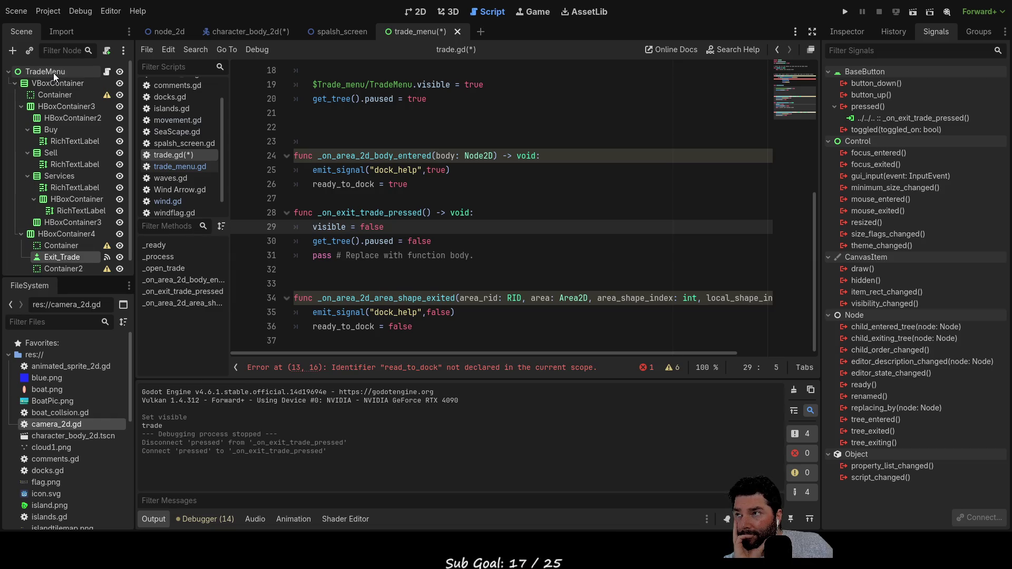
pyautogui.click(179, 36)
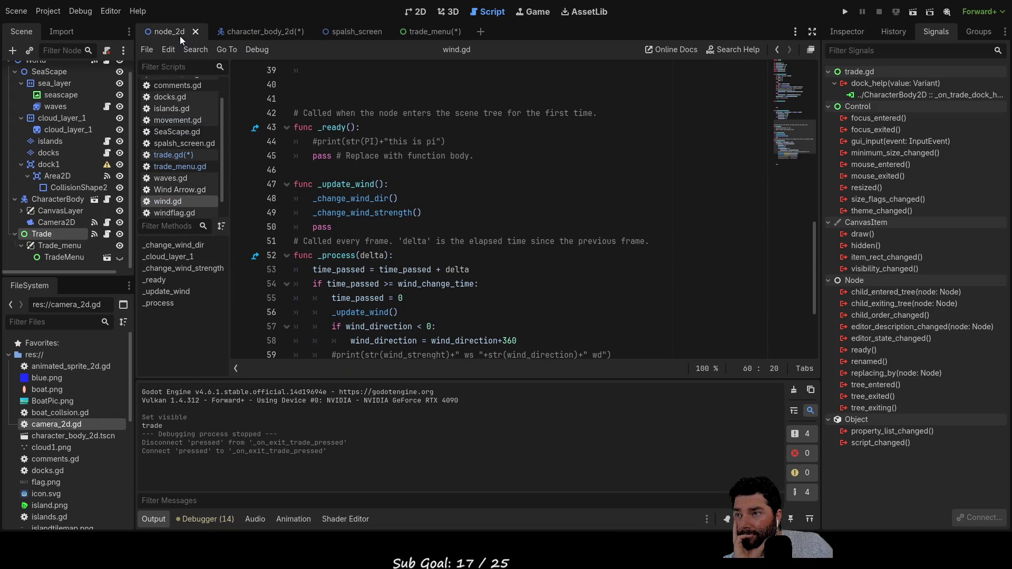
# Step: Reselect the Trade node, open trade.gd, and review its code down to blank lines 32–33
pyautogui.click(51, 249)
pyautogui.click(53, 233)
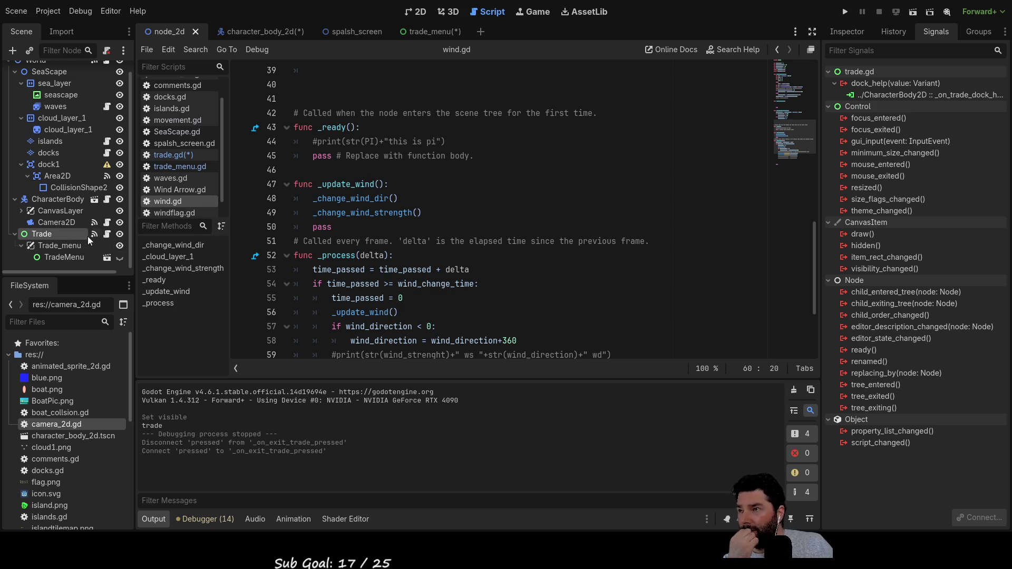
pyautogui.scroll(-3, 439, 274)
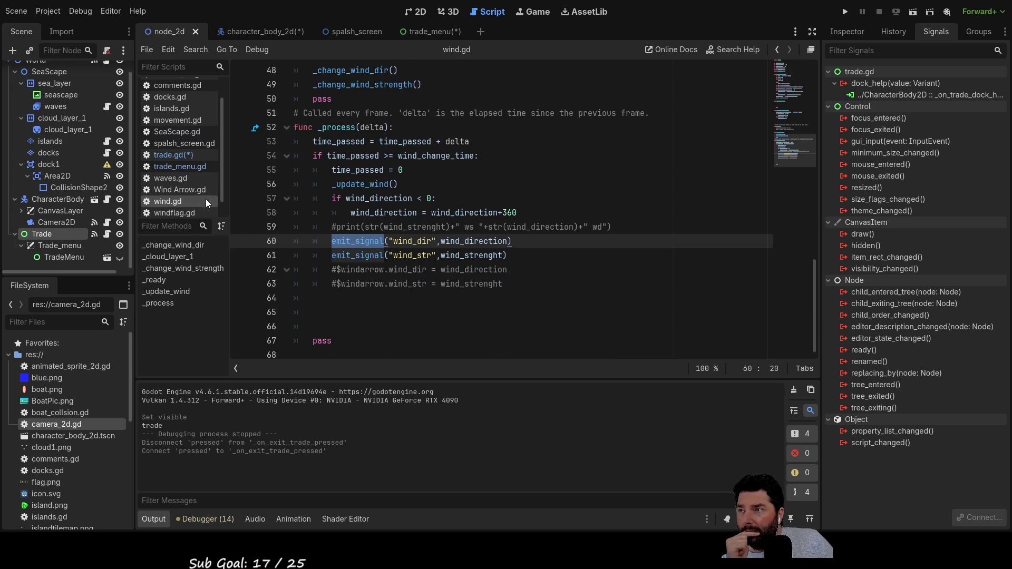
pyautogui.click(174, 154)
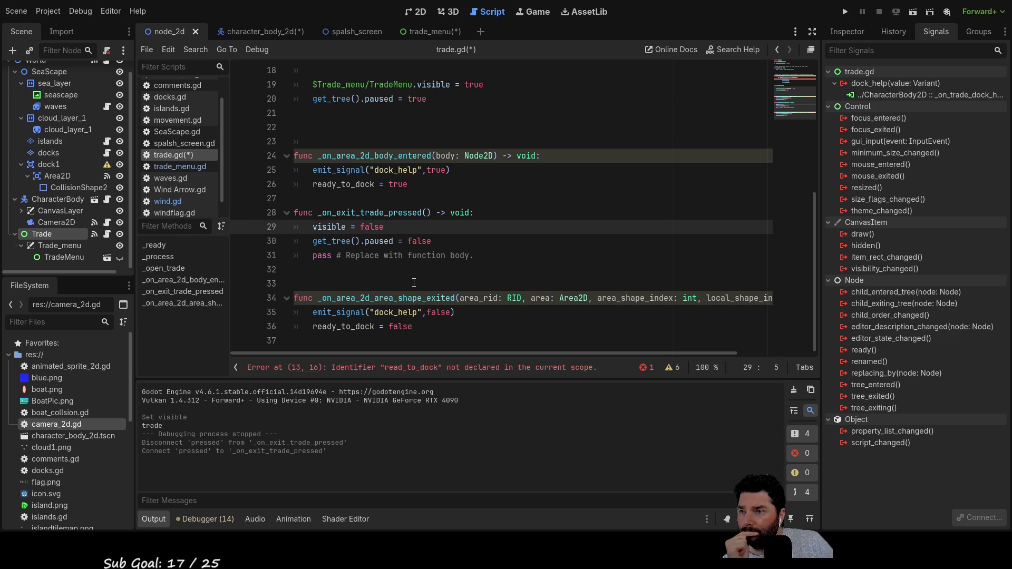
pyautogui.scroll(1, 414, 283)
pyautogui.scroll(-1, 414, 283)
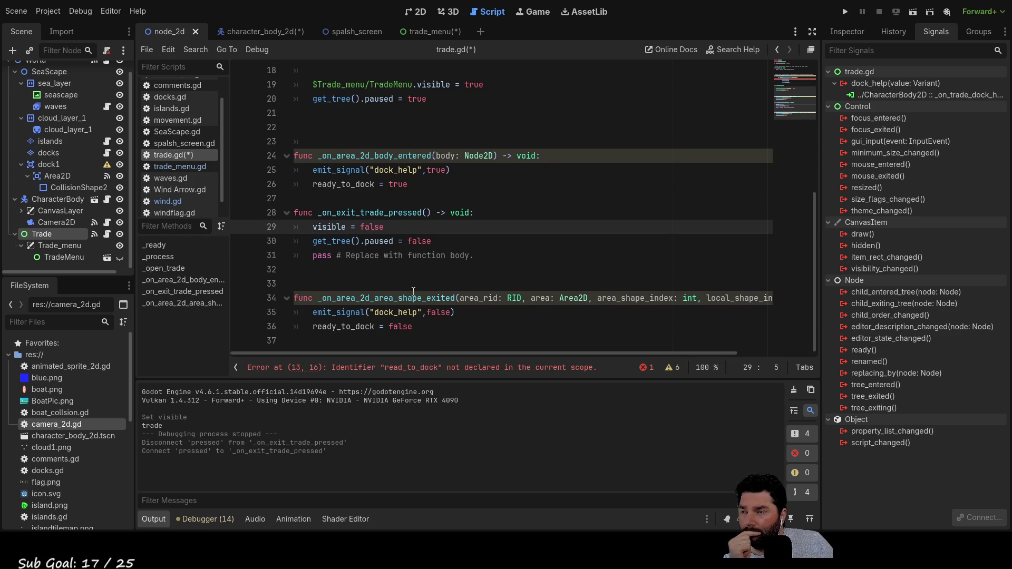
pyautogui.click(400, 280)
pyautogui.click(400, 271)
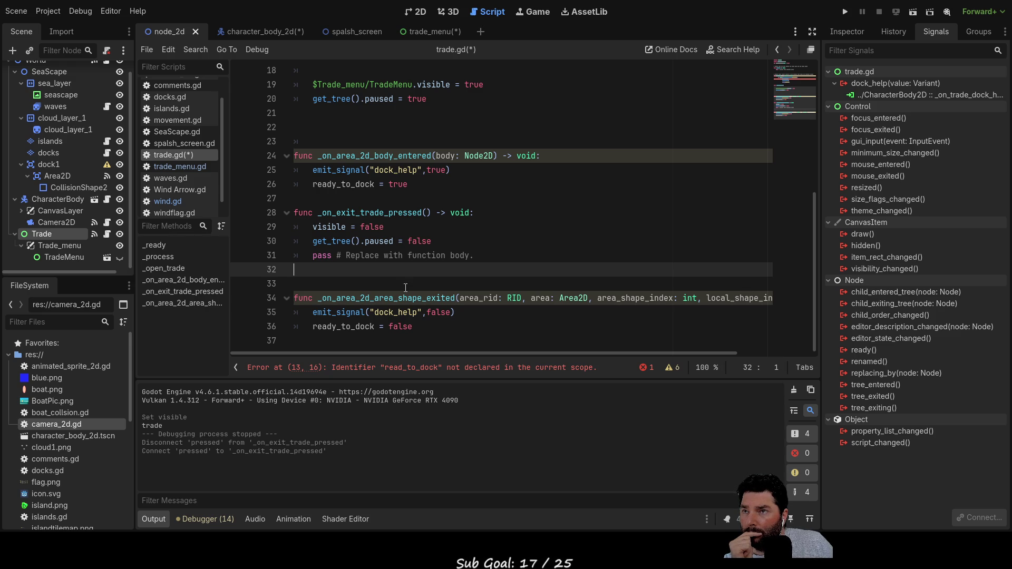
pyautogui.scroll(1, 425, 184)
pyautogui.scroll(-1, 419, 237)
pyautogui.scroll(5, 414, 285)
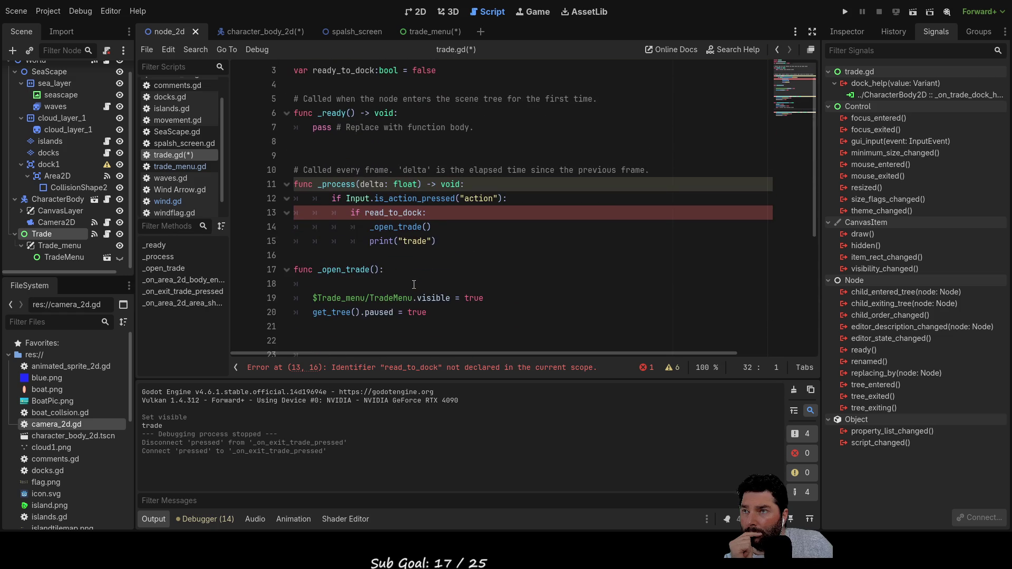
pyautogui.scroll(-5, 414, 285)
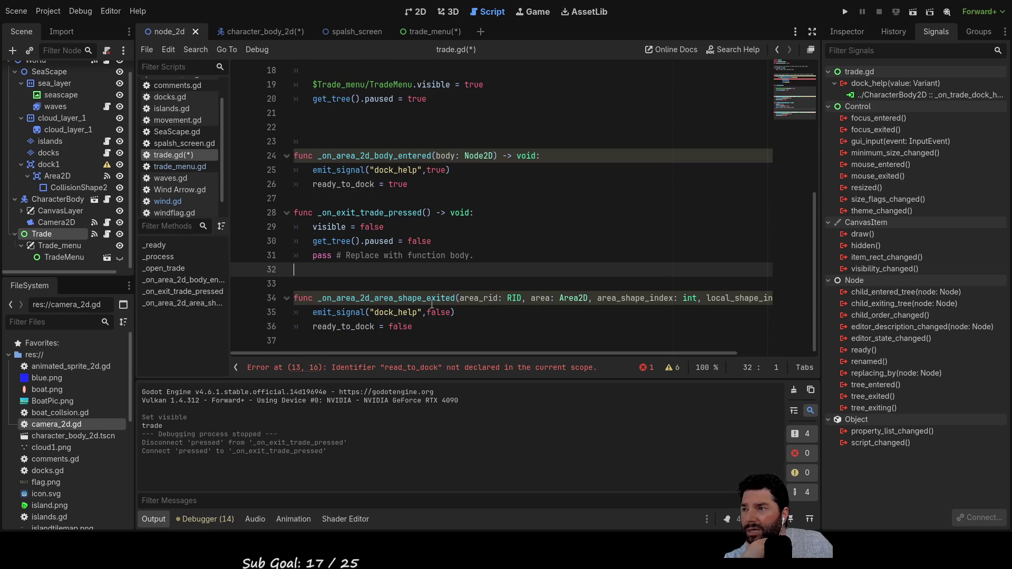
# Step: Check trade_menu.gd, then return to trade.gd and place the caret on line 13's misspelled read_to_dock
pyautogui.click(194, 168)
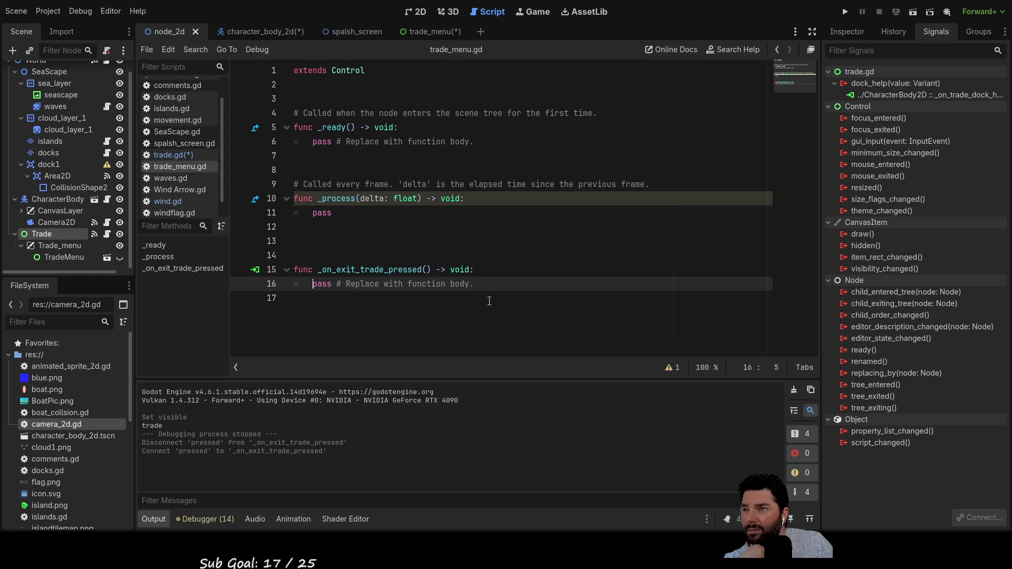
pyautogui.click(179, 155)
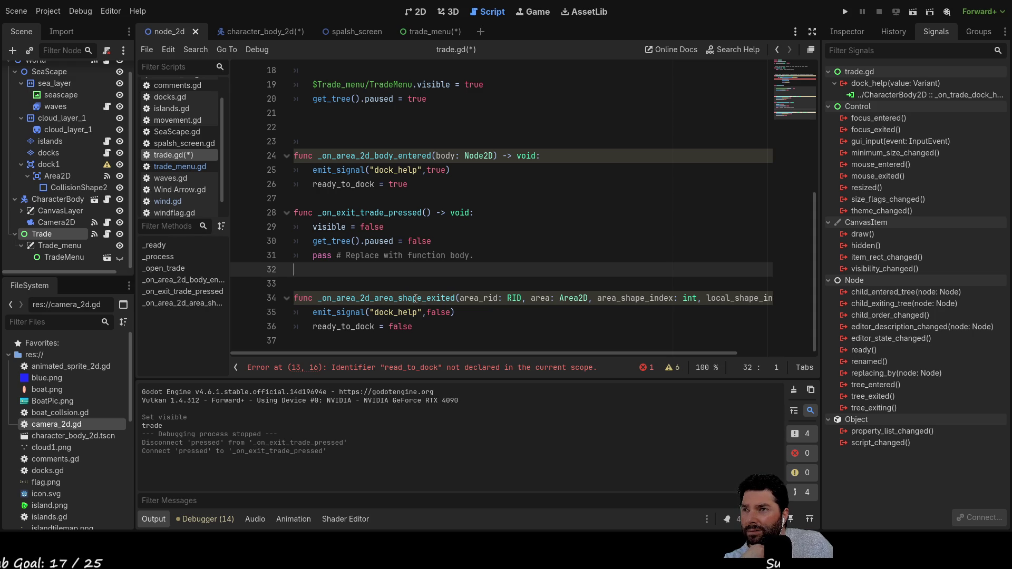
pyautogui.scroll(2, 416, 298)
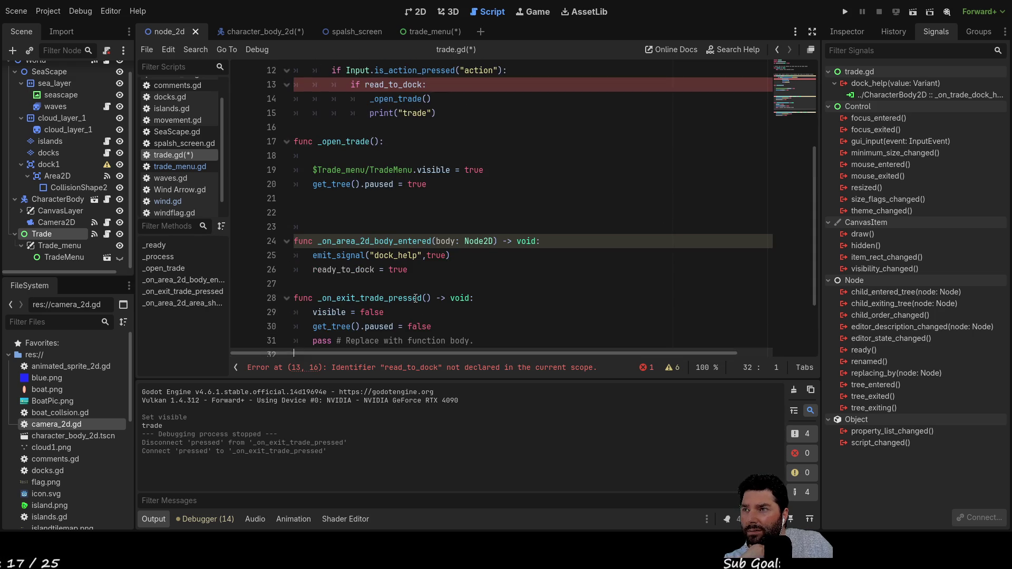
pyautogui.scroll(4, 415, 298)
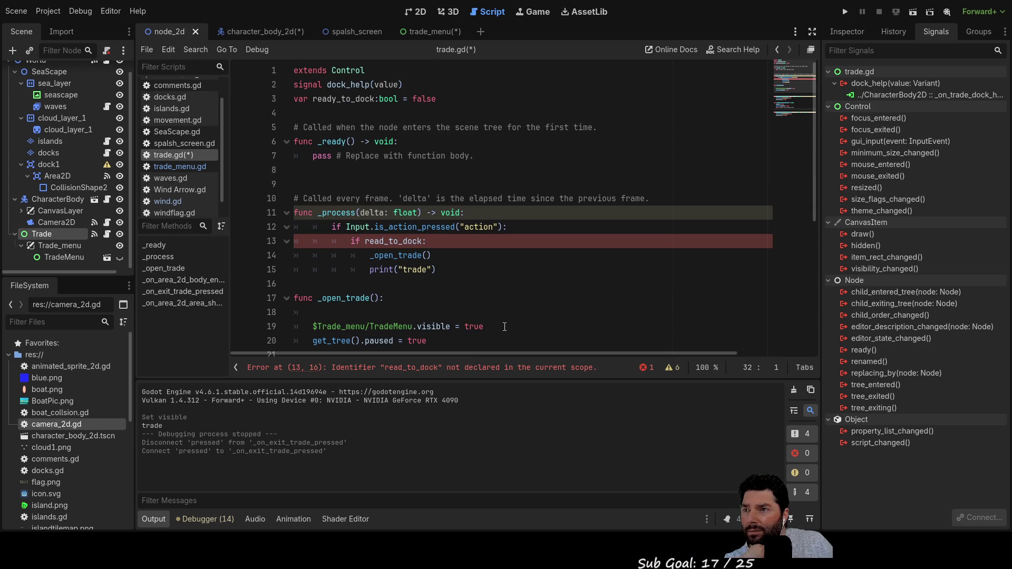
pyautogui.scroll(-2, 482, 301)
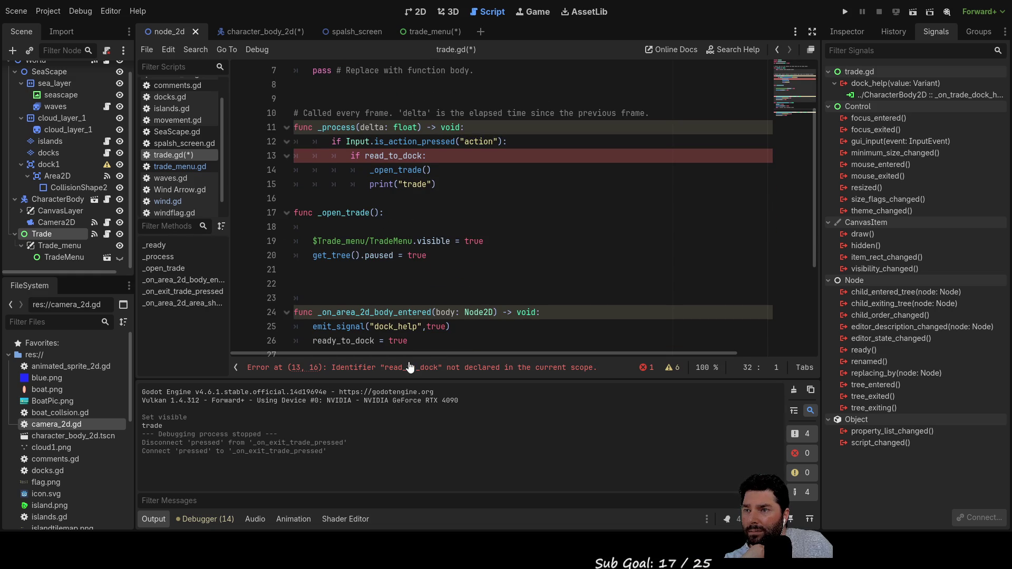
pyautogui.click(384, 156)
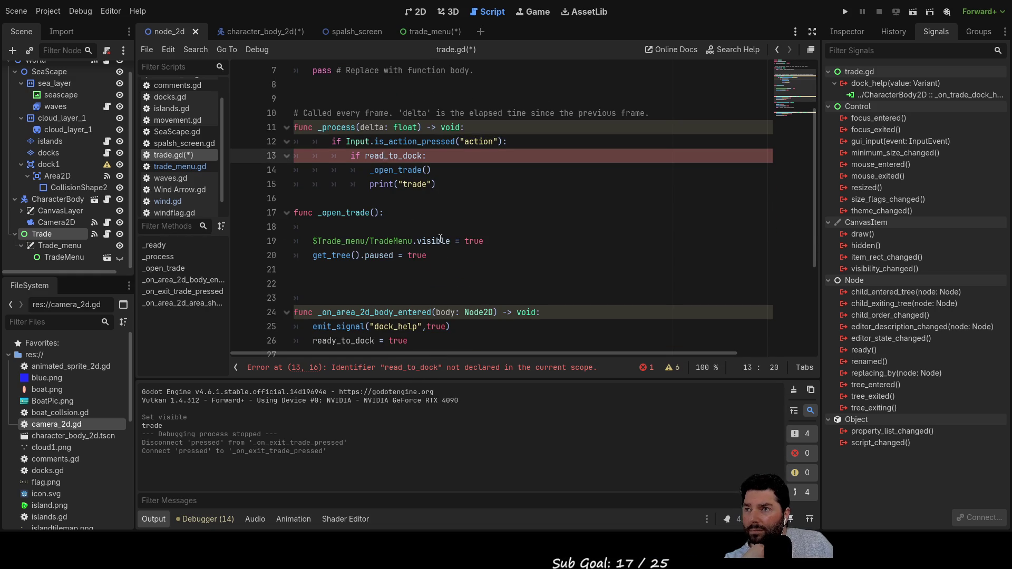
# Step: Correct line 13 to ready_to_dock, delete the extra blank line 33, and open trade_menu.gd
pyautogui.write('y')
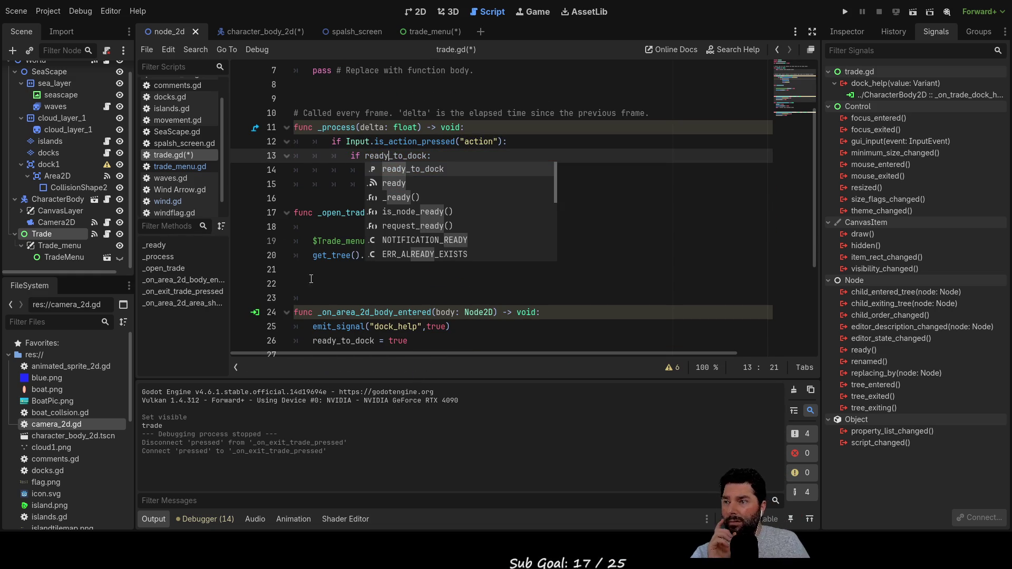
pyautogui.click(440, 267)
pyautogui.scroll(-4, 458, 285)
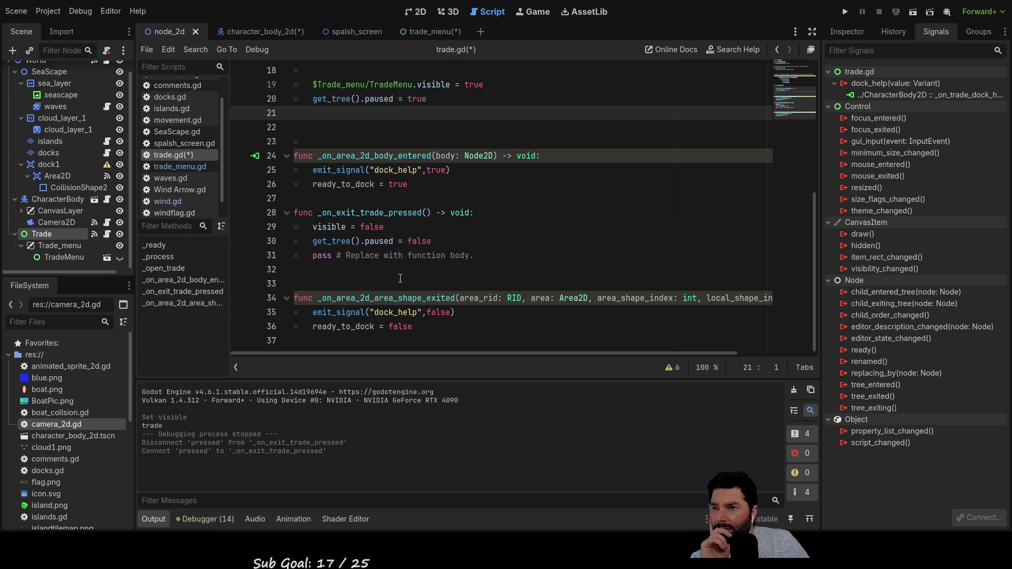
pyautogui.click(412, 284)
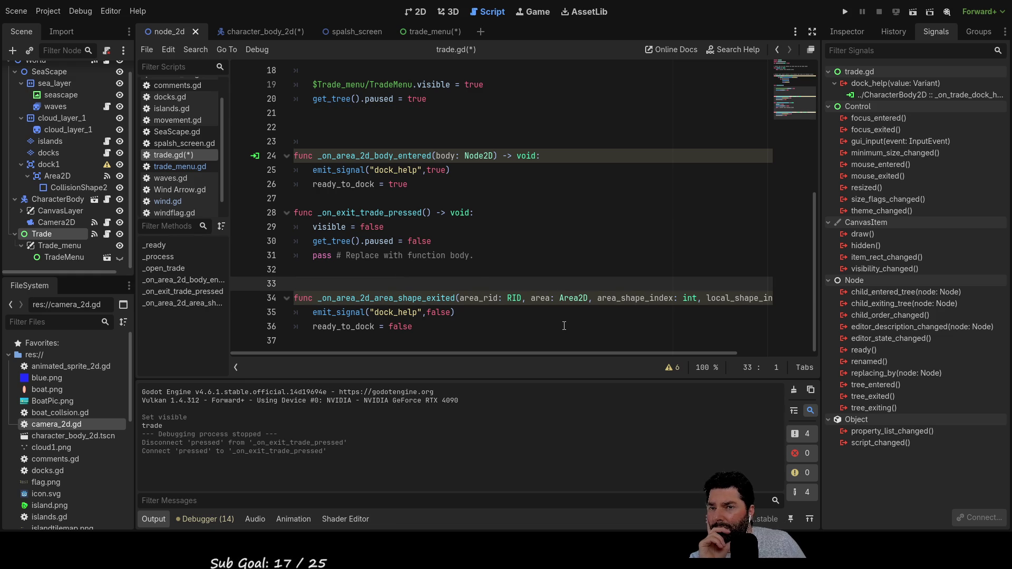
pyautogui.press('Up')
pyautogui.press('Delete')
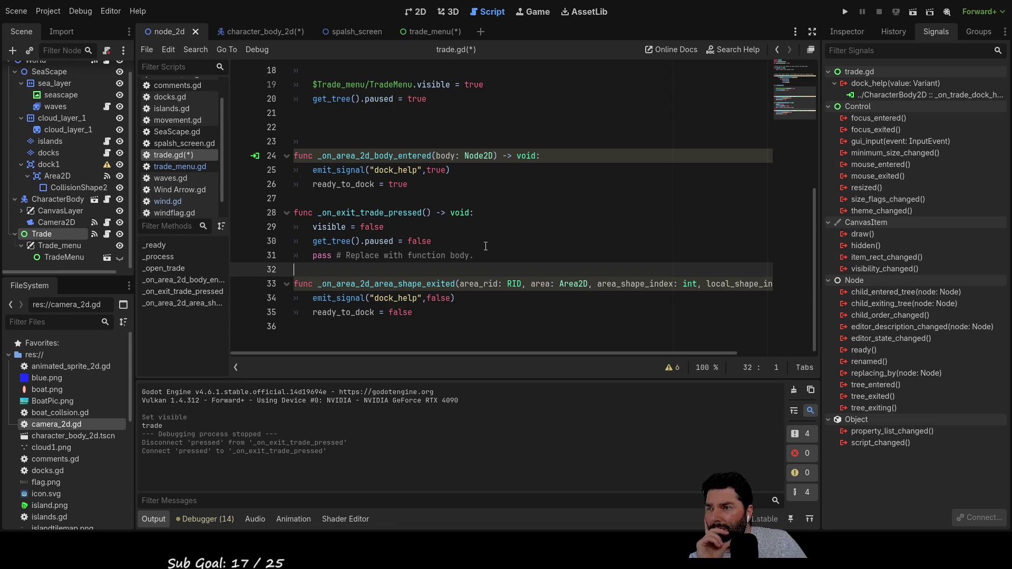
pyautogui.click(186, 168)
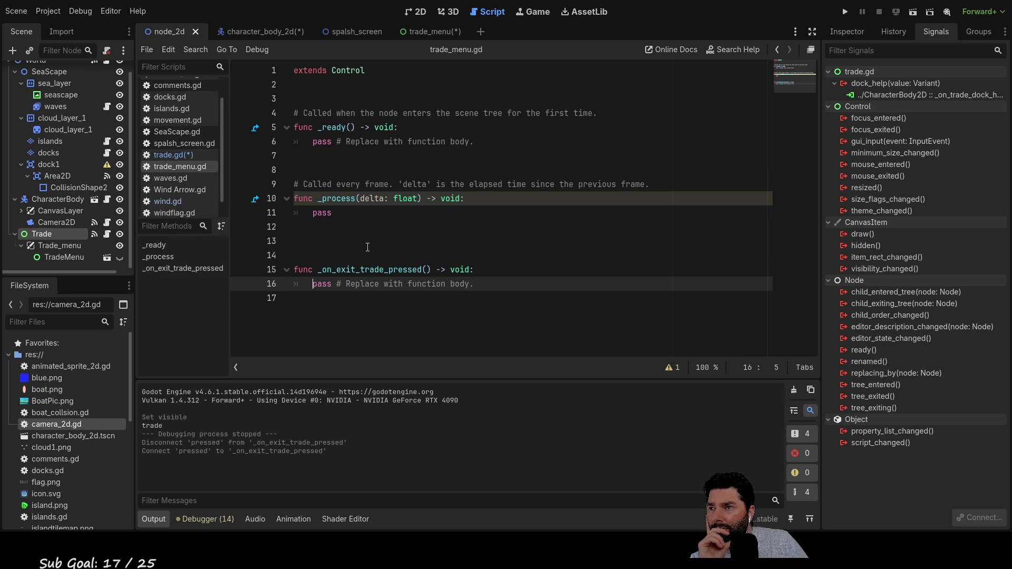
# Step: In trade_menu.gd, remove one of two blank lines and add an empty line above pass in _on_exit_trade_pressed
pyautogui.press('Up')
pyautogui.press('Up')
pyautogui.press('Up')
pyautogui.press('Delete')
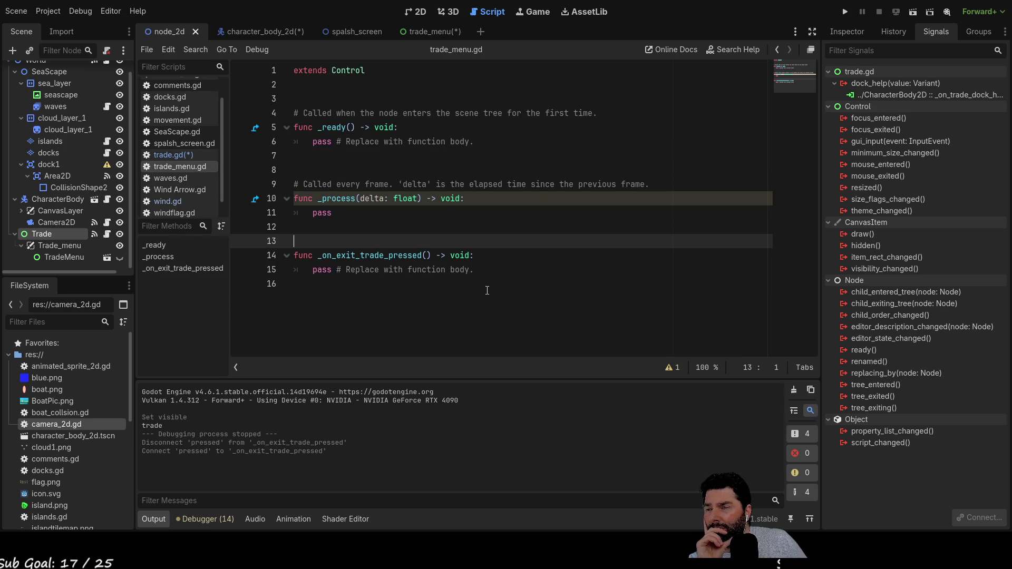
pyautogui.press('Down')
pyautogui.press('Down')
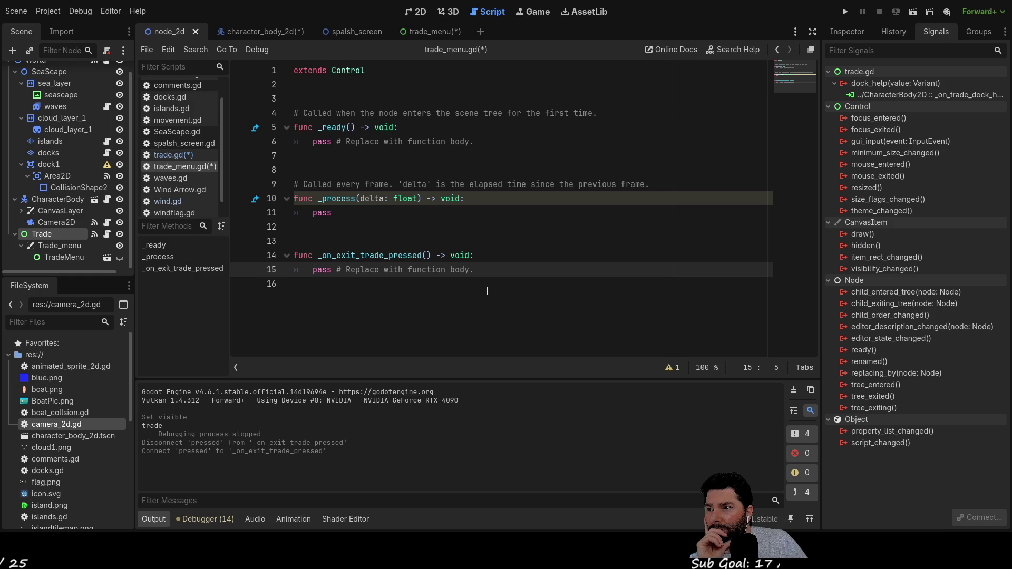
pyautogui.press('Return')
pyautogui.press('Up')
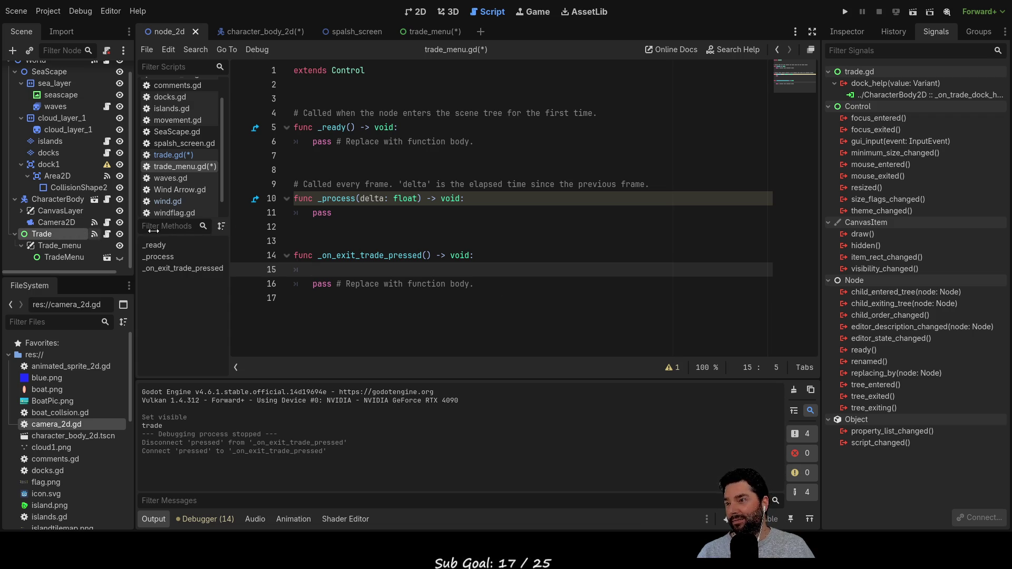
# Step: In trade.gd, delete the empty line 18 at the start of _open_trade
pyautogui.click(182, 155)
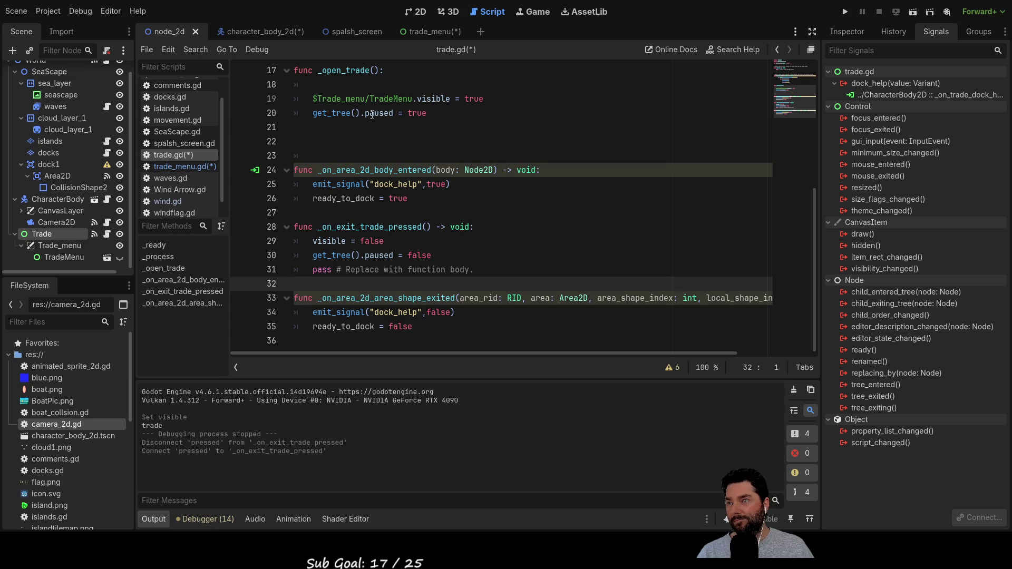
pyautogui.scroll(2, 422, 204)
pyautogui.click(469, 169)
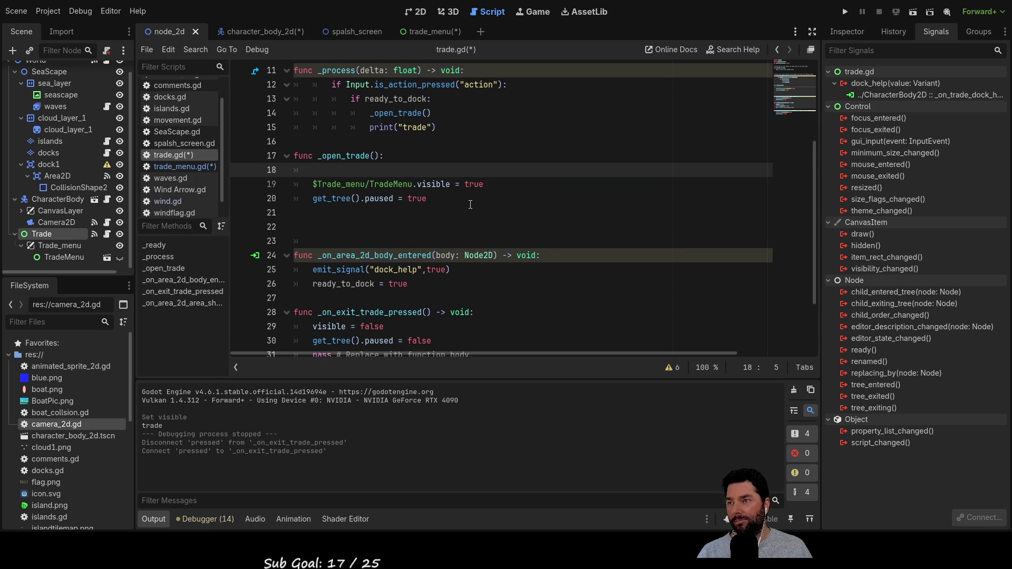
pyautogui.hotkey('ctrl', 'shift', 'k')
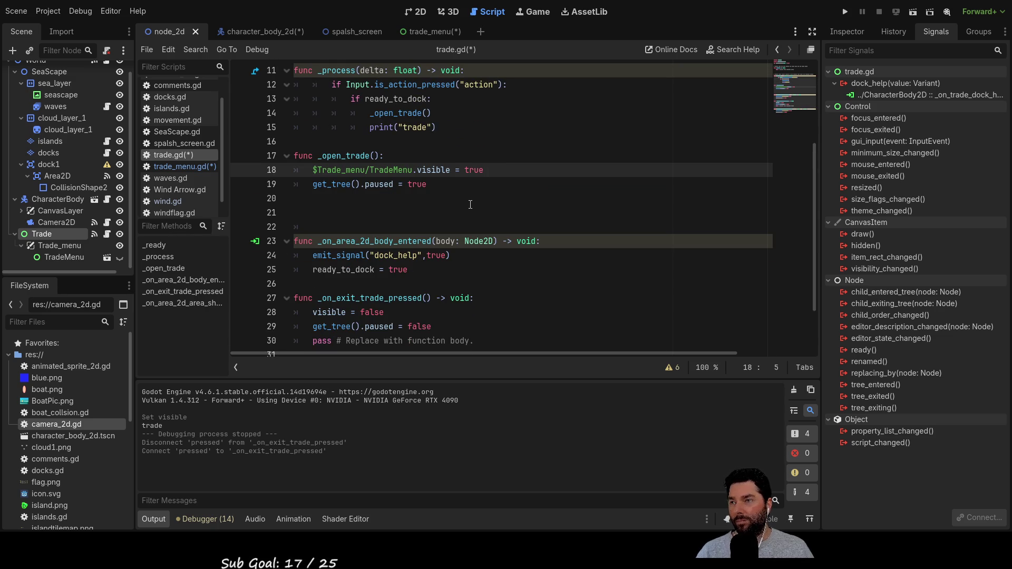
# Step: Review the _open_trade call on line 14 and the print("trade") line, then check trade_menu.gd and movement.gd
pyautogui.doubleClick(353, 157)
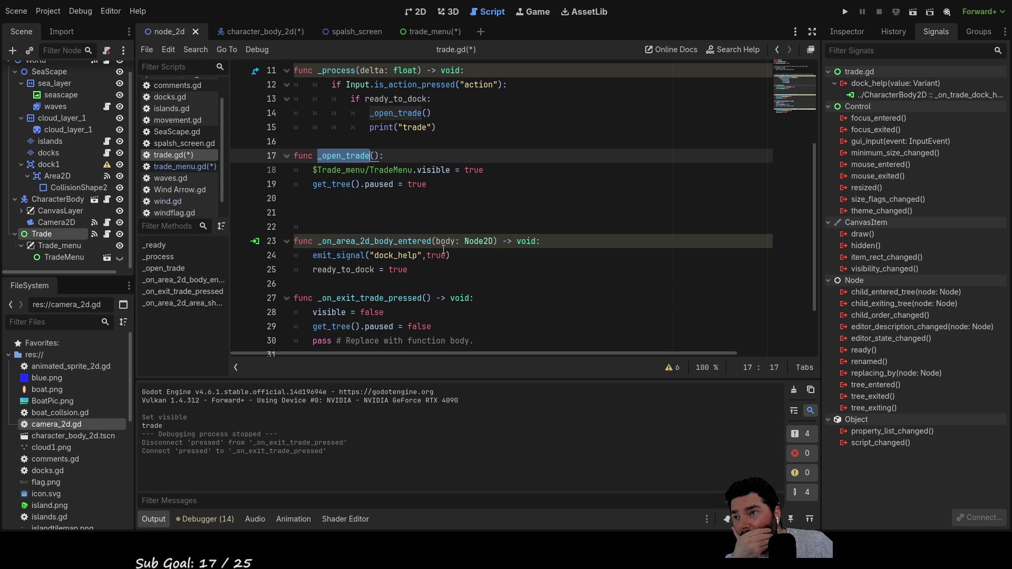
pyautogui.scroll(2, 444, 251)
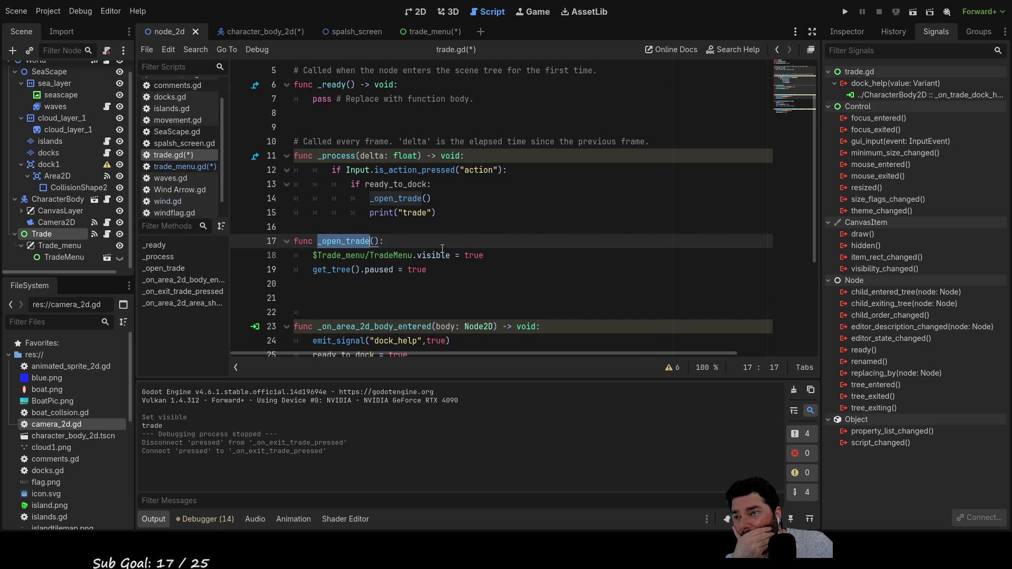
pyautogui.scroll(2, 435, 217)
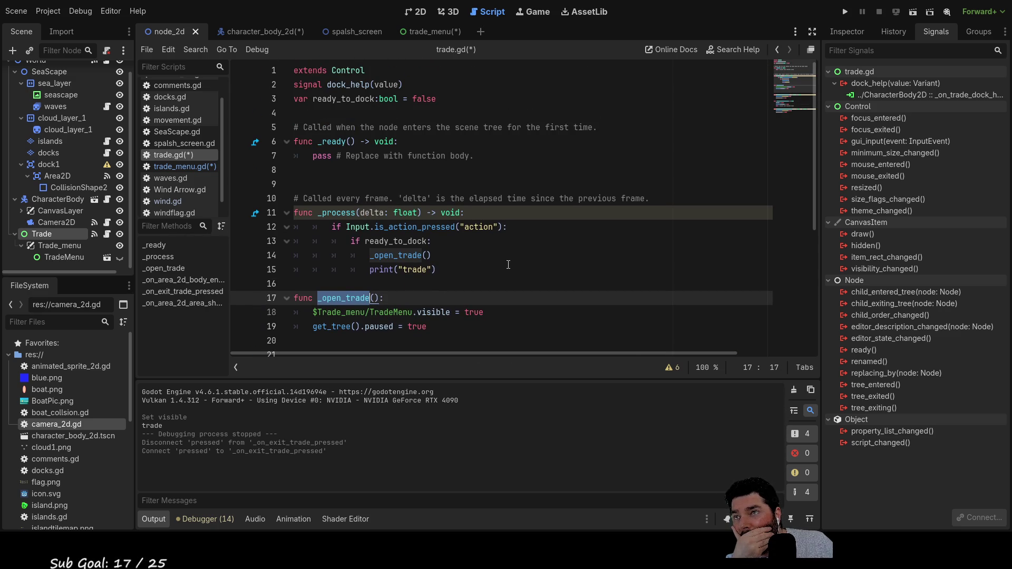
pyautogui.scroll(-4, 435, 217)
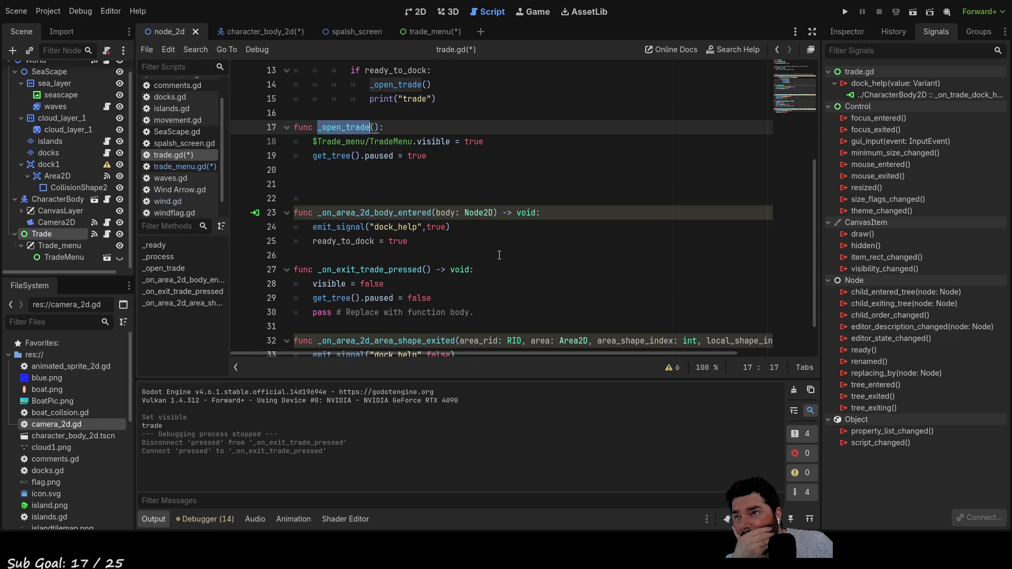
pyautogui.scroll(2, 425, 190)
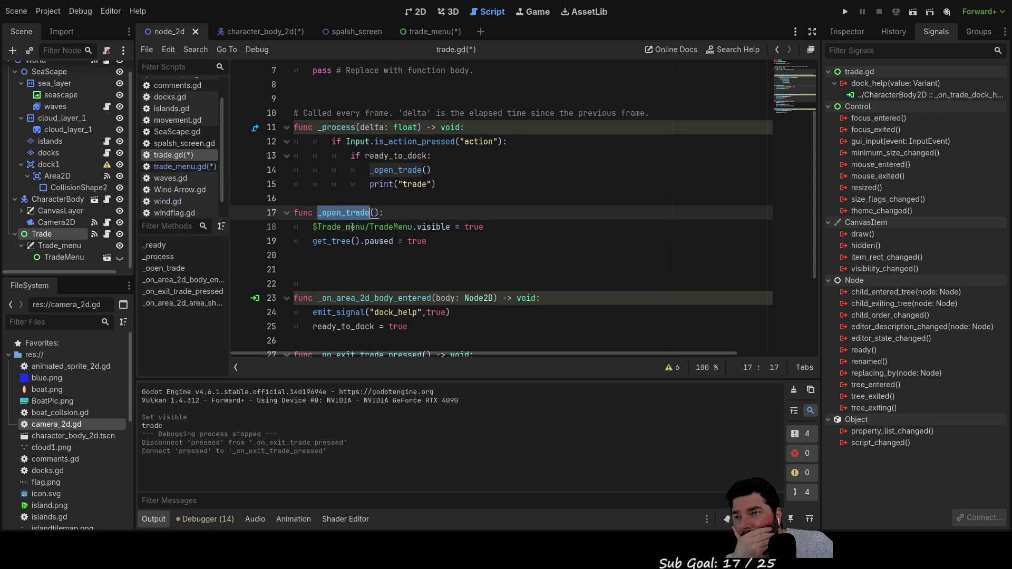
pyautogui.doubleClick(395, 170)
pyautogui.click(419, 207)
pyautogui.click(403, 184)
pyautogui.scroll(-2, 346, 149)
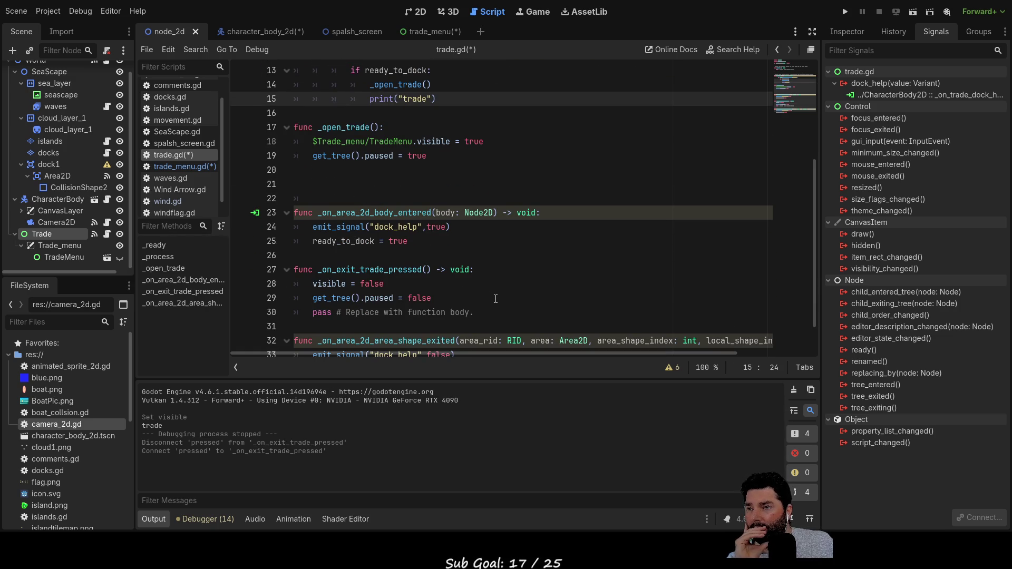
pyautogui.scroll(-1, 506, 298)
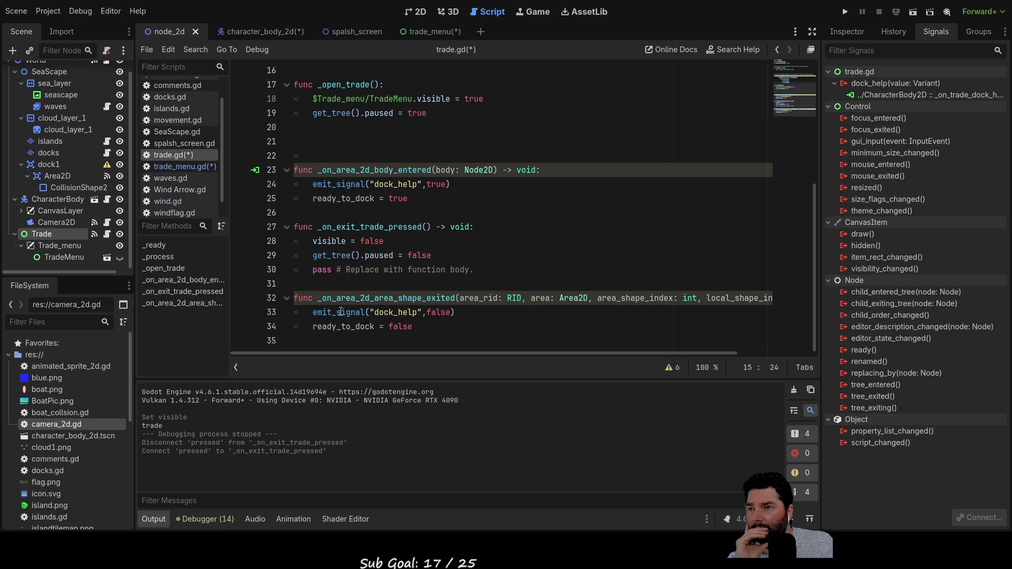
pyautogui.scroll(4, 406, 313)
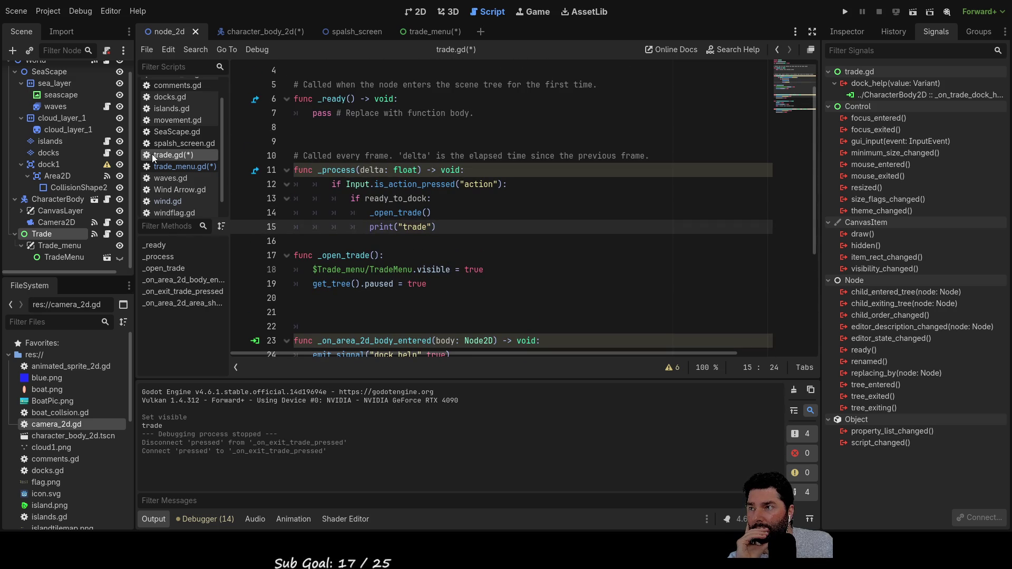
pyautogui.click(174, 167)
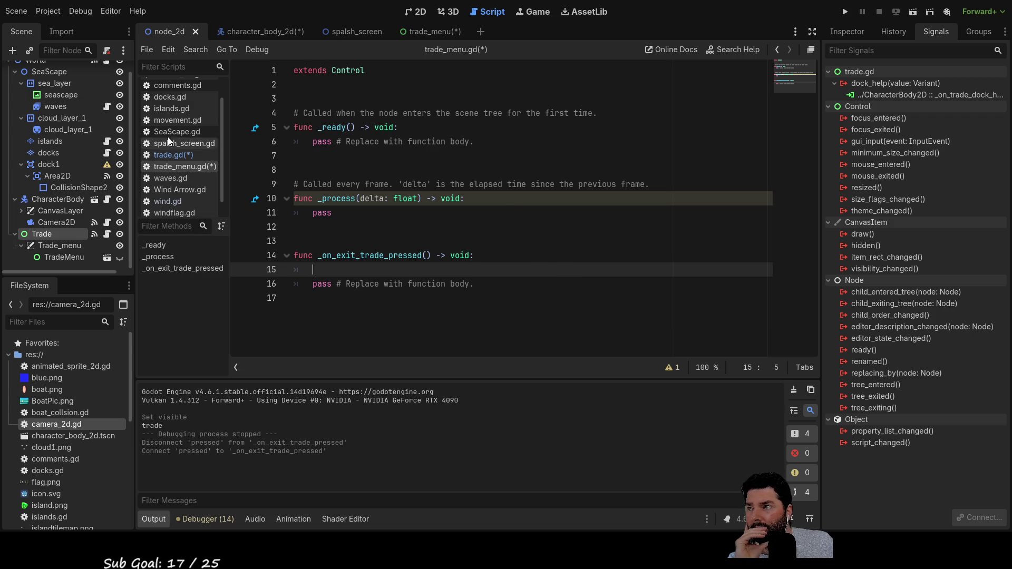
pyautogui.click(173, 121)
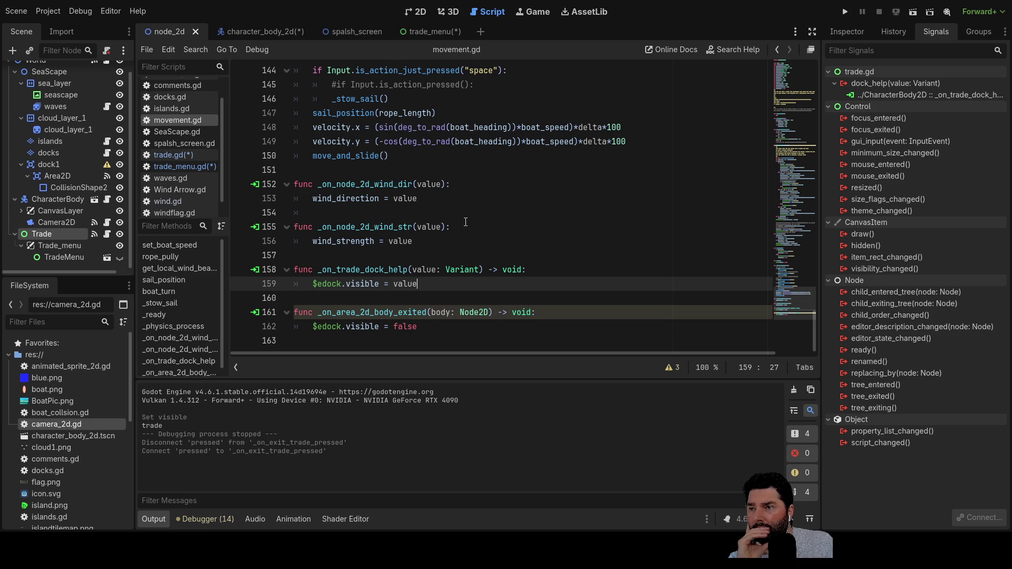
# Step: In movement.gd, go to _ready on line 128 and select false in $edock.visible = false
pyautogui.scroll(10, 466, 222)
pyautogui.scroll(-1, 465, 220)
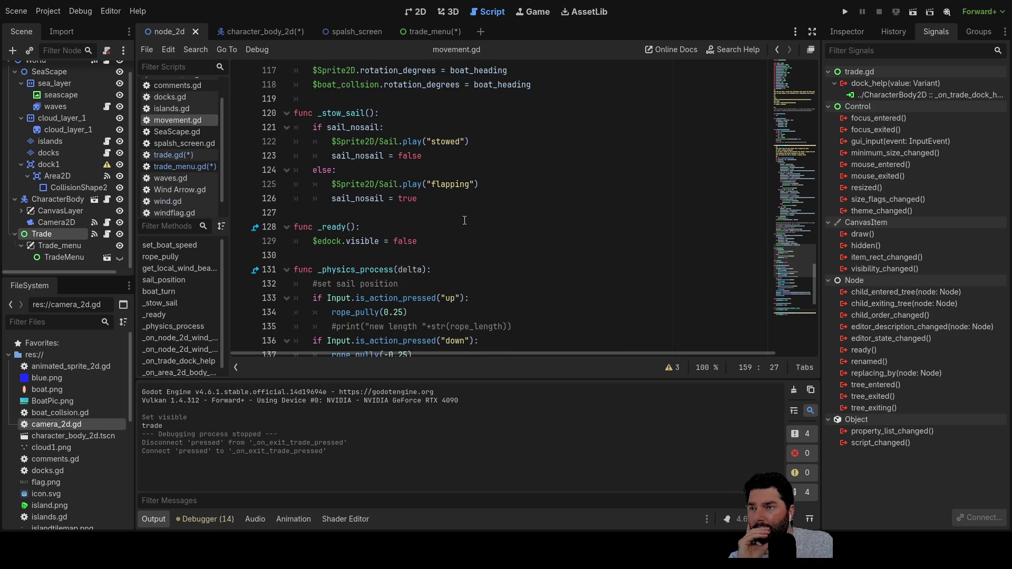
pyautogui.click(341, 227)
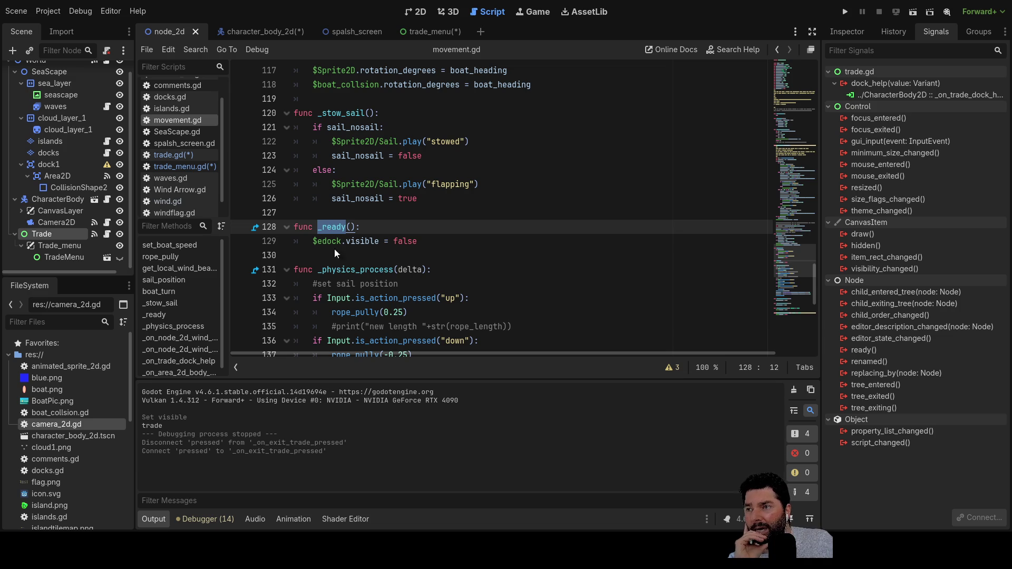
pyautogui.click(358, 241)
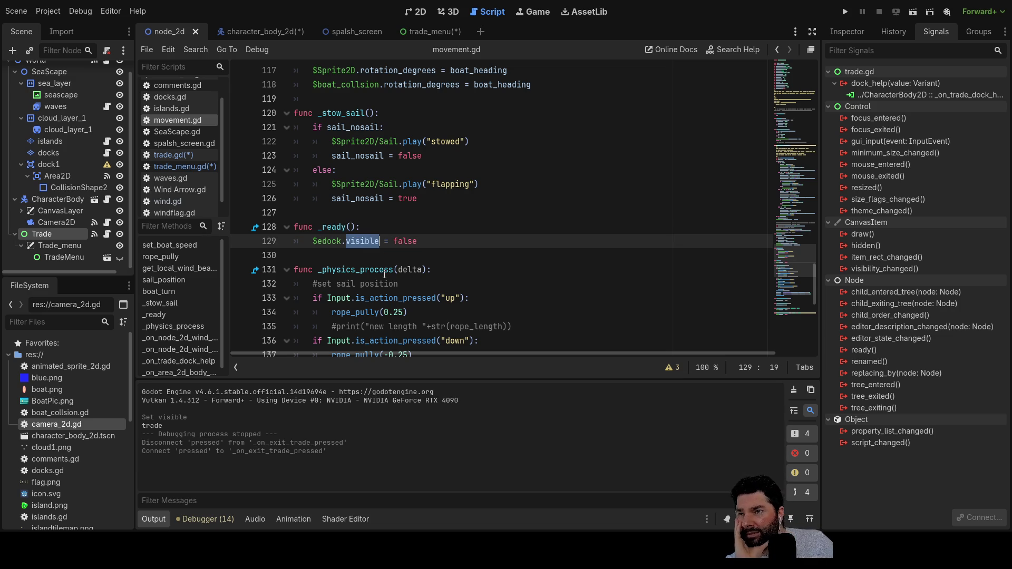
pyautogui.doubleClick(404, 241)
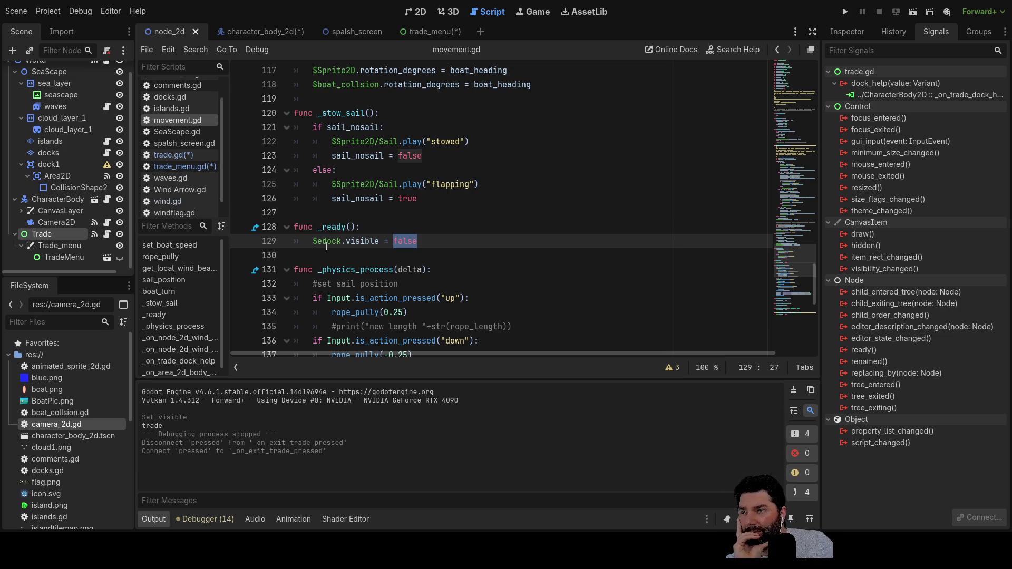
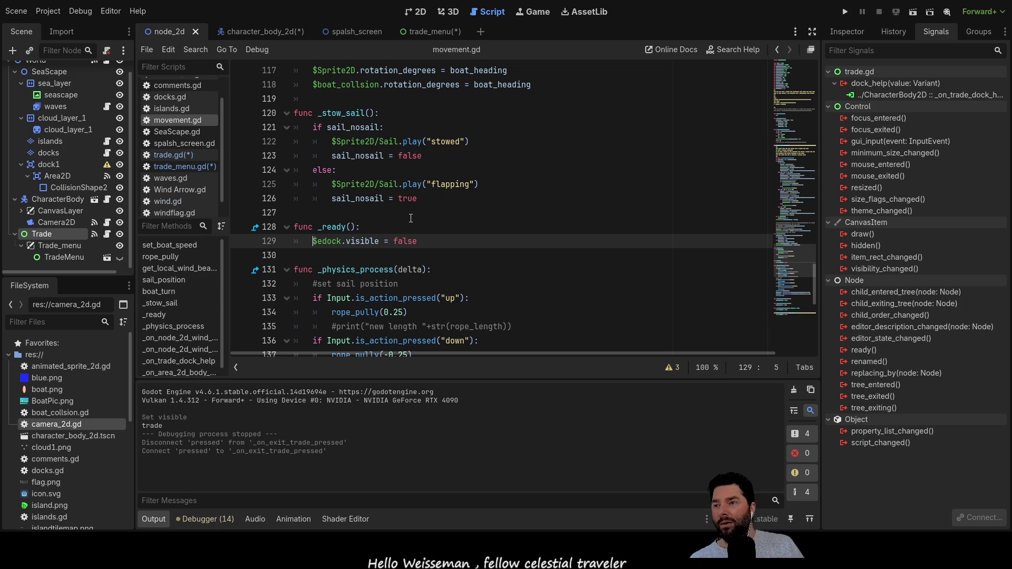
# Step: Review the TradeMenu code in trade.gd's _open_trade, then return to trade_menu.gd
pyautogui.click(182, 167)
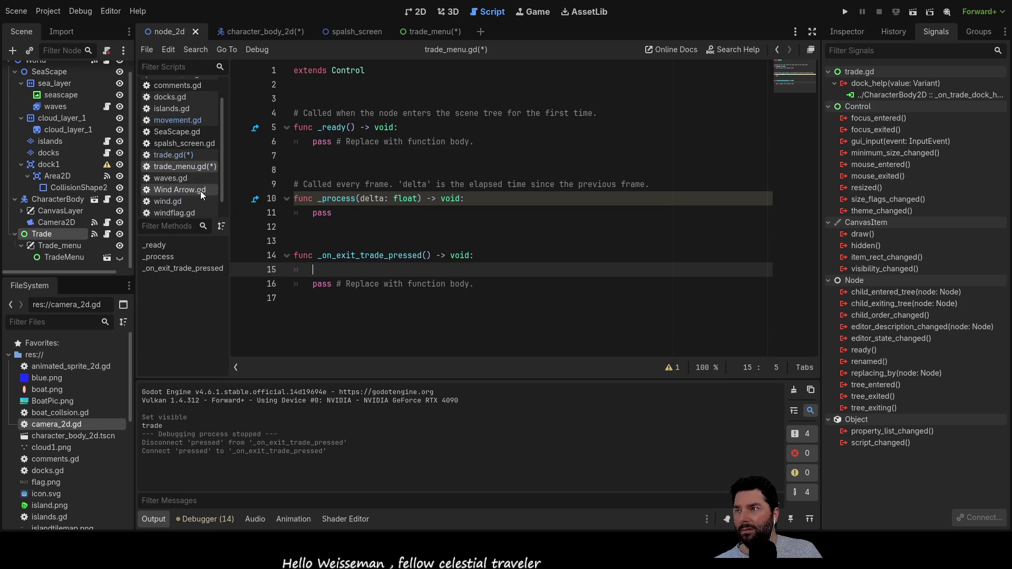
pyautogui.click(176, 154)
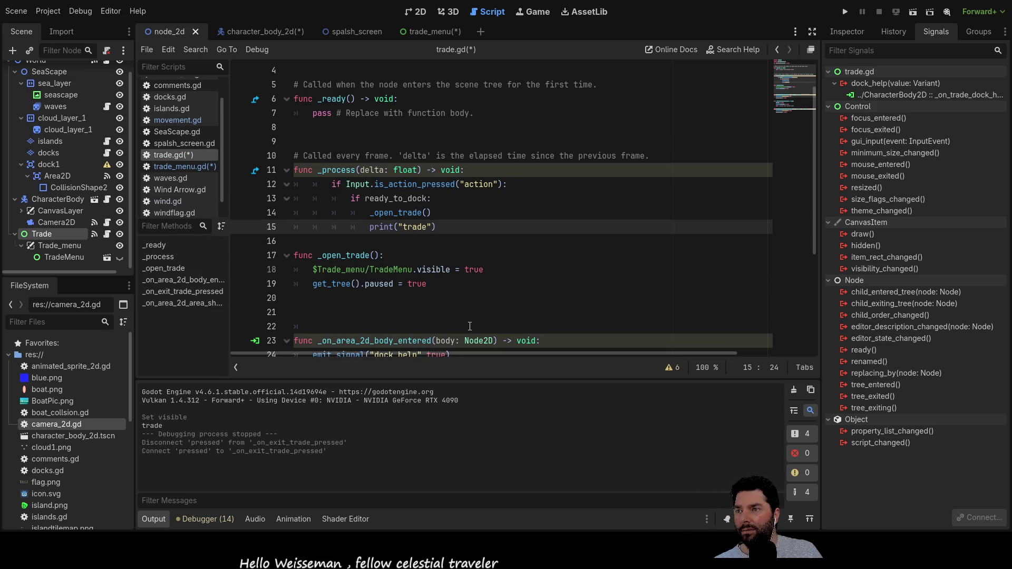
pyautogui.scroll(-2, 480, 238)
pyautogui.scroll(-2, 481, 227)
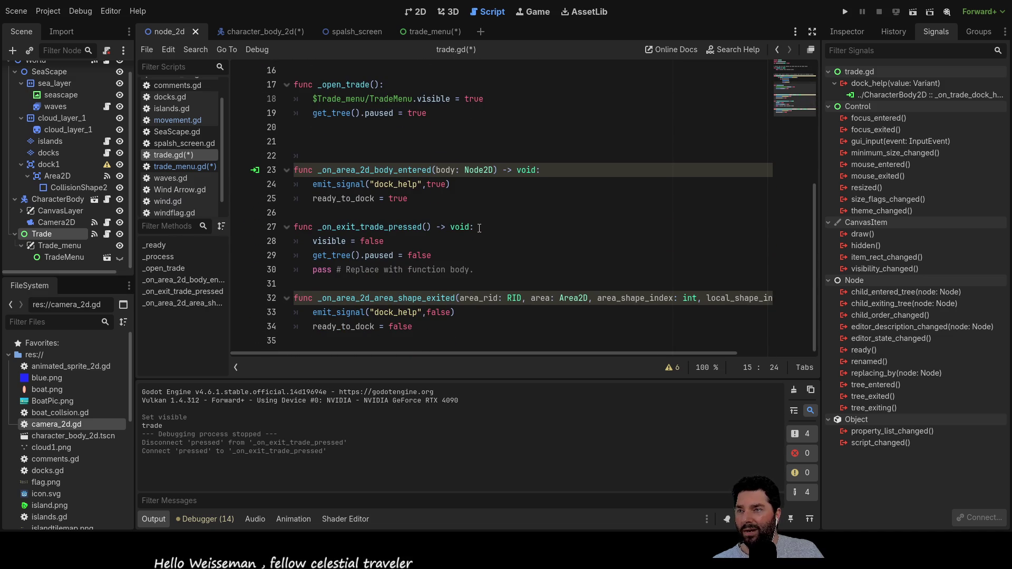
pyautogui.scroll(2, 480, 229)
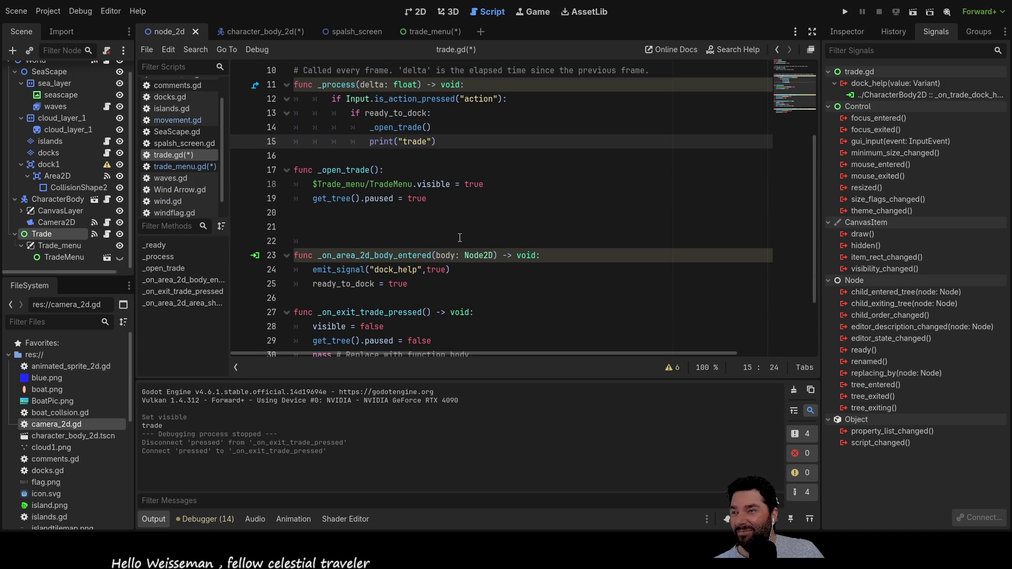
pyautogui.doubleClick(388, 183)
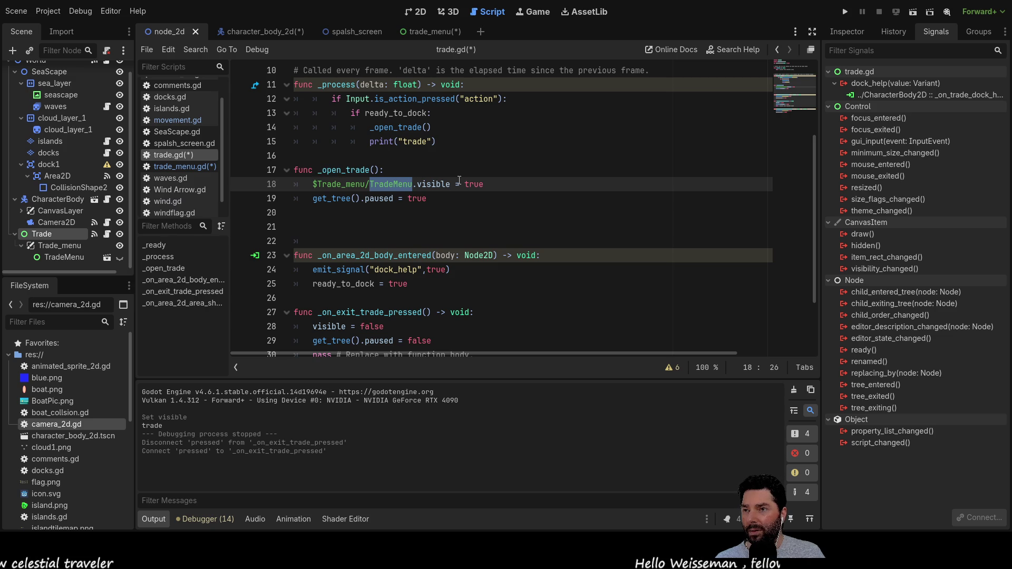
pyautogui.scroll(1, 449, 242)
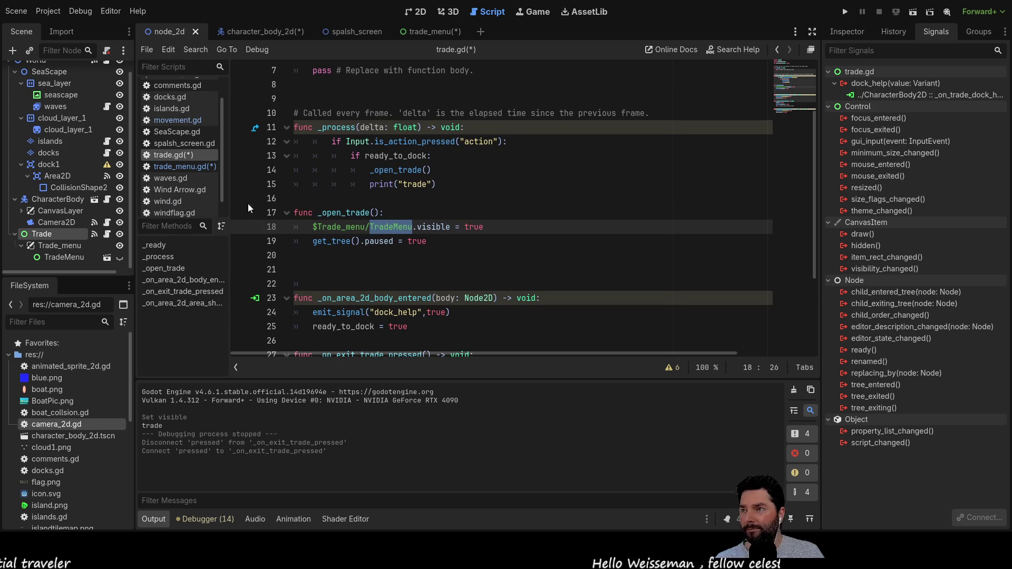
pyautogui.click(195, 166)
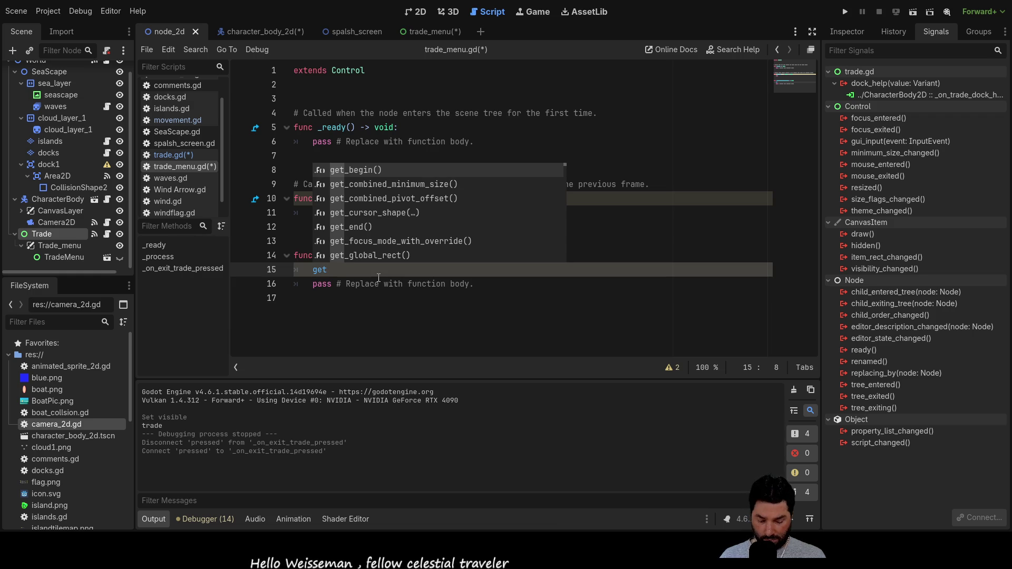
# Step: Write get_tree() on line 15 of the exit handler and bring up its member suggestions
pyautogui.write('_tree')
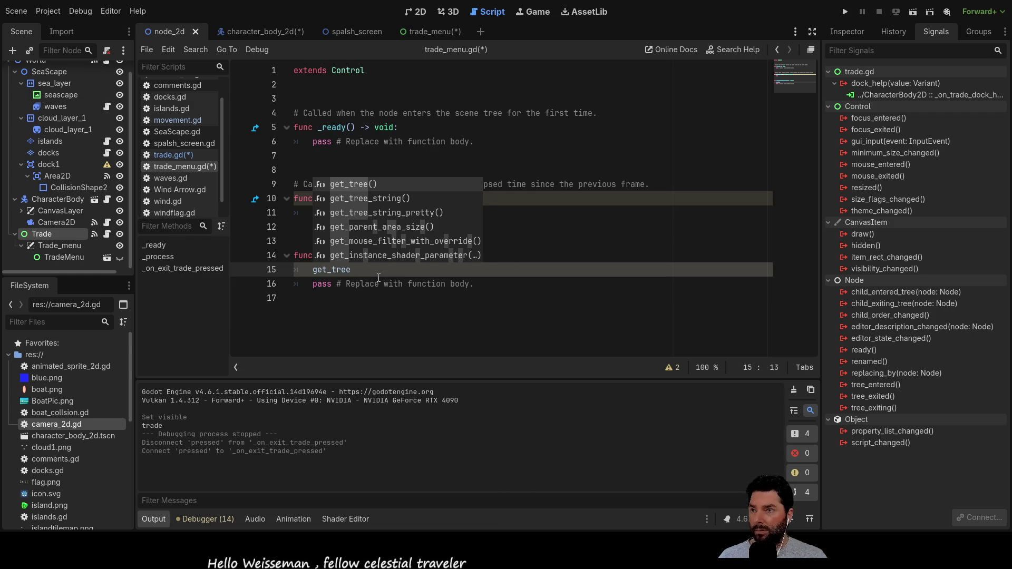
pyautogui.press('Escape')
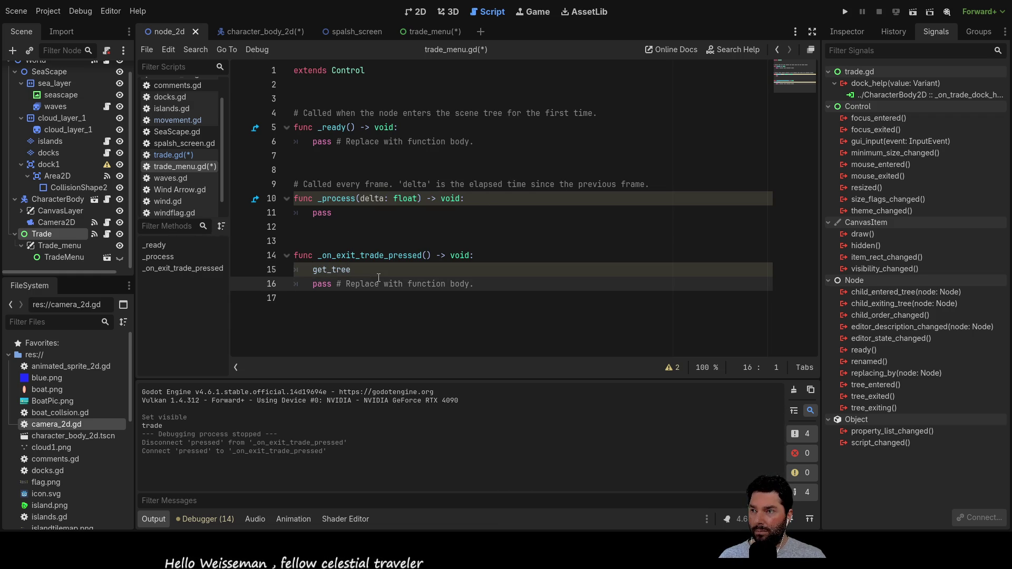
pyautogui.click(379, 278)
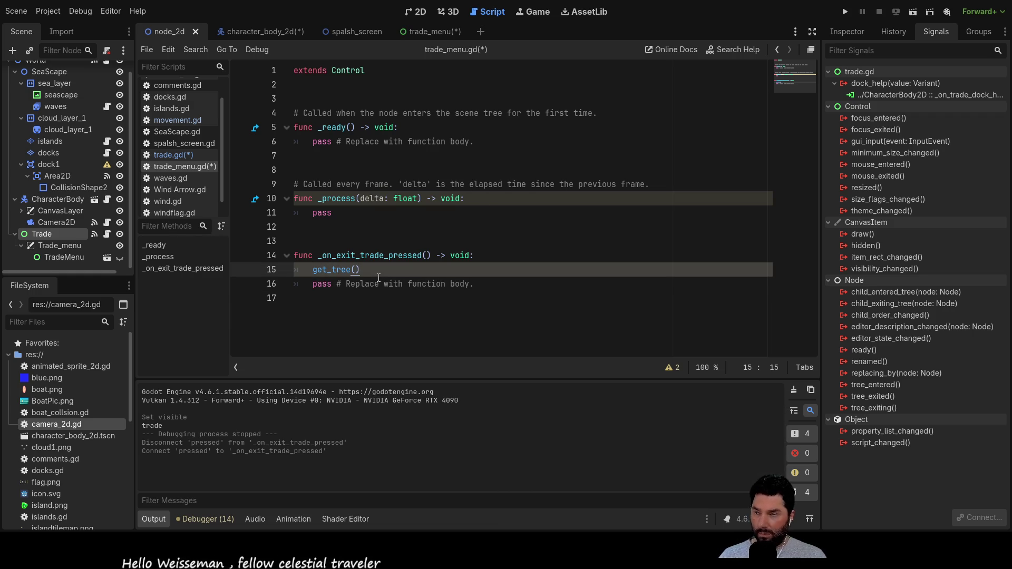
pyautogui.write('().')
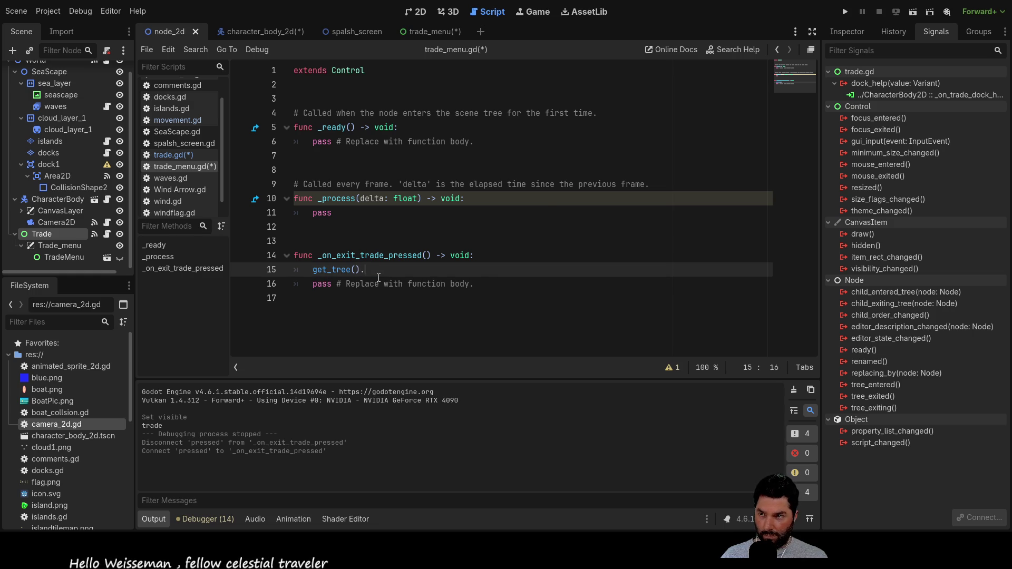
pyautogui.hotkey('ctrl', 'space')
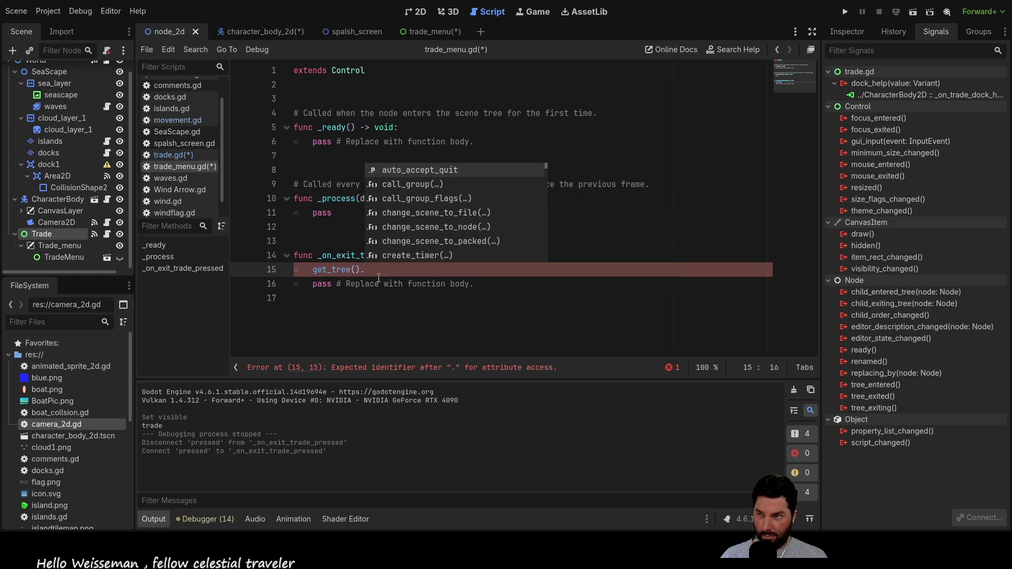
pyautogui.write('$')
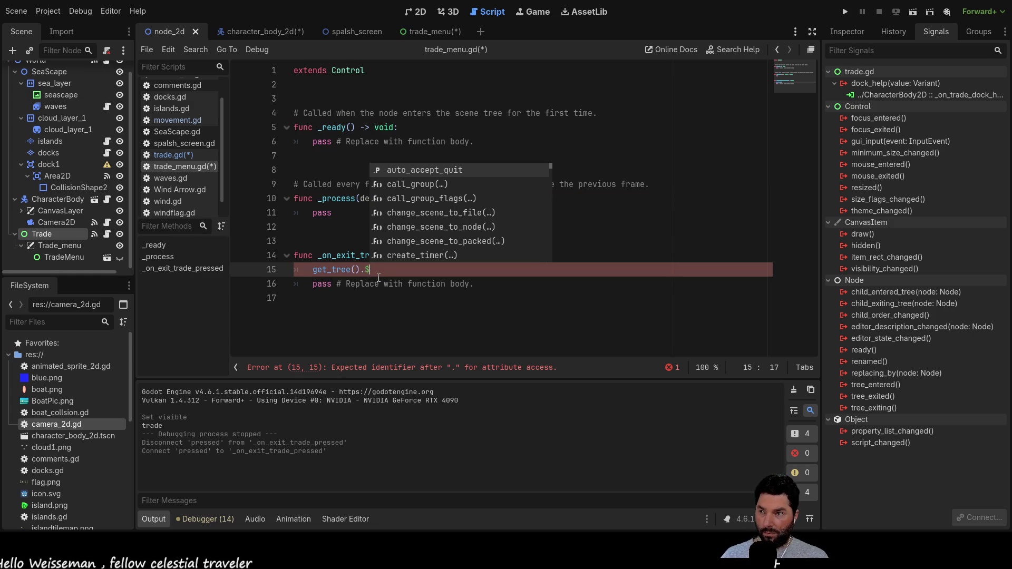
# Step: Delete the unfinished get_tree line and switch to SeaScape.gd
pyautogui.press('BackSpace')
pyautogui.press('BackSpace')
pyautogui.press('BackSpace')
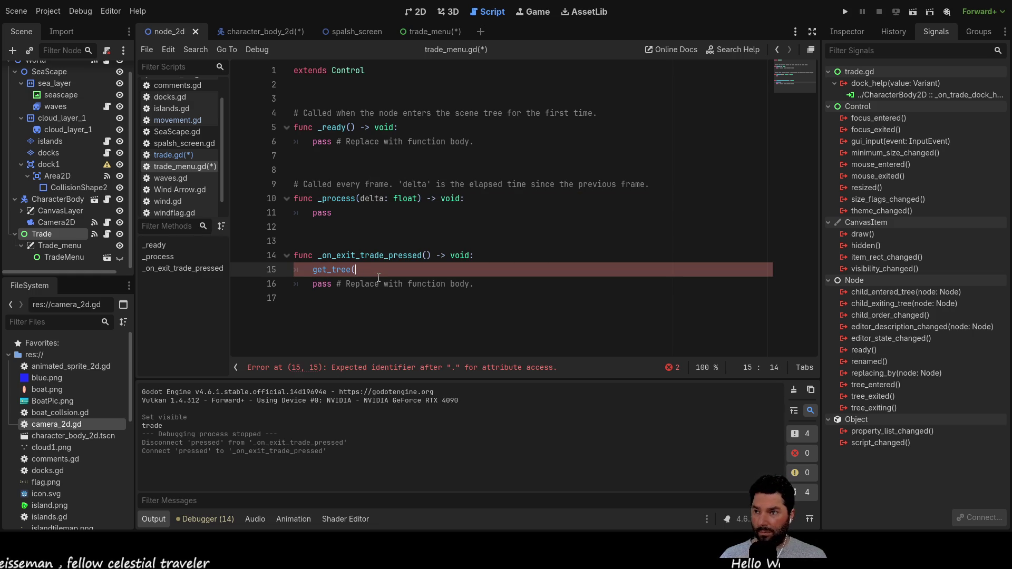
pyautogui.press('BackSpace')
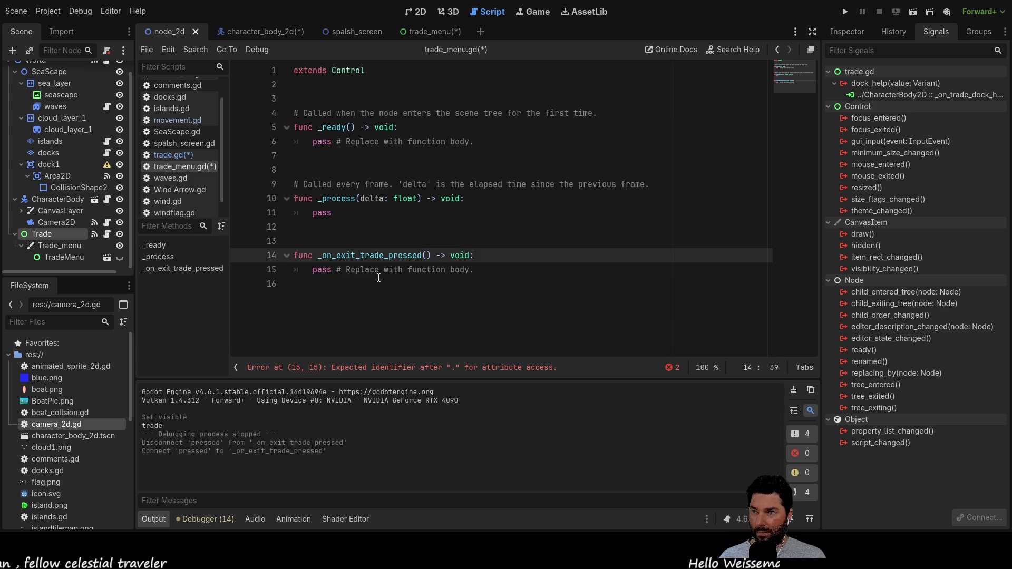
pyautogui.click(178, 131)
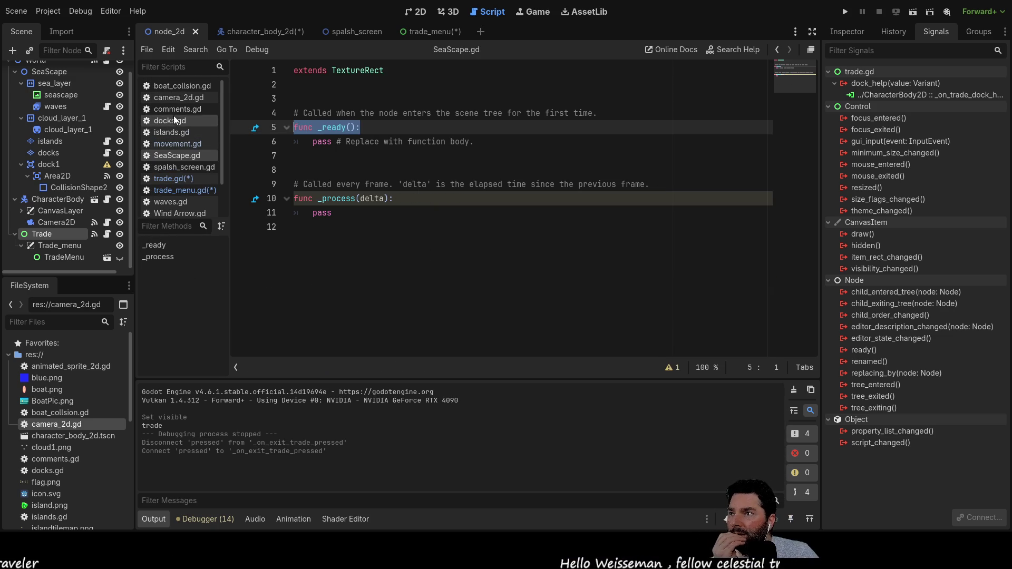
# Step: Look through camera_2d.gd, comments.gd, docks.gd, islands.gd and movement.gd
pyautogui.scroll(2, 174, 118)
pyautogui.click(176, 100)
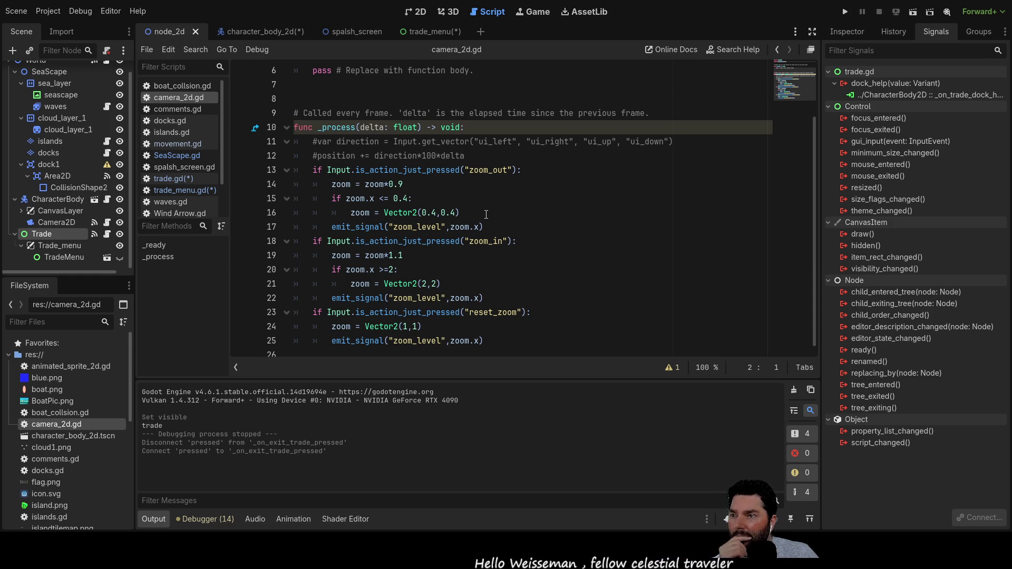
pyautogui.scroll(2, 491, 243)
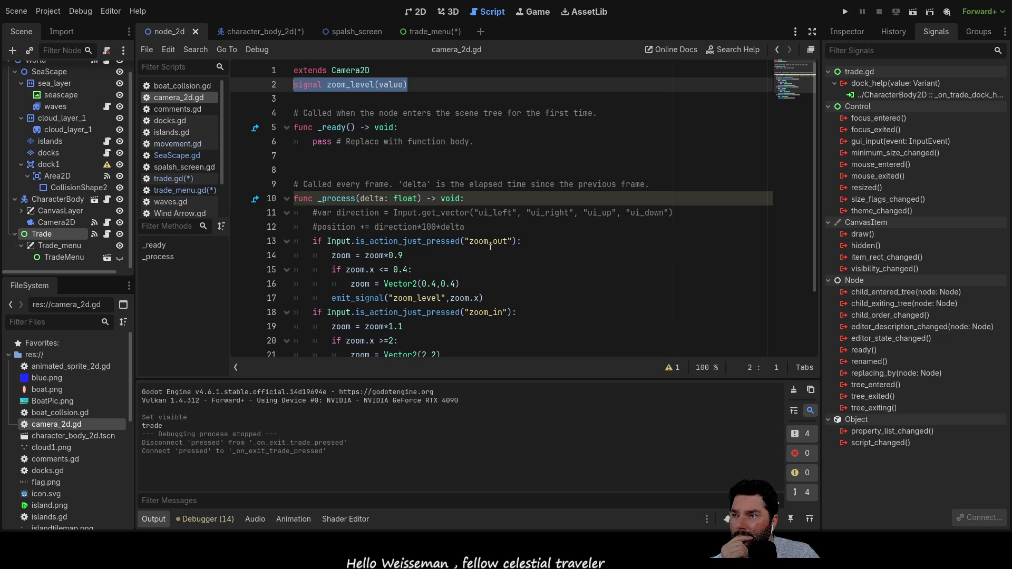
pyautogui.scroll(-2, 491, 246)
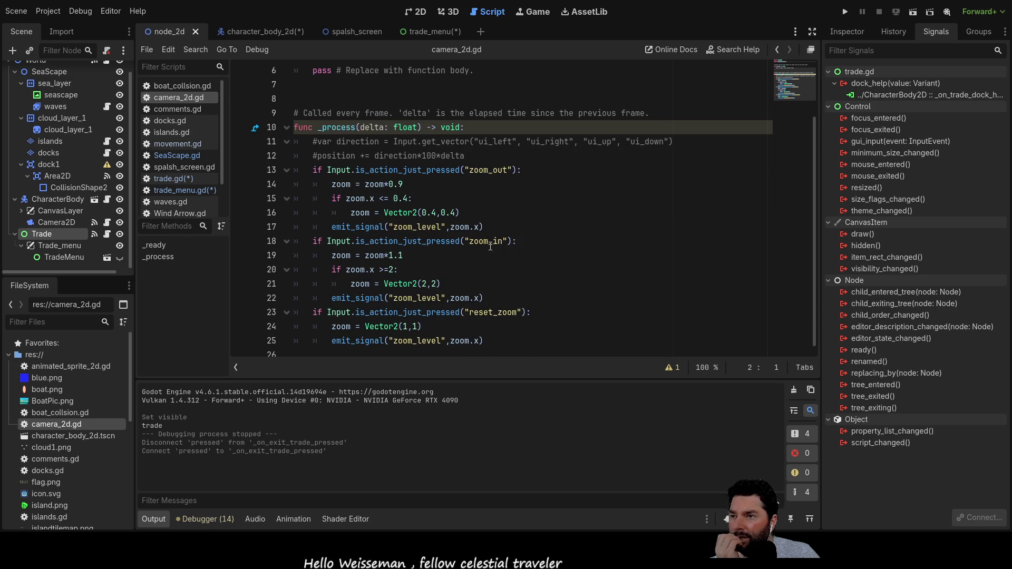
pyautogui.click(179, 109)
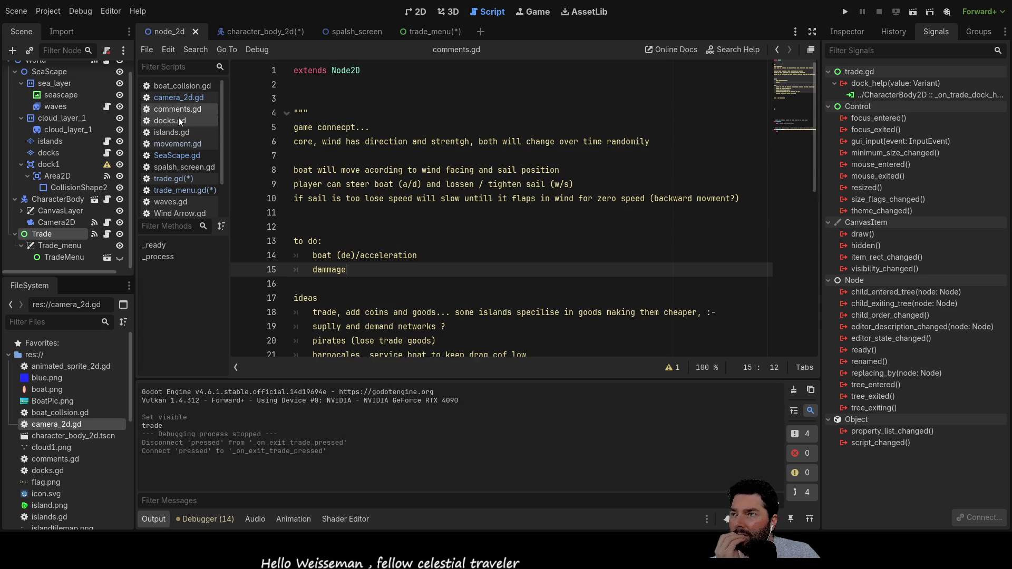
pyautogui.click(174, 122)
pyautogui.click(171, 133)
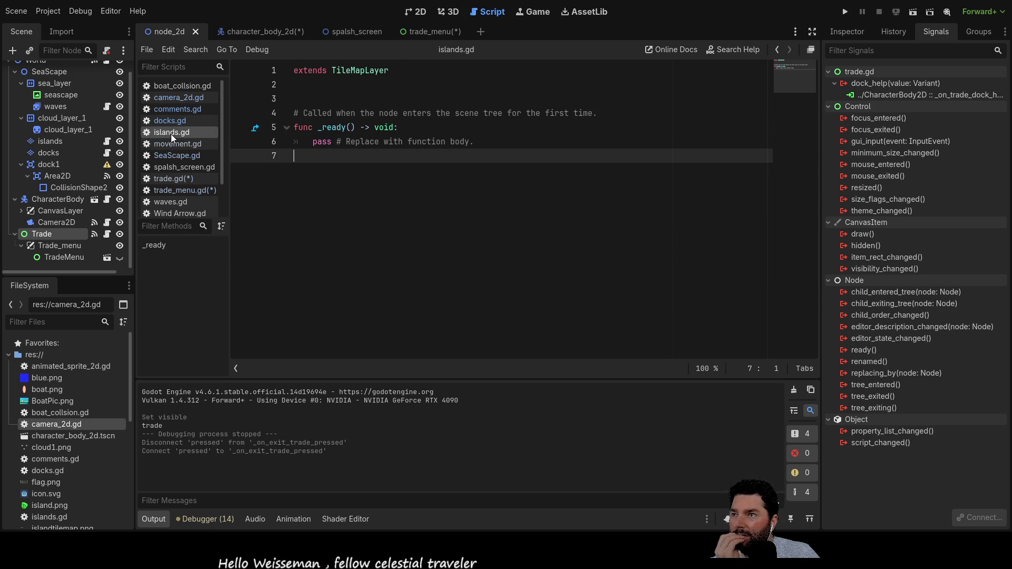
pyautogui.click(170, 143)
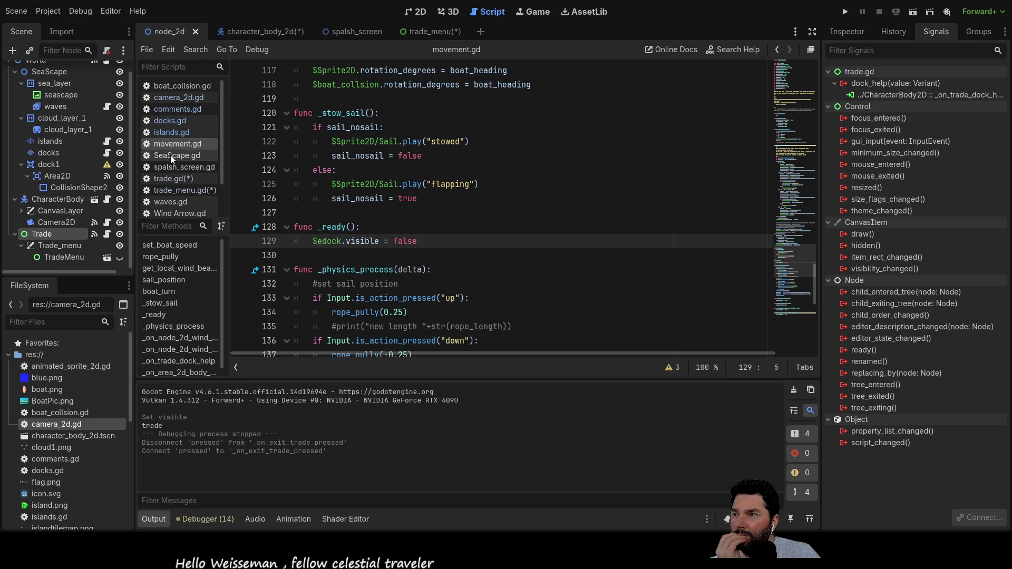
# Step: Check SeaScape.gd and spalsh_screen.gd, then return to trade.gd's _open_trade
pyautogui.scroll(-7, 501, 202)
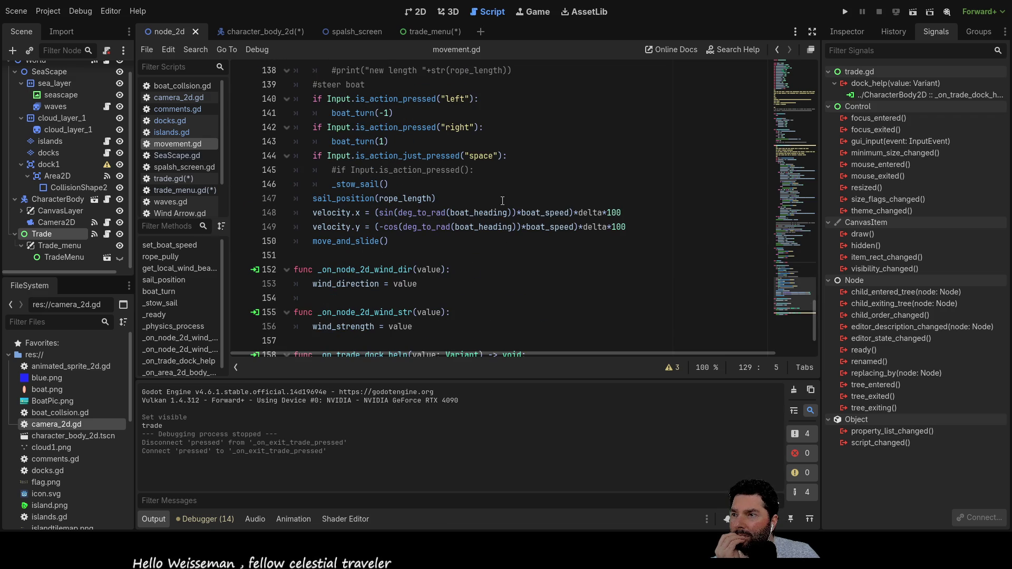
pyautogui.scroll(-2, 503, 199)
pyautogui.scroll(15, 503, 199)
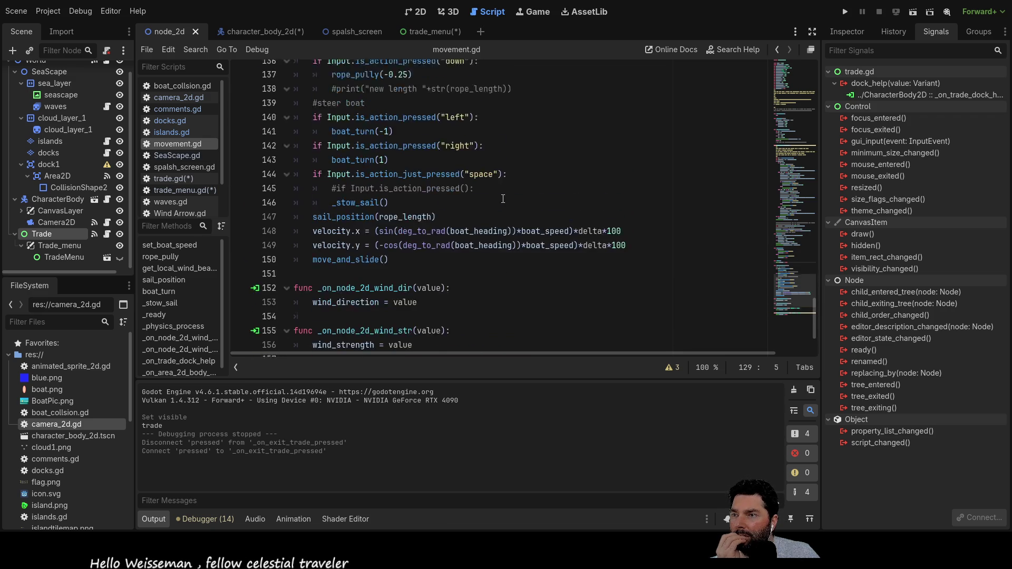
pyautogui.scroll(12, 502, 201)
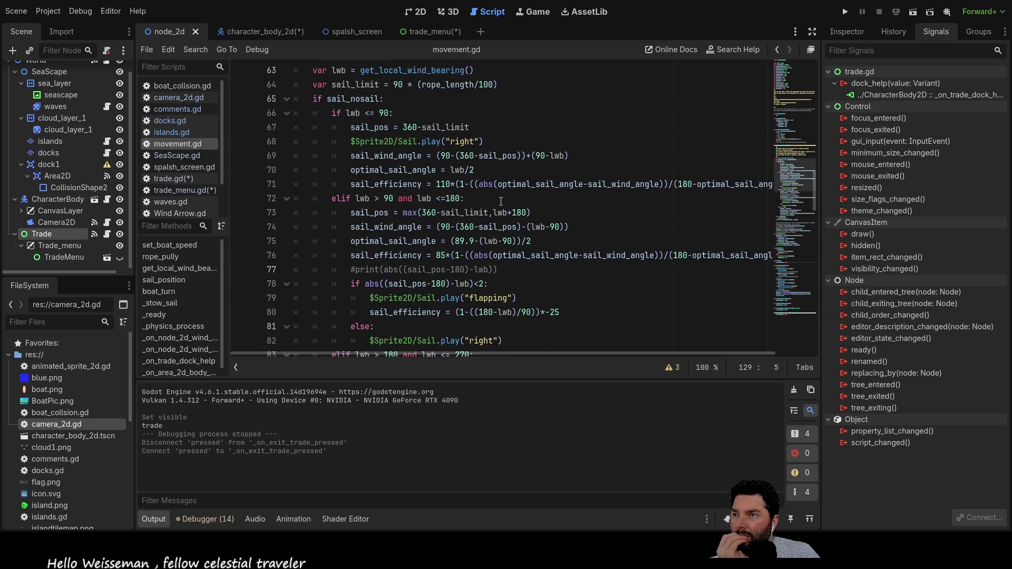
pyautogui.scroll(2, 483, 193)
pyautogui.scroll(18, 482, 193)
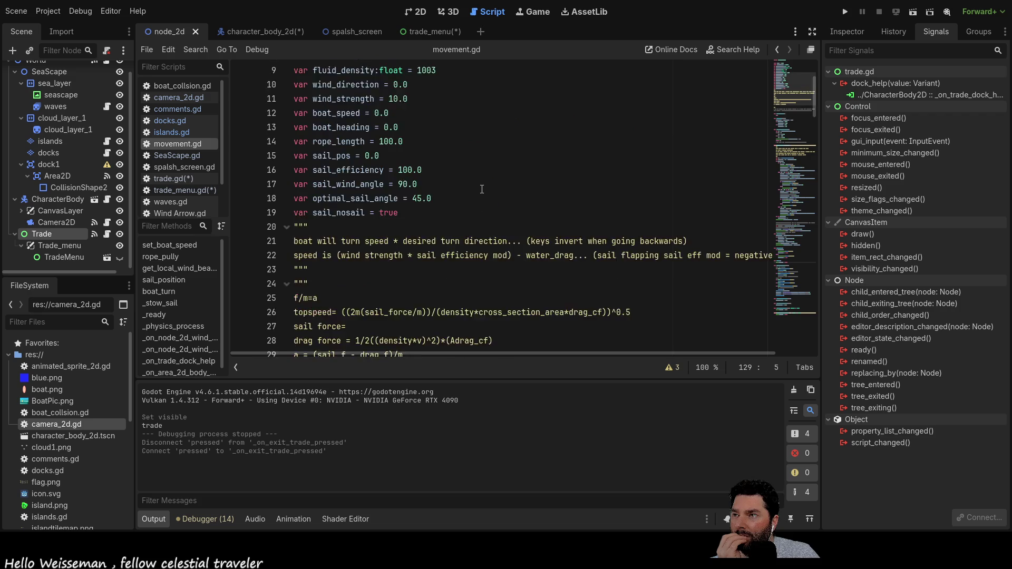
pyautogui.click(166, 155)
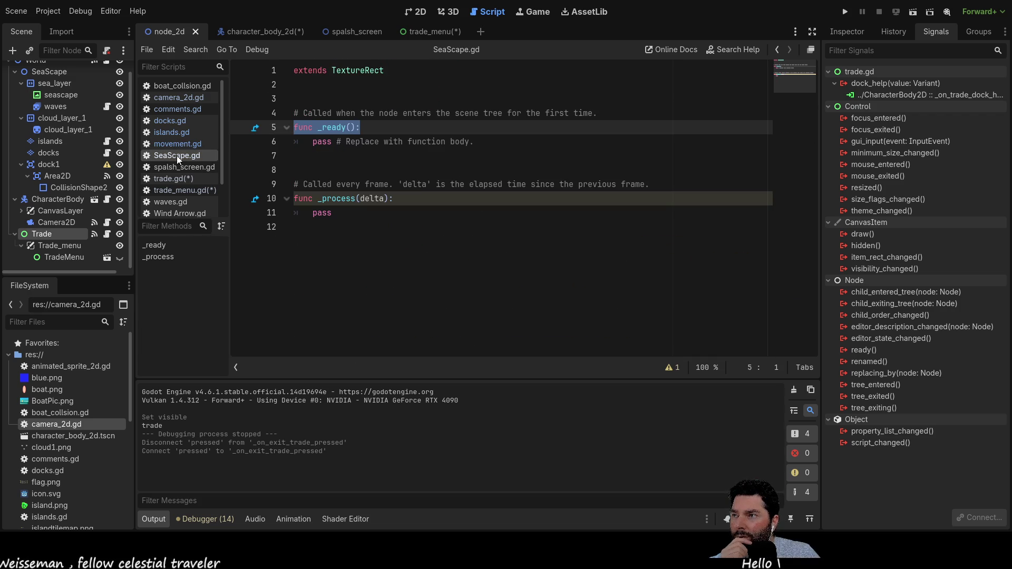
pyautogui.click(170, 166)
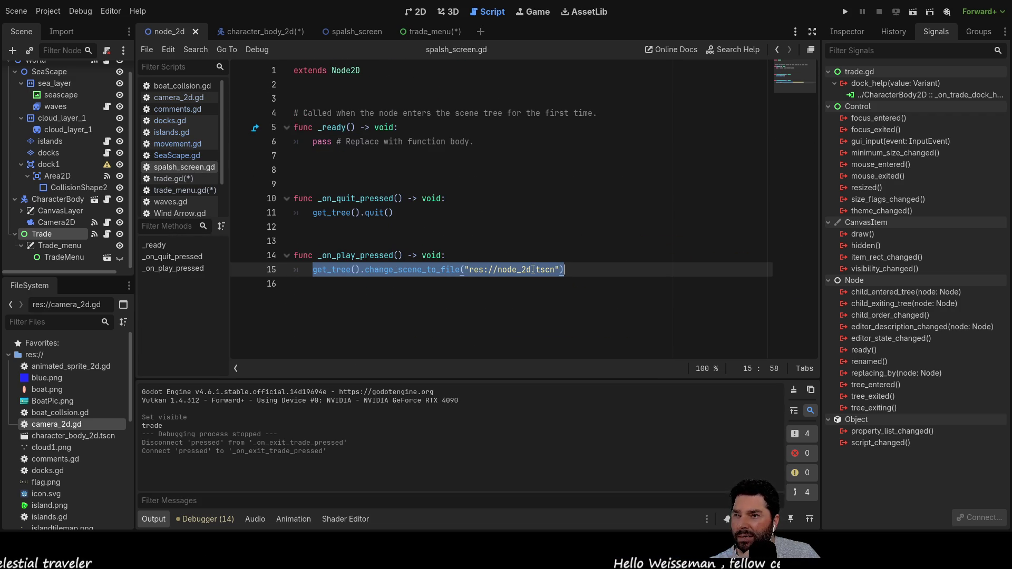
pyautogui.click(177, 179)
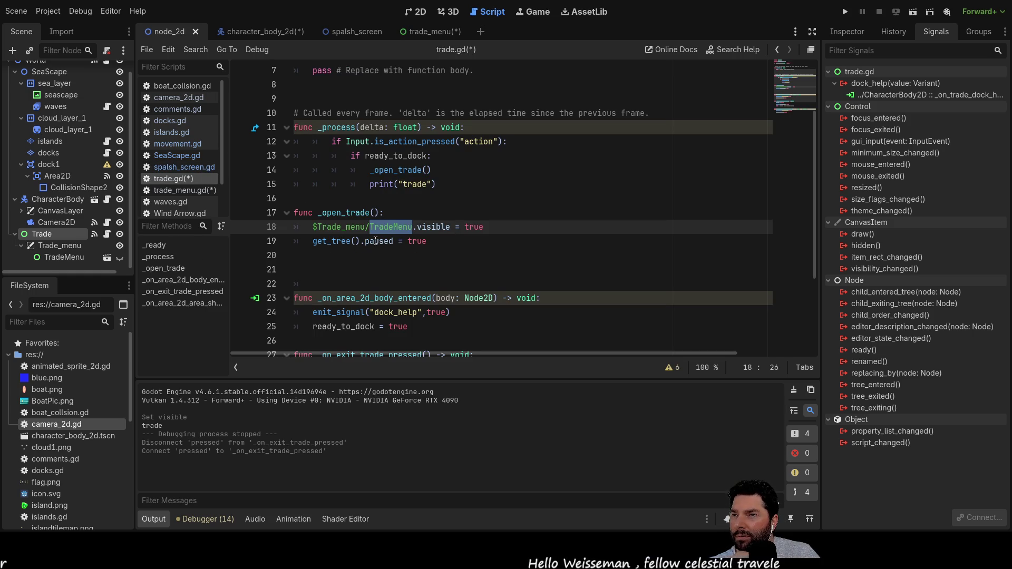
# Step: Review the trade_menu.gd, waves.gd and Wind Arrow.gd scripts
pyautogui.scroll(-3, 405, 141)
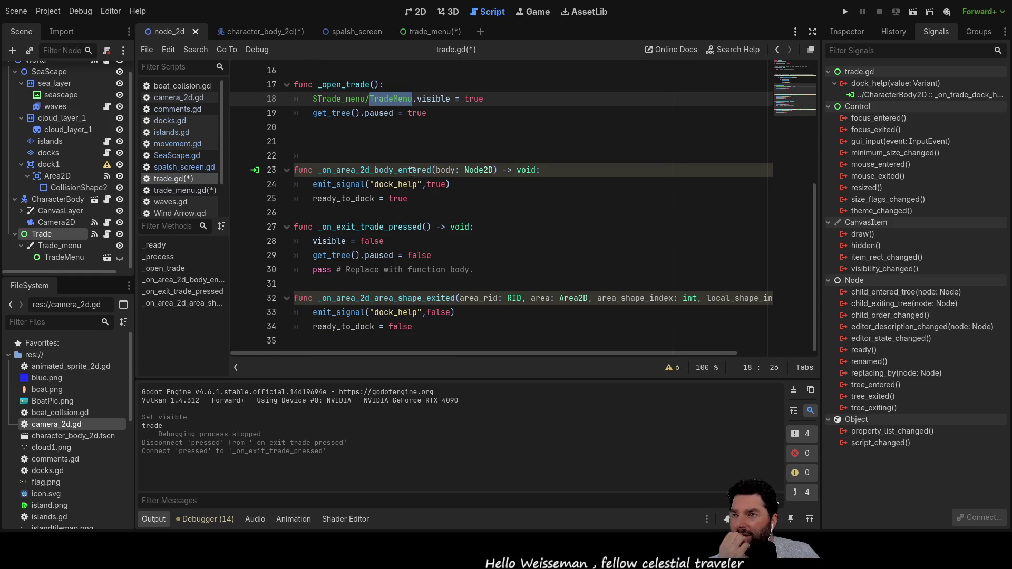
pyautogui.click(160, 191)
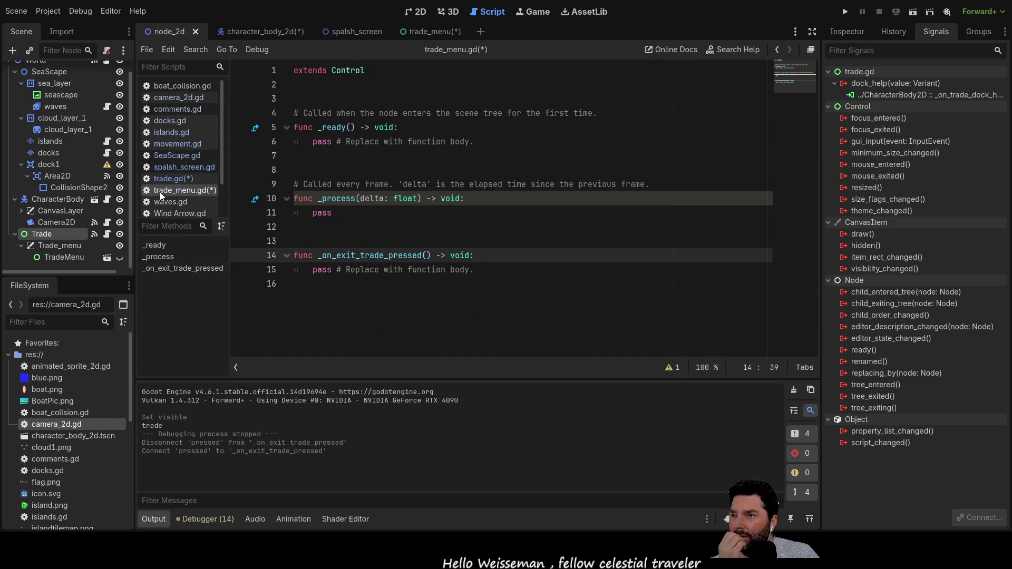
pyautogui.click(176, 203)
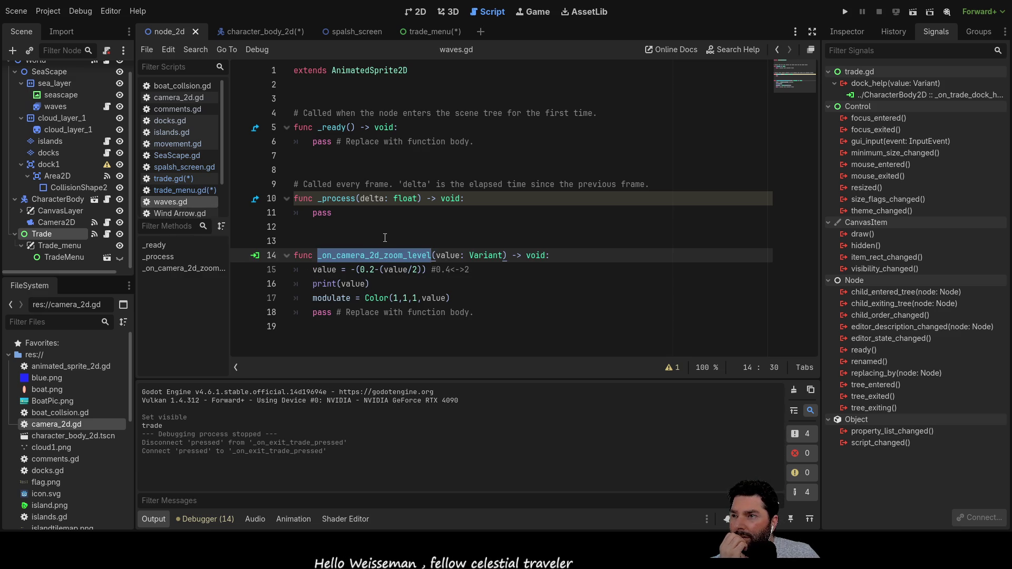
pyautogui.click(175, 216)
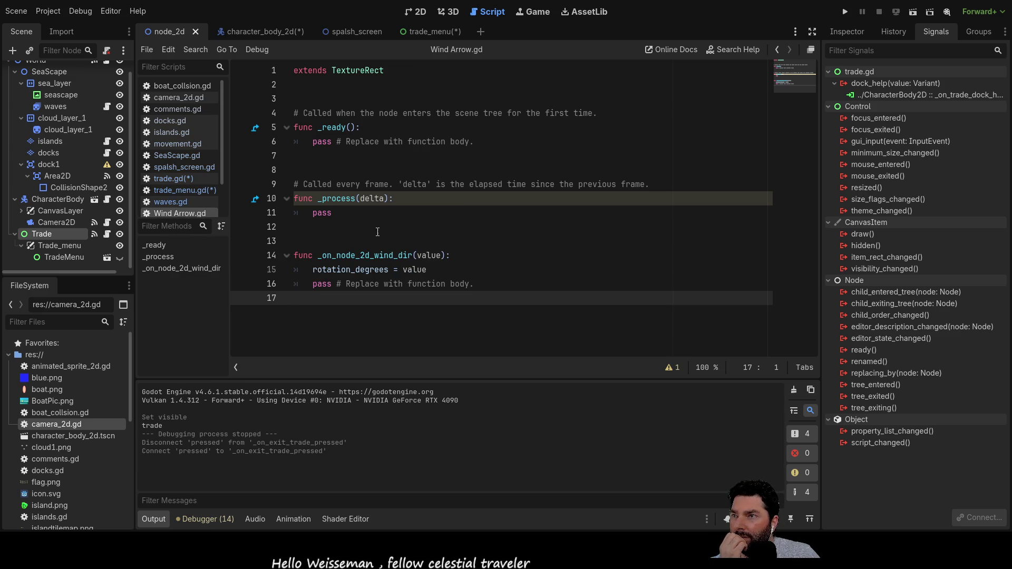
pyautogui.scroll(-2, 170, 189)
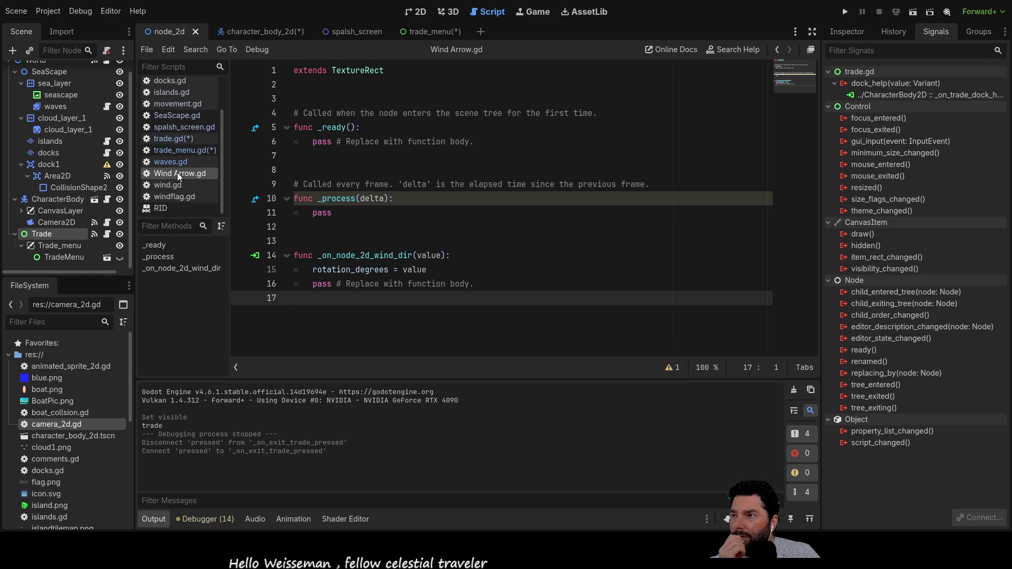
# Step: Review wind.gd, then windflag.gd's wind-strength handler playing Full, 3_4, 1_2, 1_4 or None
pyautogui.click(166, 187)
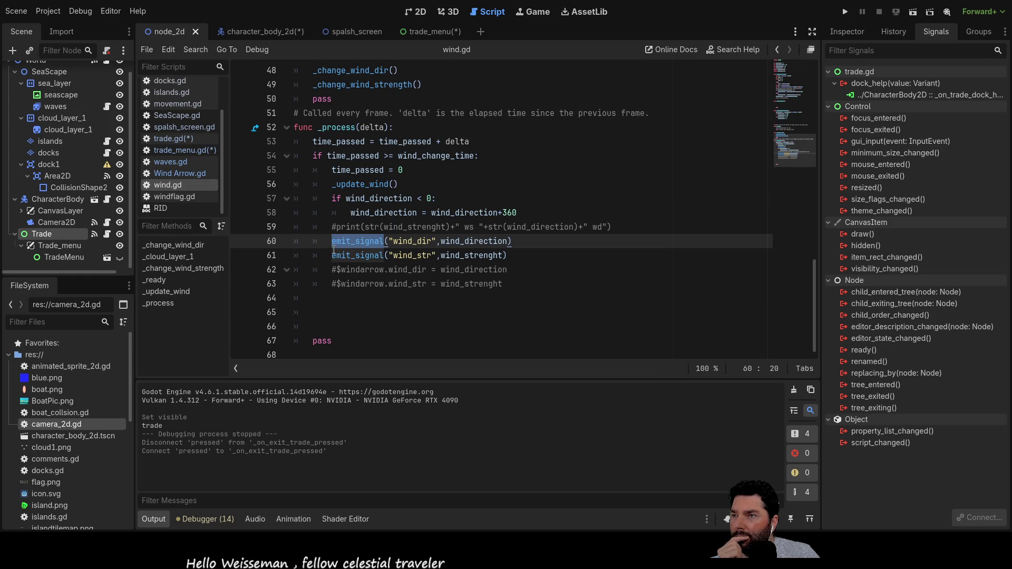
pyautogui.scroll(1, 316, 235)
pyautogui.scroll(5, 316, 235)
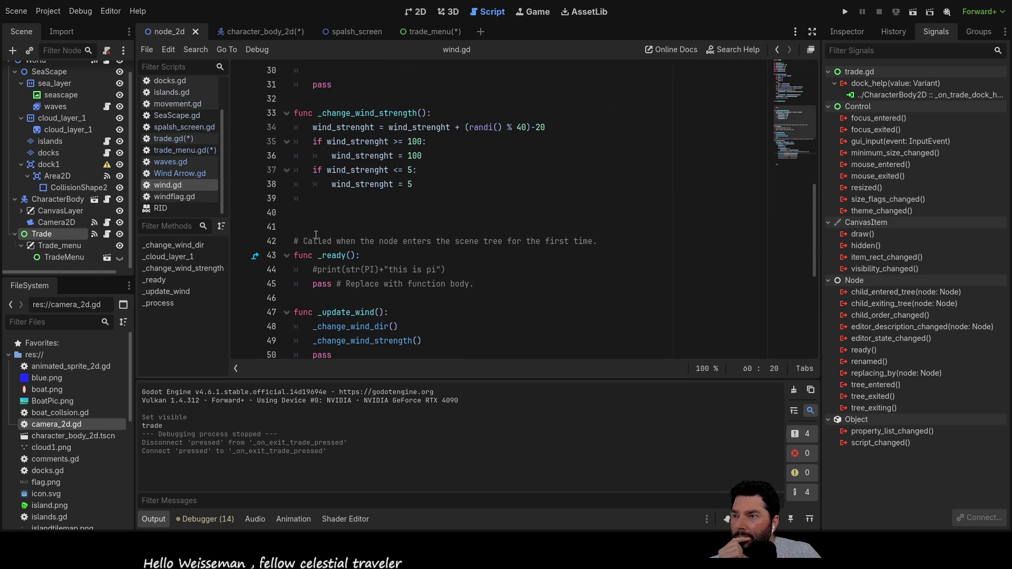
pyautogui.scroll(6, 315, 235)
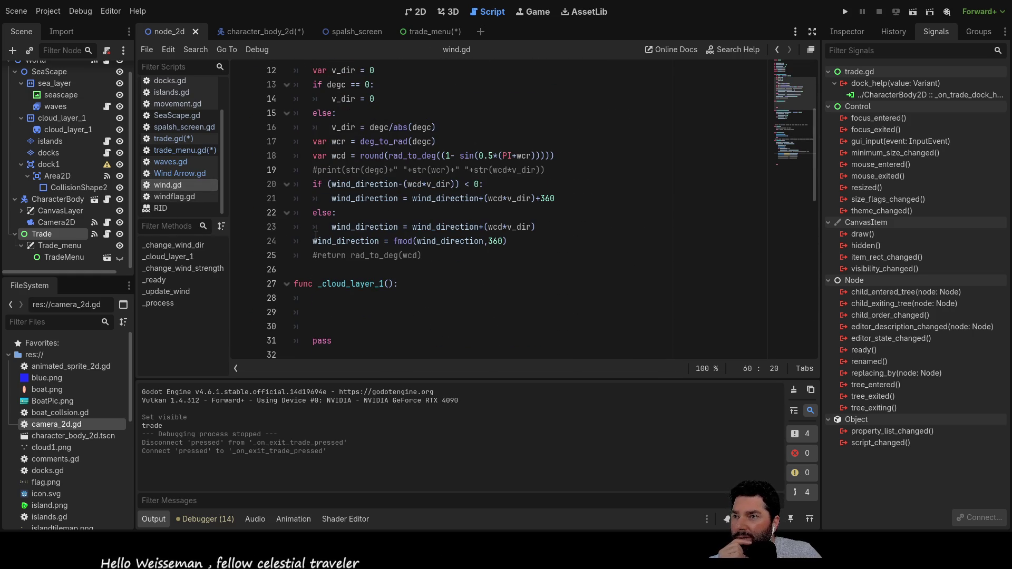
pyautogui.scroll(2, 316, 235)
pyautogui.scroll(2, 316, 235)
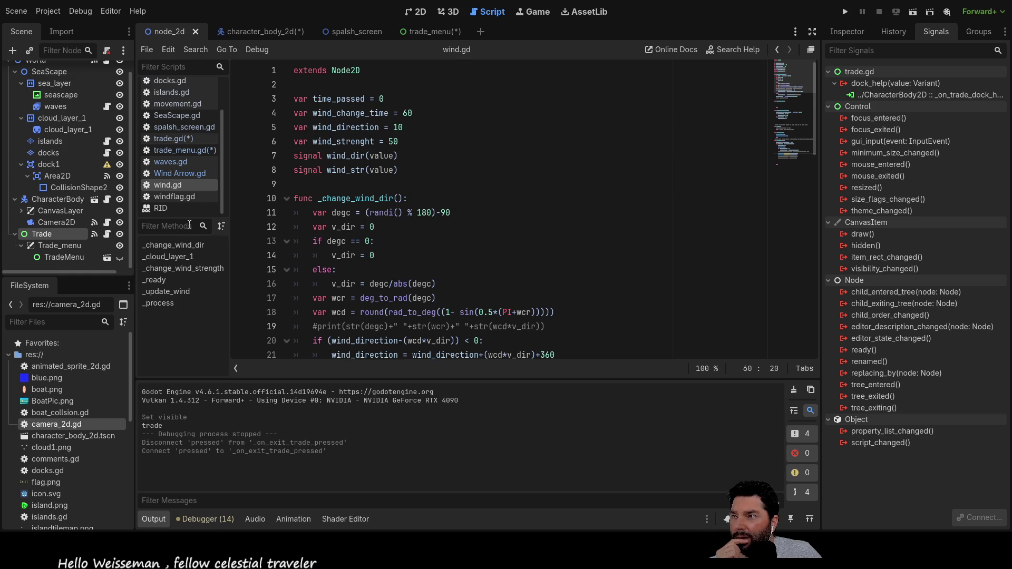
pyautogui.click(172, 197)
pyautogui.scroll(-1, 369, 213)
pyautogui.scroll(1, 396, 213)
pyautogui.scroll(-1, 421, 213)
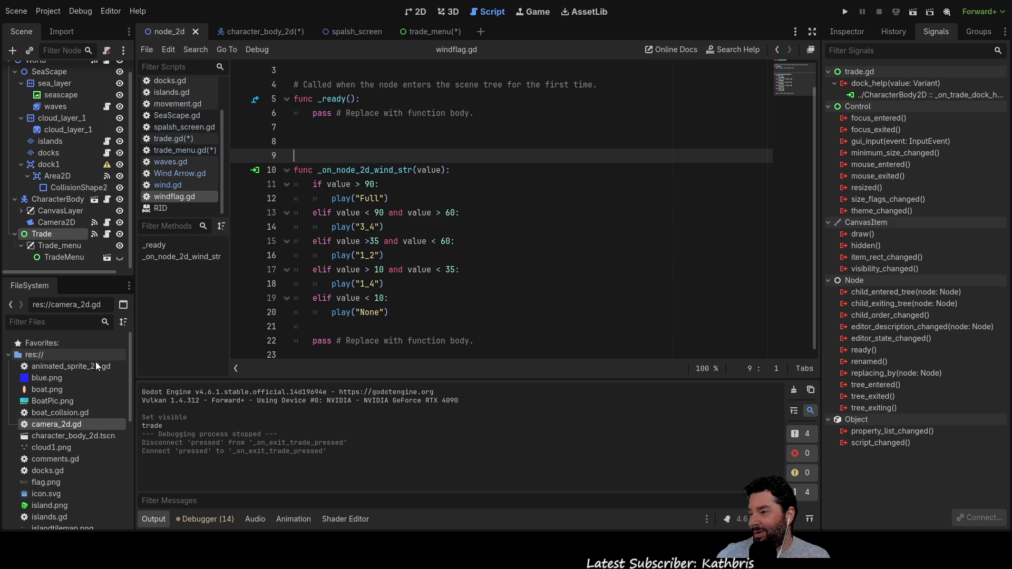
# Step: Find boat_collsion.gd in the FileSystem dock and open it
pyautogui.scroll(-10, 75, 422)
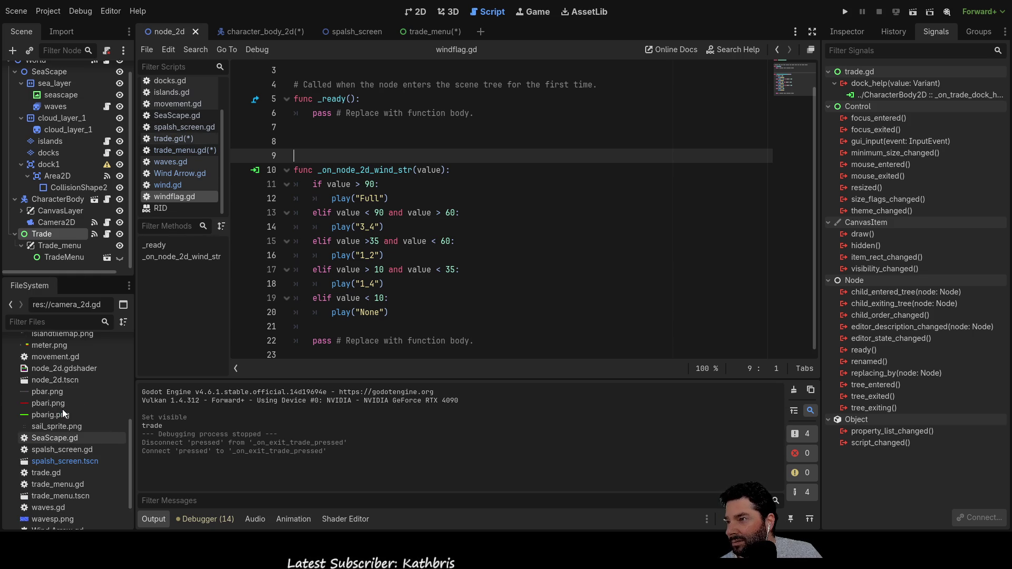
pyautogui.scroll(3, 62, 409)
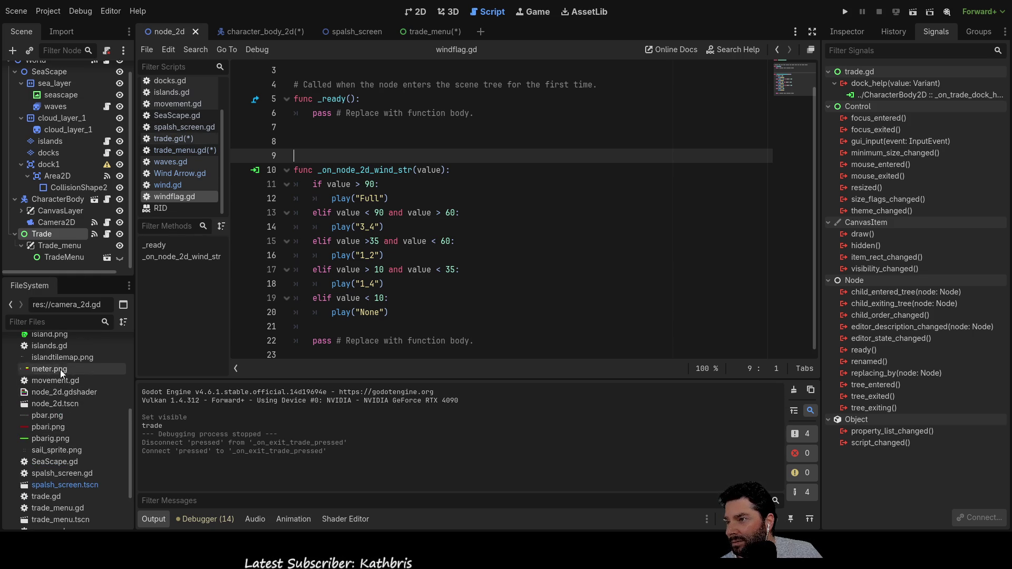
pyautogui.scroll(3, 55, 387)
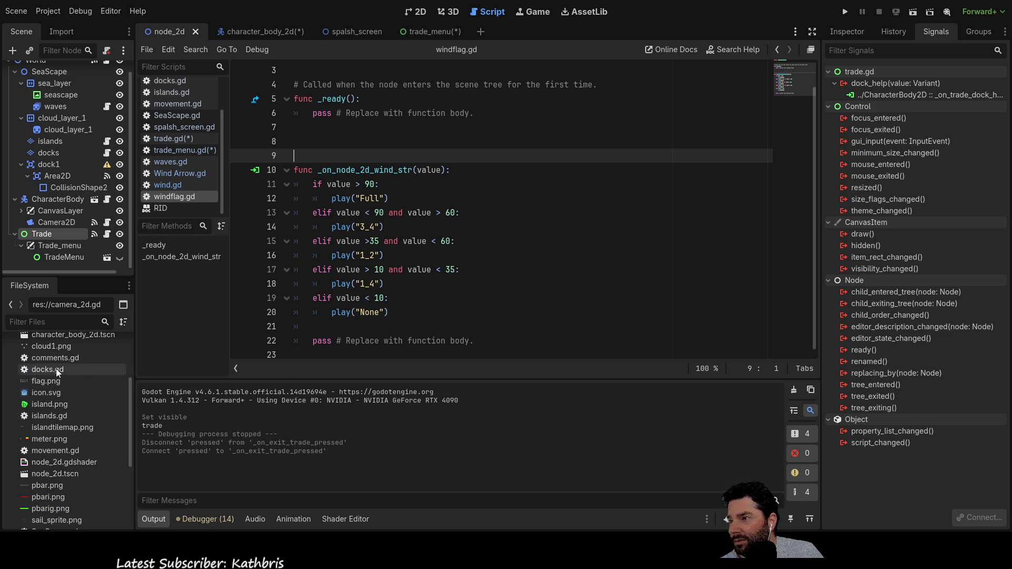
pyautogui.scroll(1, 65, 369)
pyautogui.scroll(1, 63, 389)
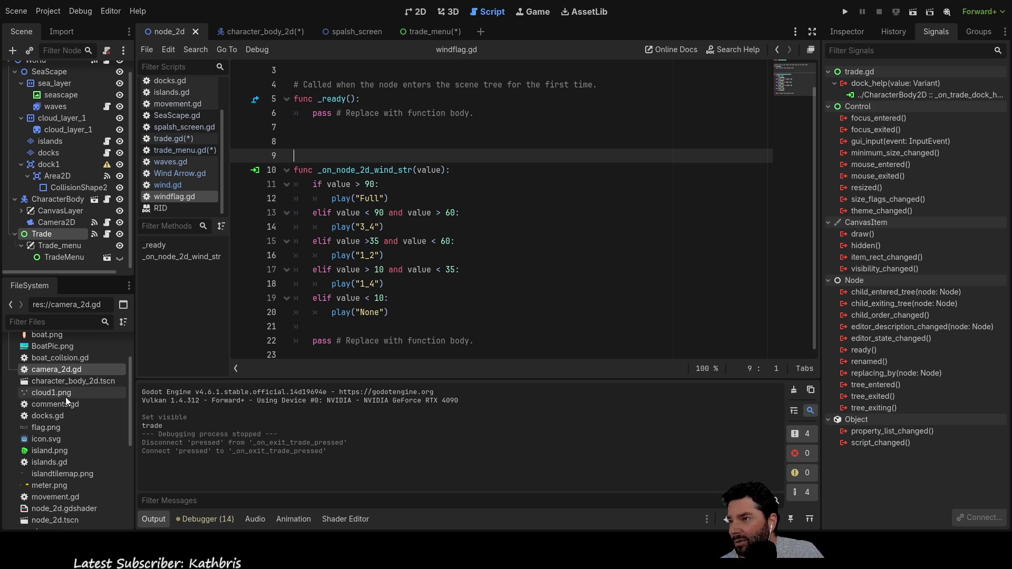
pyautogui.click(59, 358)
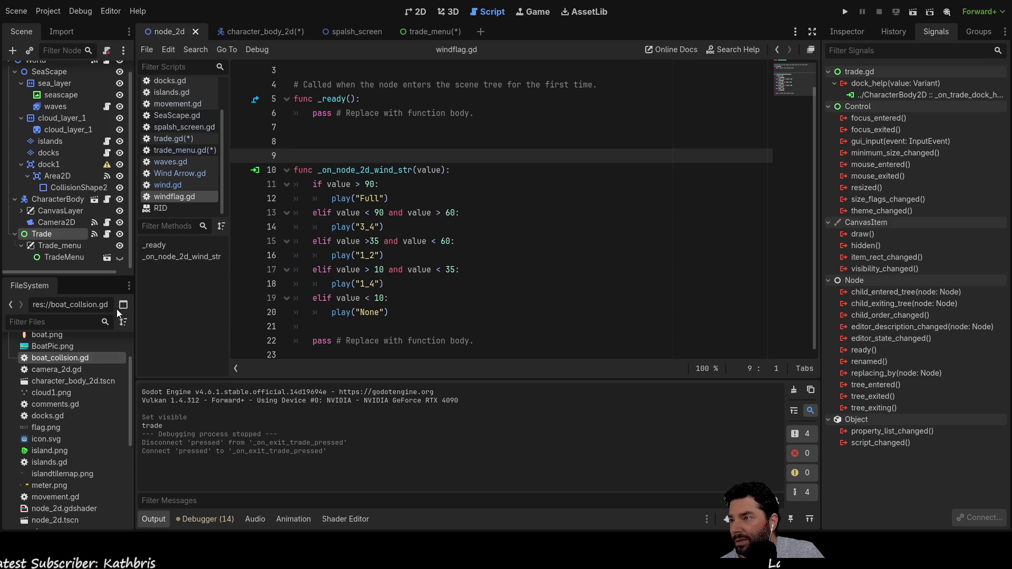
pyautogui.scroll(2, 169, 194)
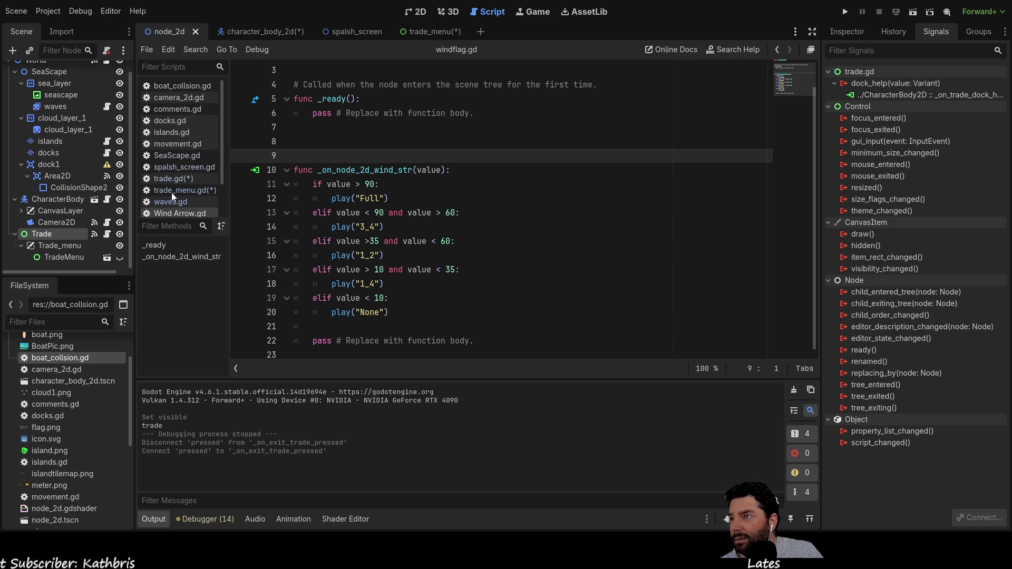
pyautogui.click(192, 86)
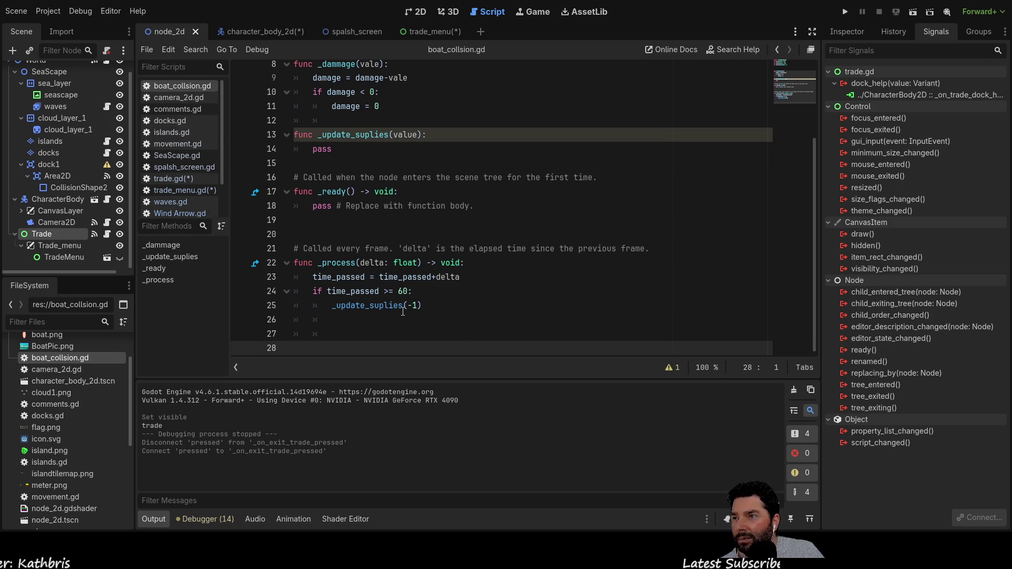
pyautogui.scroll(3, 456, 302)
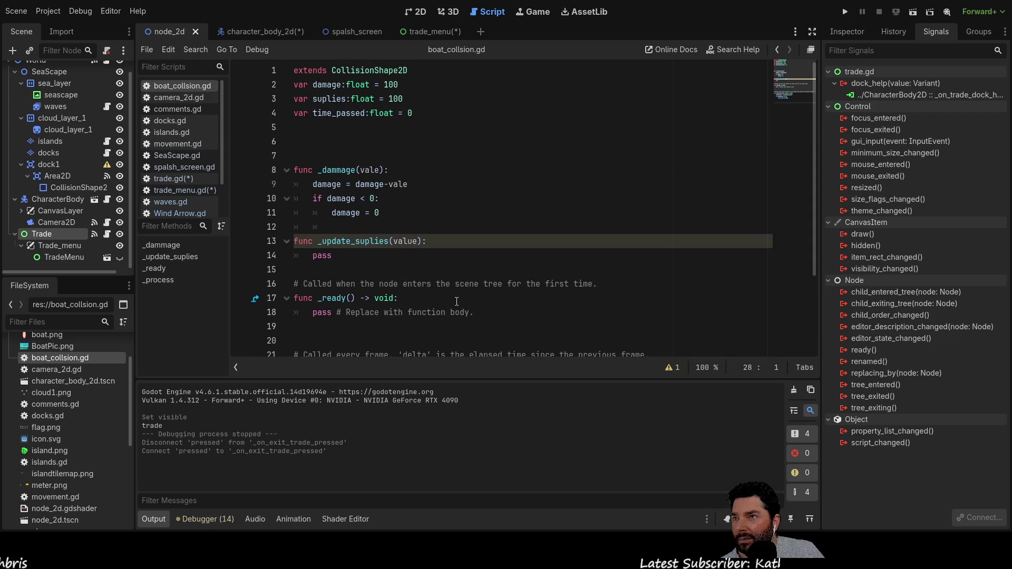
pyautogui.scroll(-3, 450, 288)
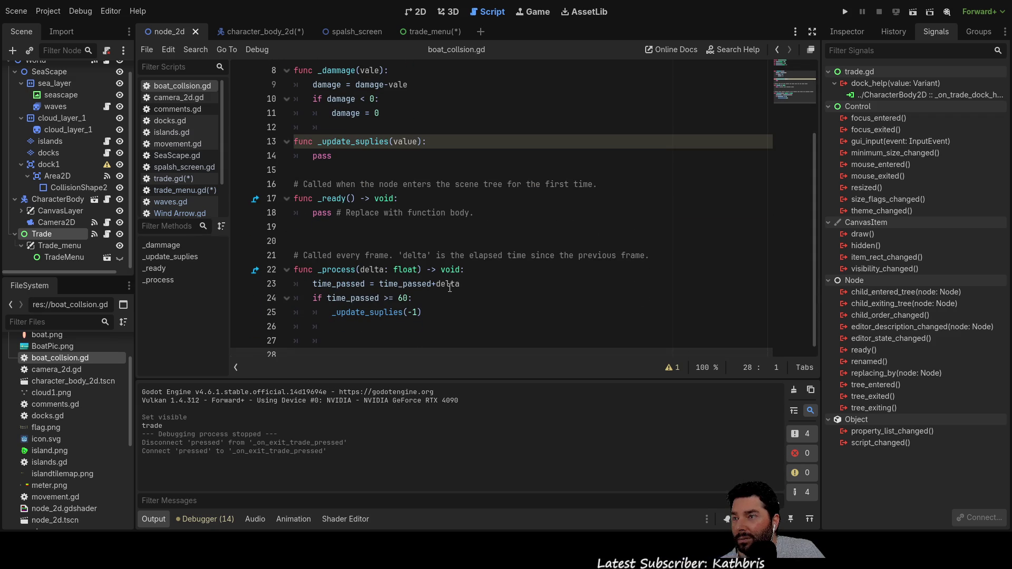
pyautogui.scroll(2, 71, 393)
# Step: Open animated_sprite_2d.gd, then go back to boat_collsion.gd
pyautogui.click(74, 360)
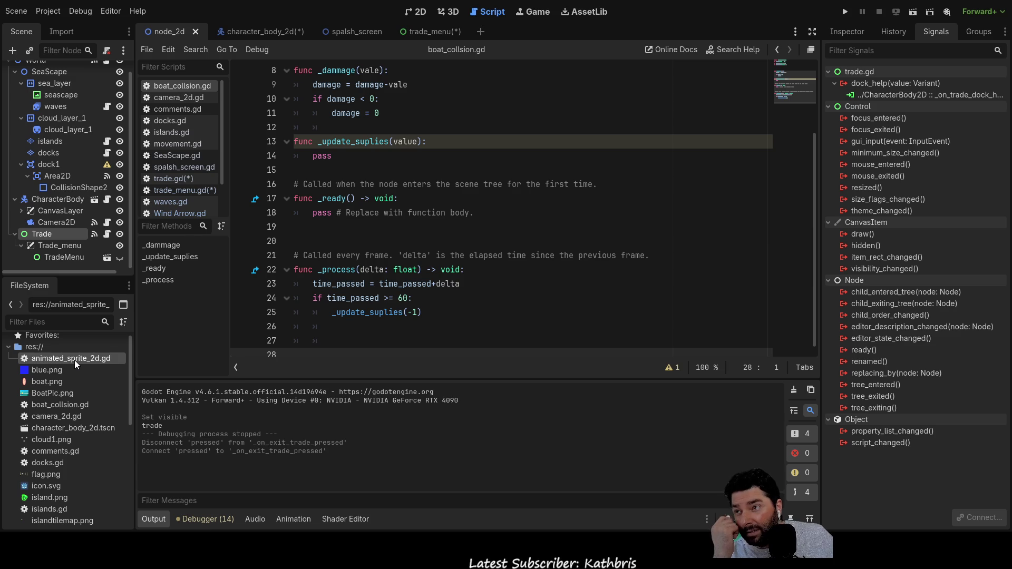
pyautogui.doubleClick(74, 360)
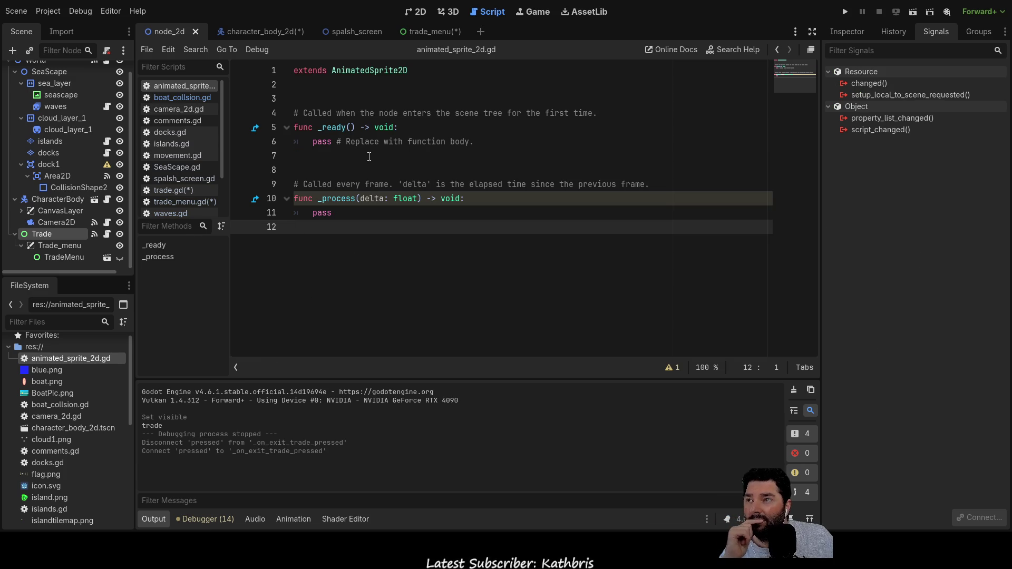
pyautogui.scroll(-3, 198, 179)
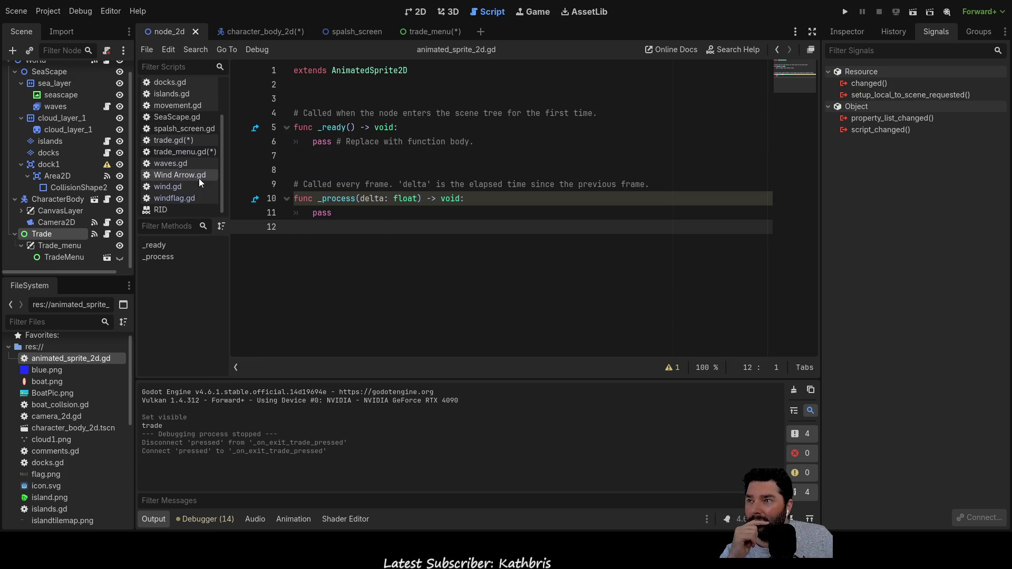
pyautogui.scroll(3, 205, 161)
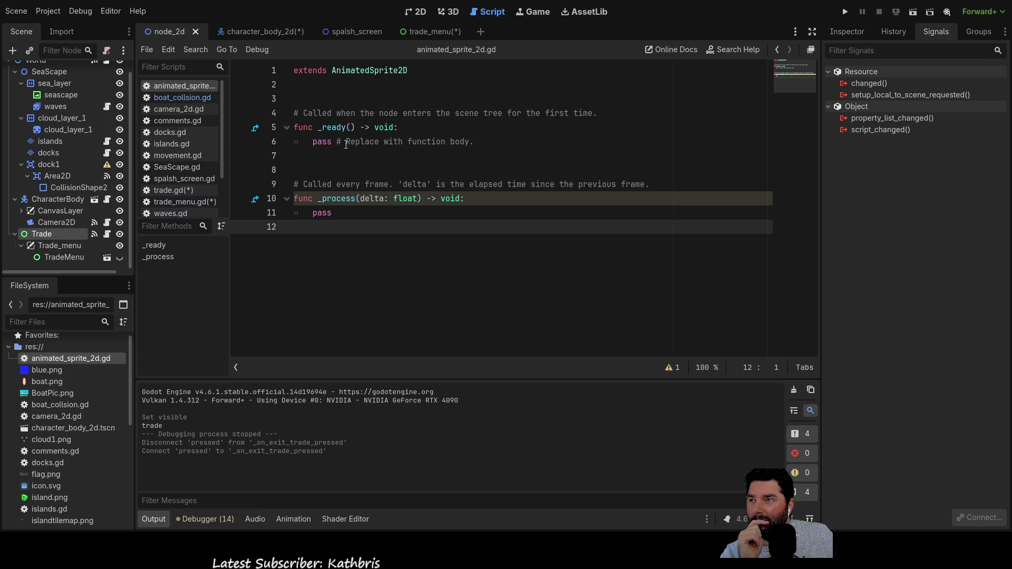
pyautogui.click(179, 98)
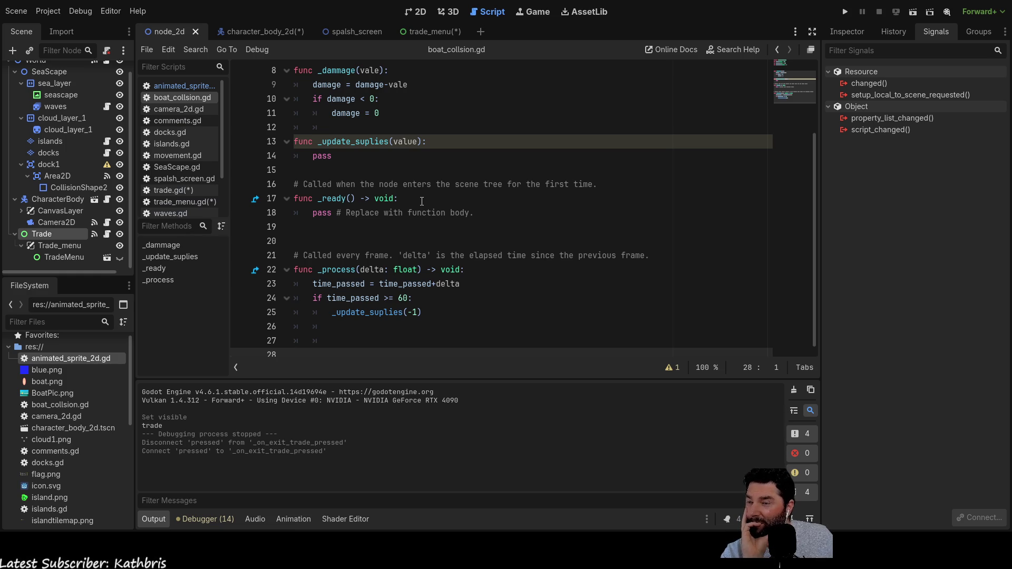
pyautogui.scroll(3, 422, 202)
pyautogui.scroll(-2, 422, 202)
pyautogui.scroll(-1, 421, 203)
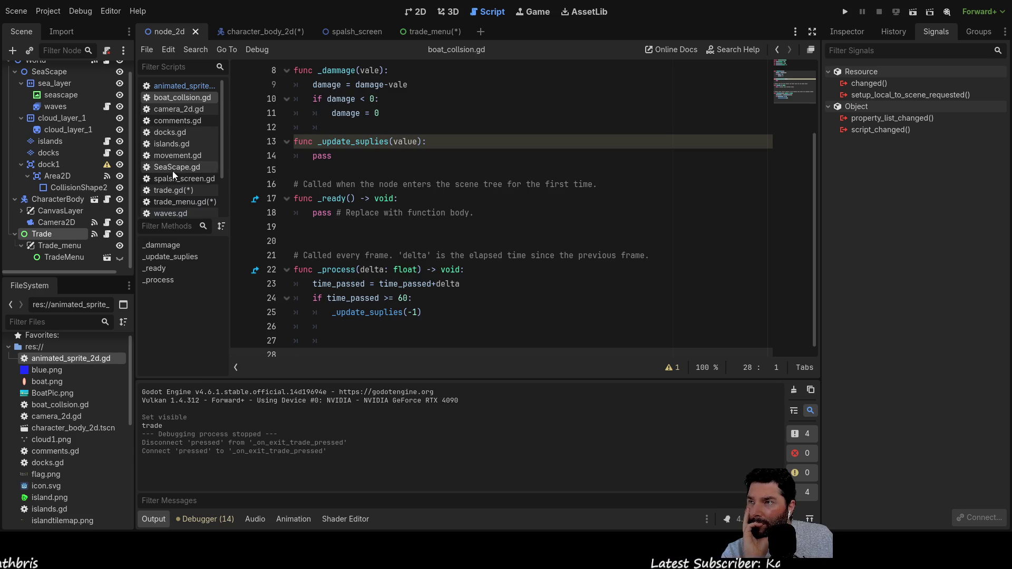
# Step: View movement.gd, save all modified scripts, and bring up trade.gd
pyautogui.click(187, 155)
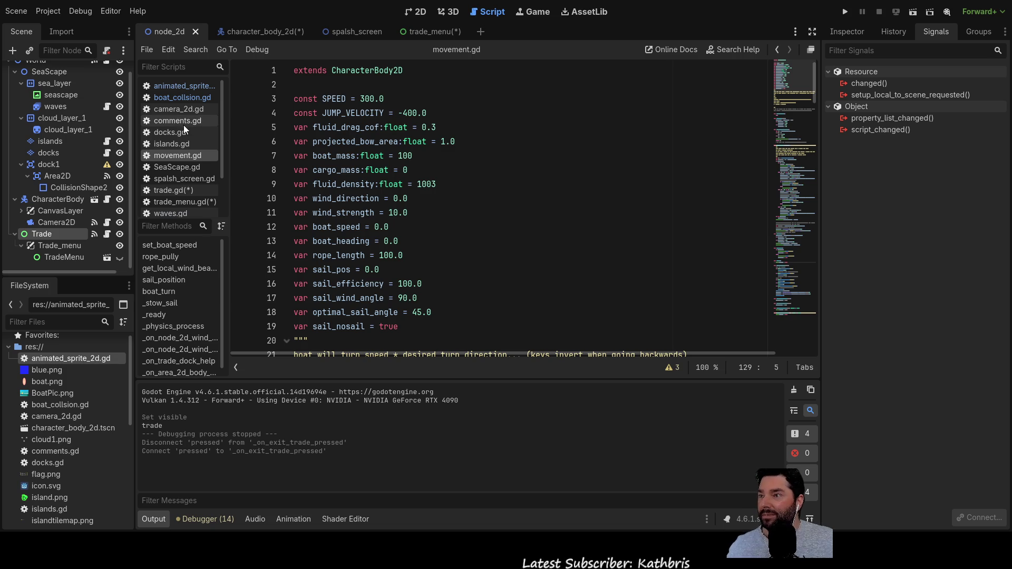
pyautogui.scroll(-3, 185, 125)
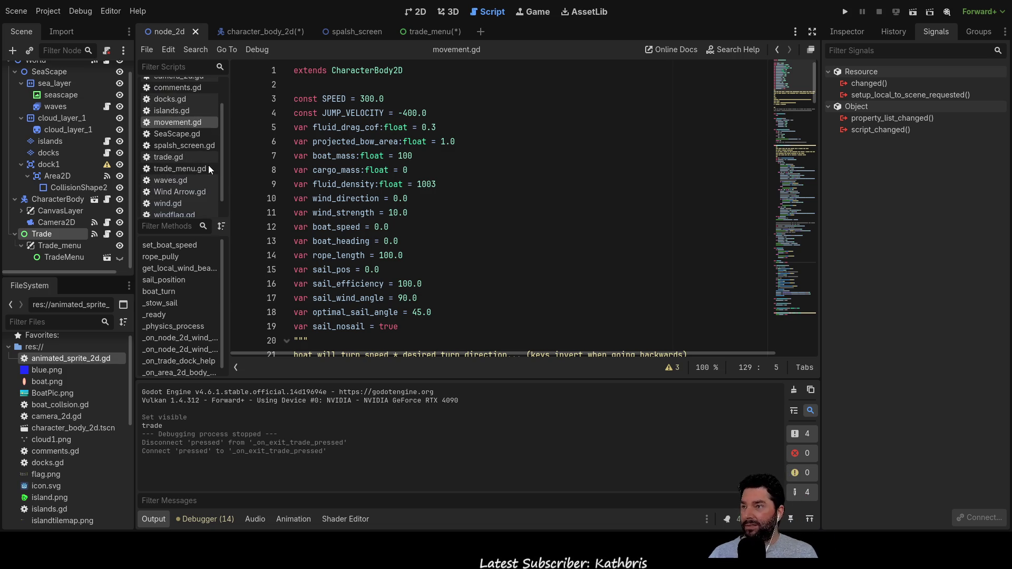
pyautogui.hotkey('ctrl', 's')
pyautogui.click(193, 138)
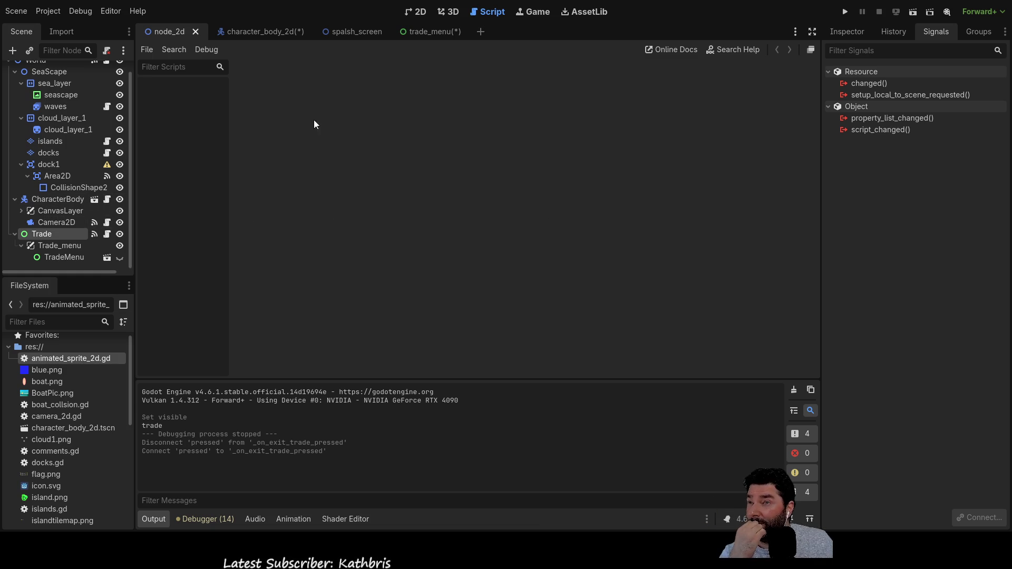
# Step: Save the character_body_2d scene and the trade_menu script
pyautogui.click(271, 33)
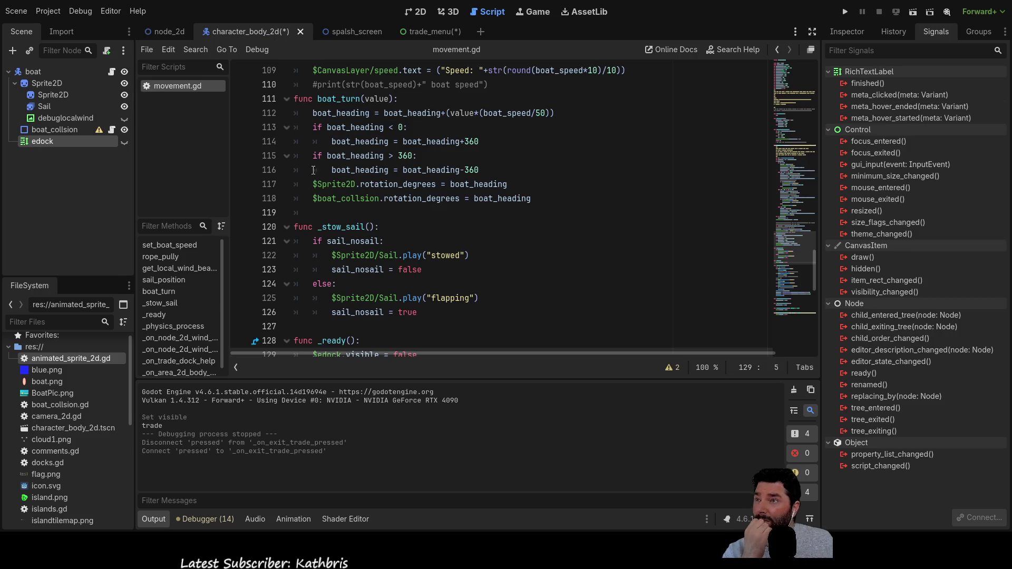
pyautogui.hotkey('ctrl', 's')
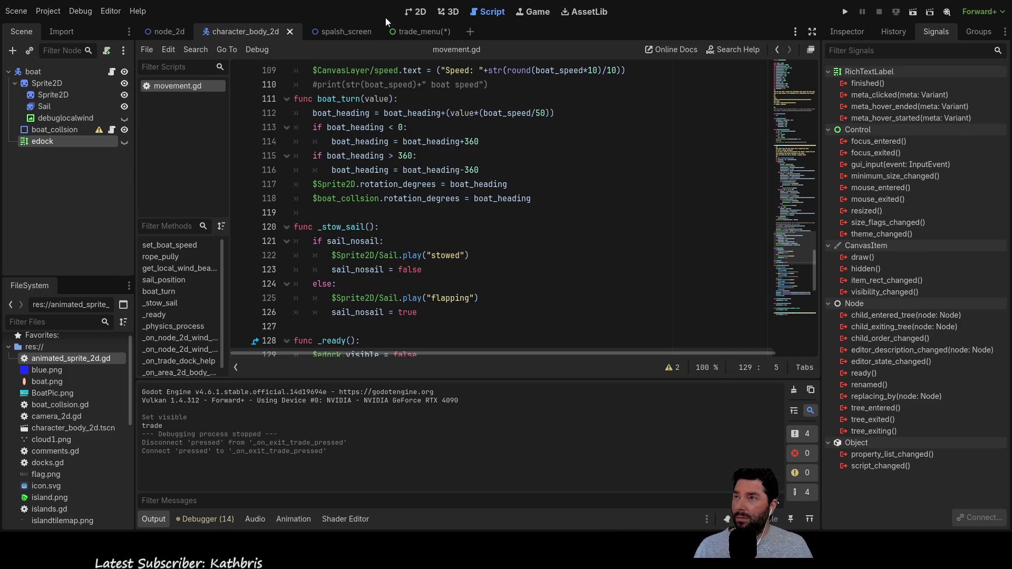
pyautogui.click(346, 33)
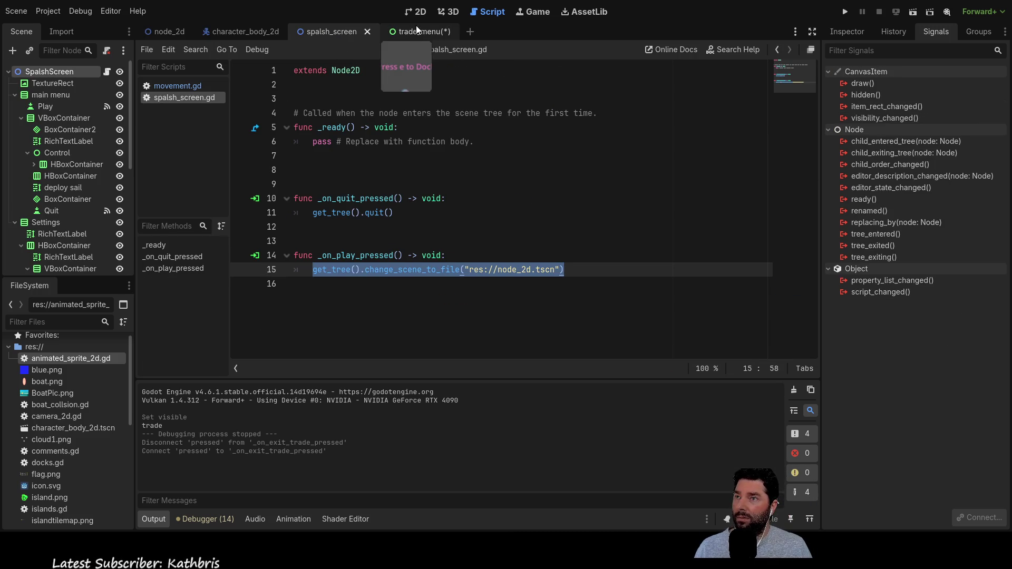
pyautogui.click(416, 33)
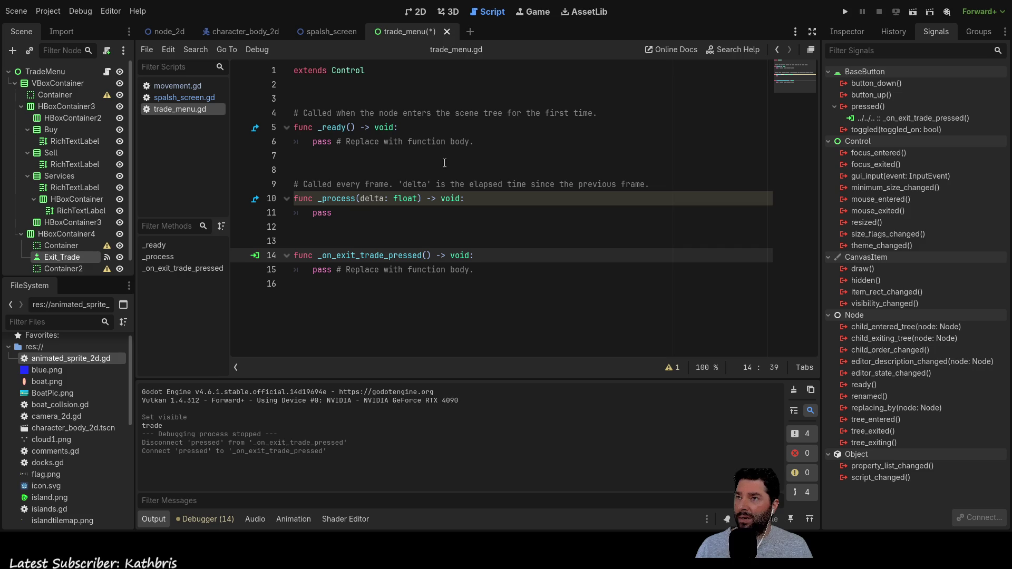
pyautogui.hotkey('ctrl', 's')
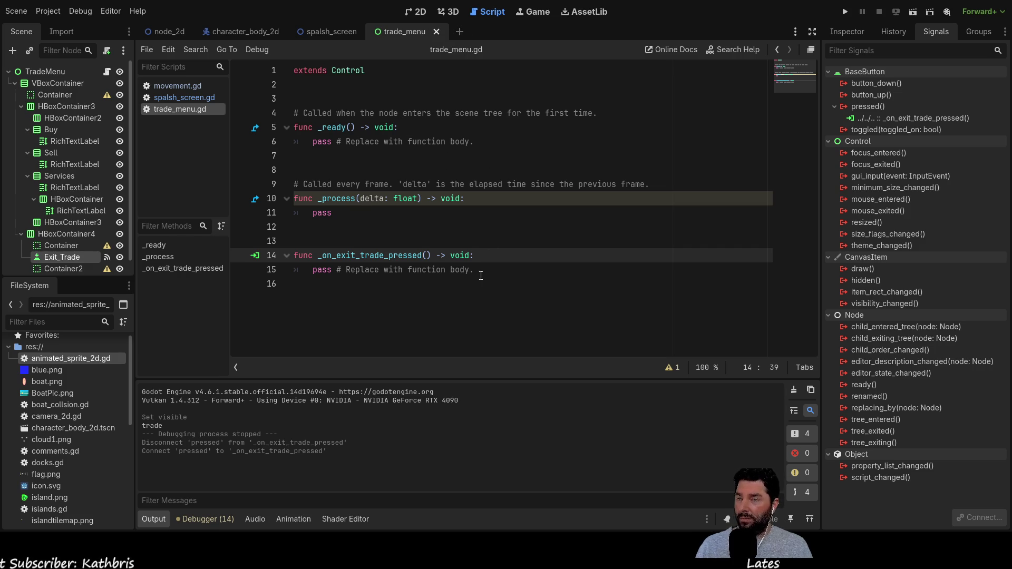
# Step: Cycle through the scene tabs to node_2d and show trade_menu.gd in the script editor
pyautogui.click(328, 32)
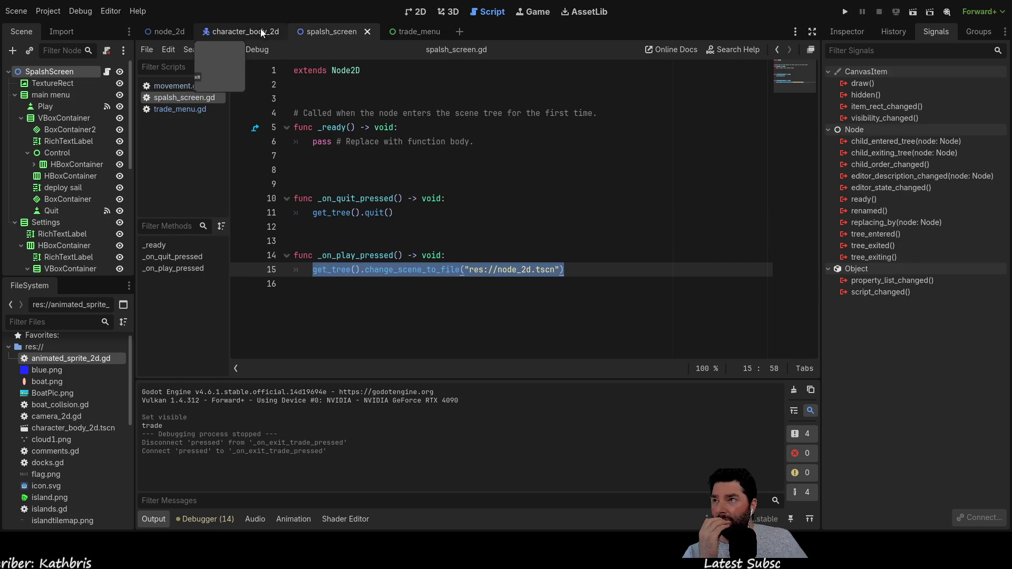
pyautogui.click(245, 32)
pyautogui.click(168, 32)
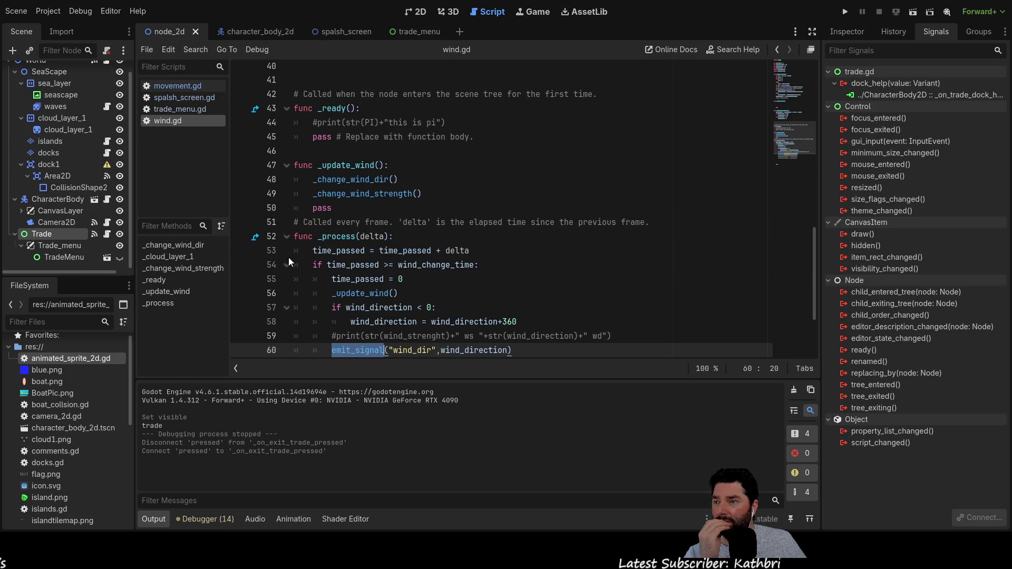
pyautogui.click(260, 36)
pyautogui.click(361, 37)
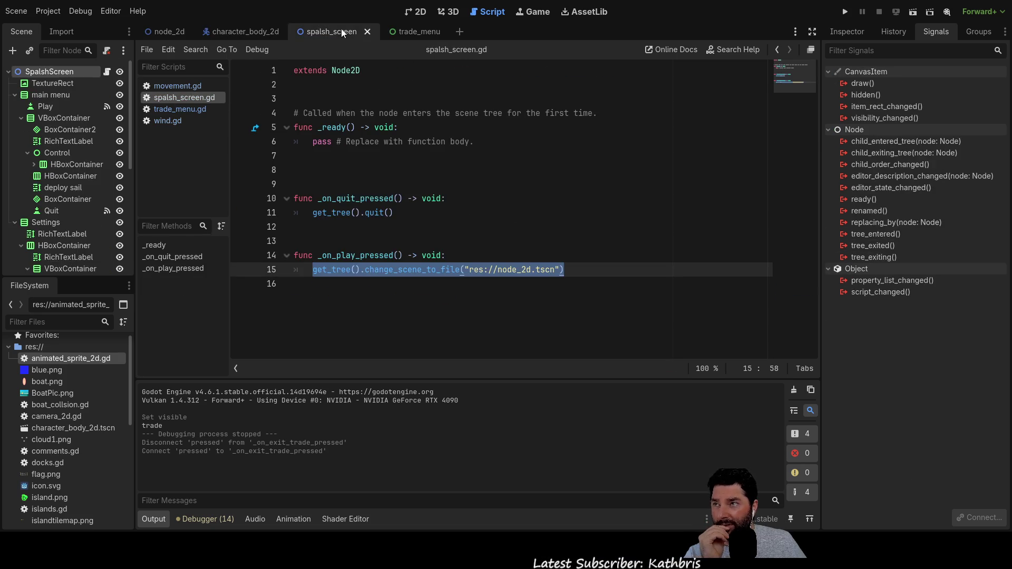
pyautogui.click(250, 25)
pyautogui.click(163, 30)
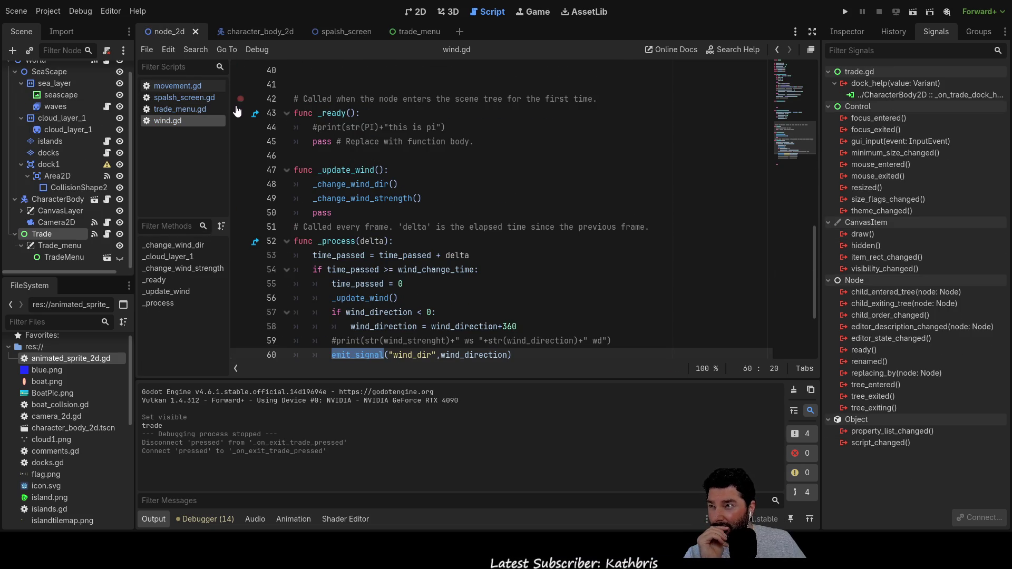
pyautogui.click(188, 110)
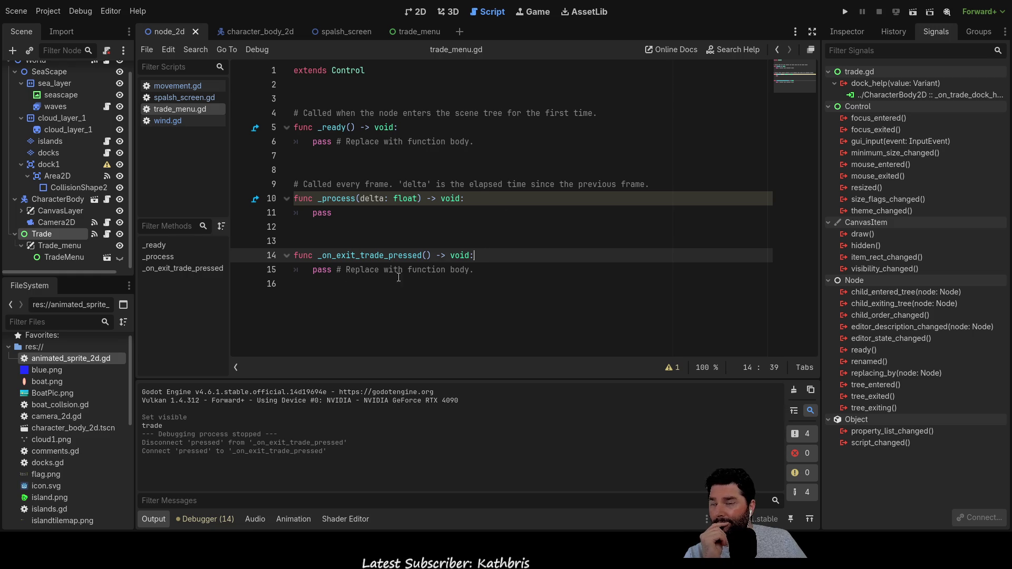
# Step: Replace line 15's pass with $trade, erase it again, and switch to the 2D view
pyautogui.moveTo(314, 270); pyautogui.dragTo(333, 270)
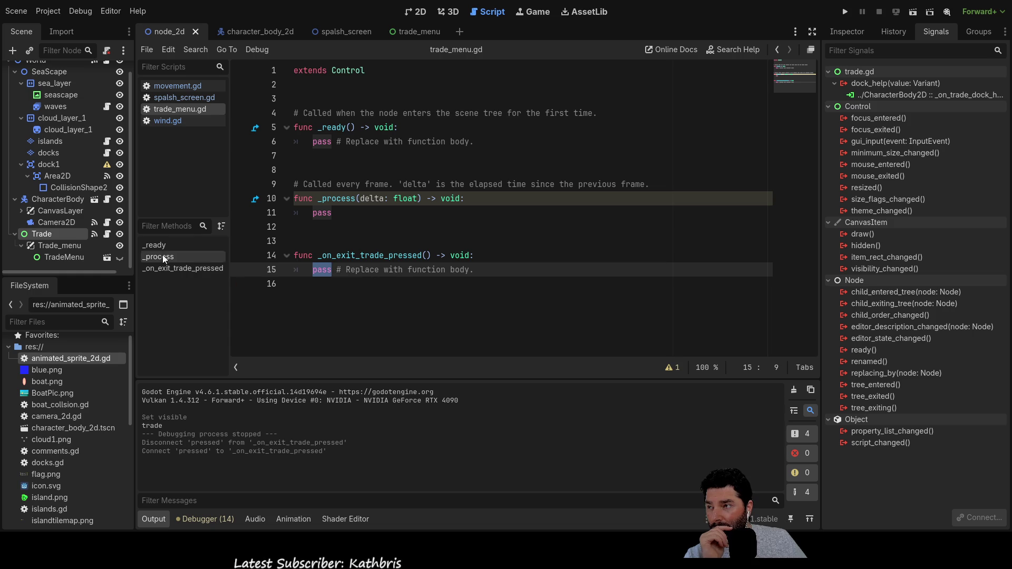
pyautogui.click(59, 245)
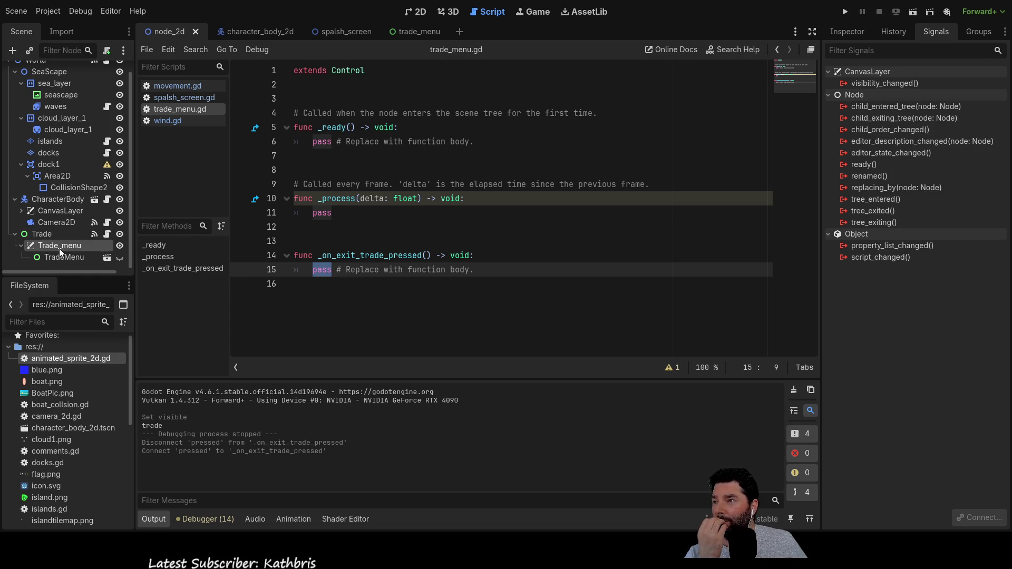
pyautogui.click(68, 256)
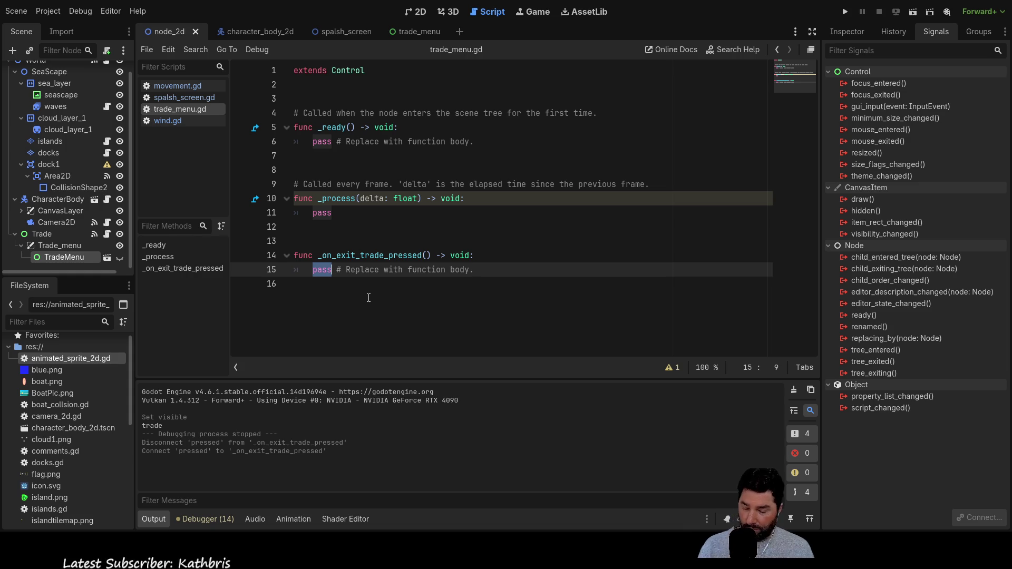
pyautogui.write('$tra')
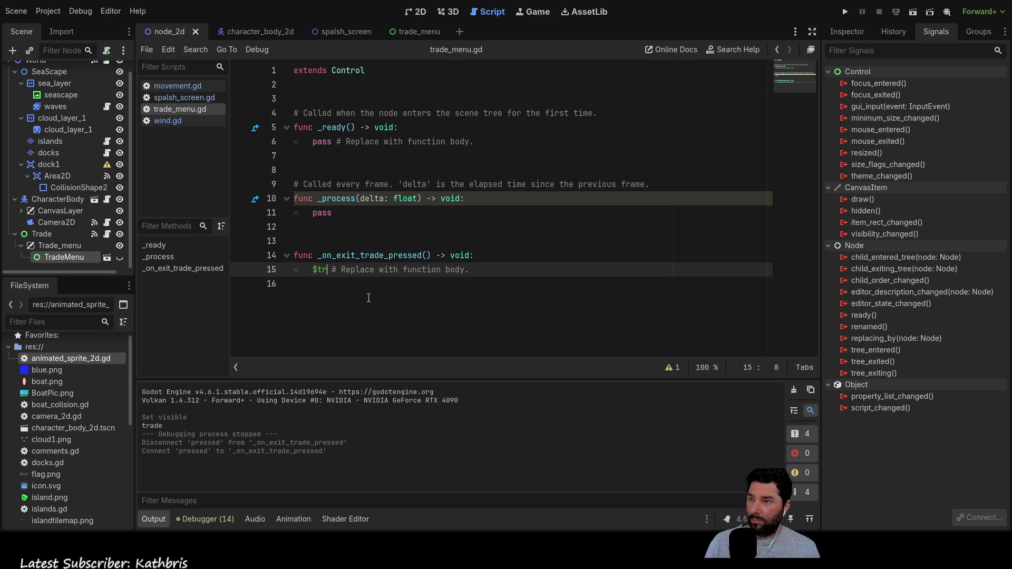
pyautogui.write('de')
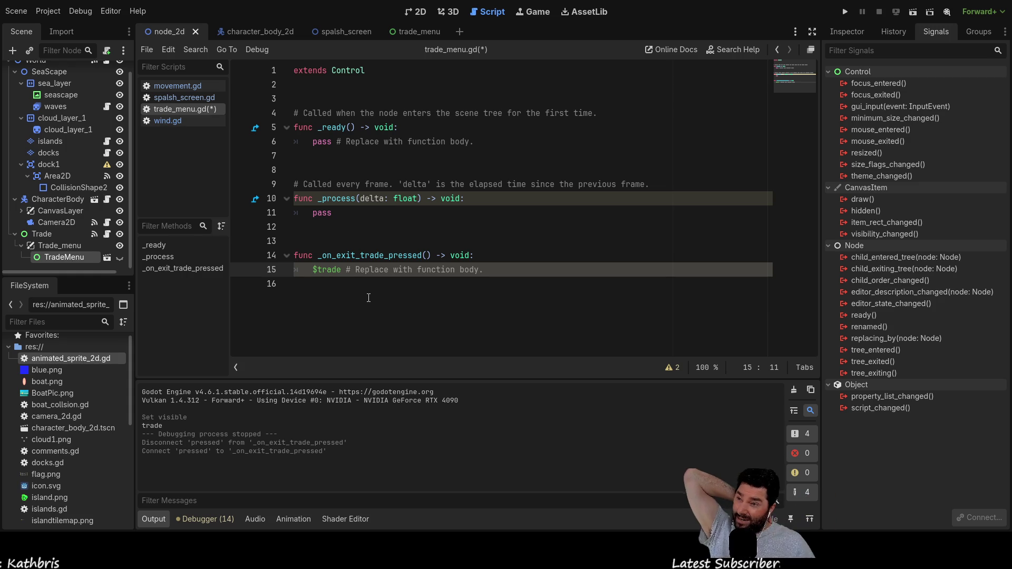
pyautogui.press('BackSpace')
pyautogui.press('BackSpace')
pyautogui.press('BackSpace')
pyautogui.press('BackSpace')
pyautogui.press('BackSpace')
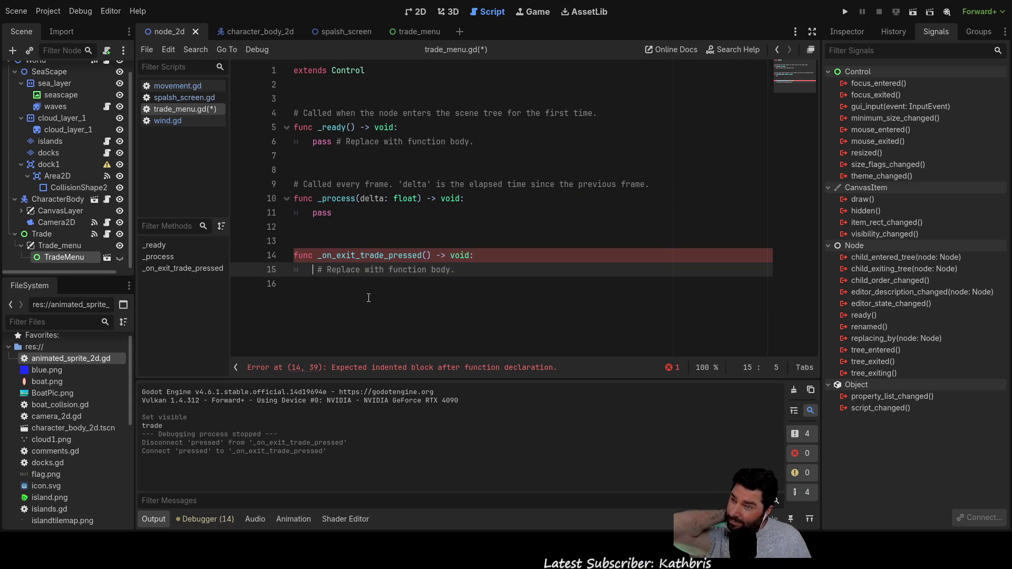
pyautogui.click(417, 13)
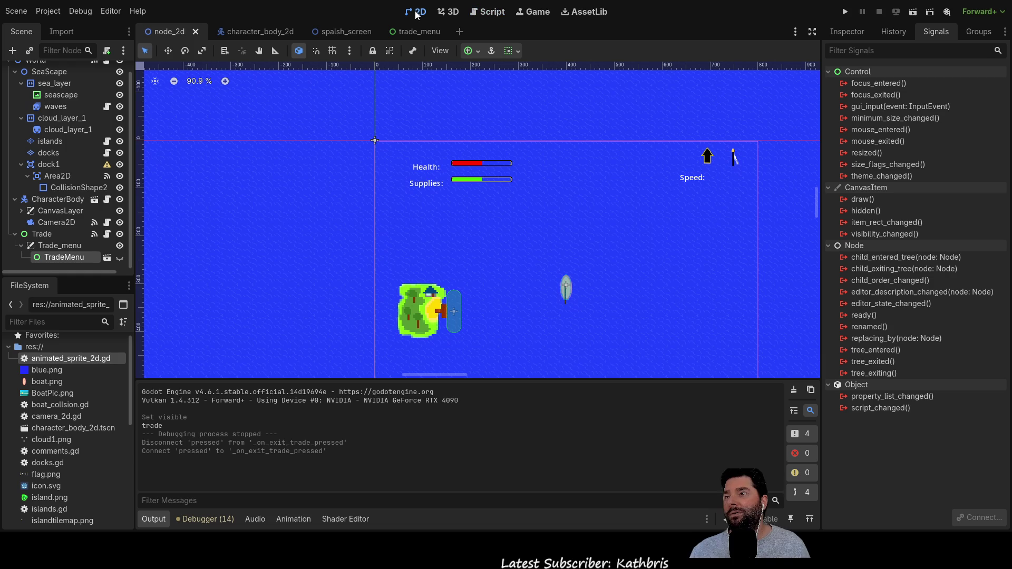
# Step: Open the trade_menu scene and frame the whole menu with its Exit button
pyautogui.click(416, 32)
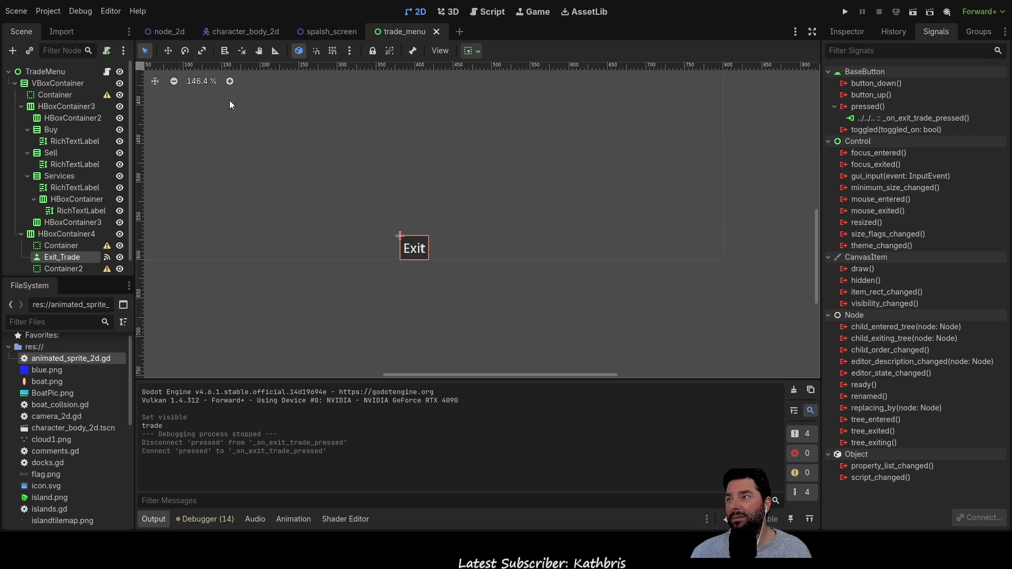
pyautogui.click(44, 71)
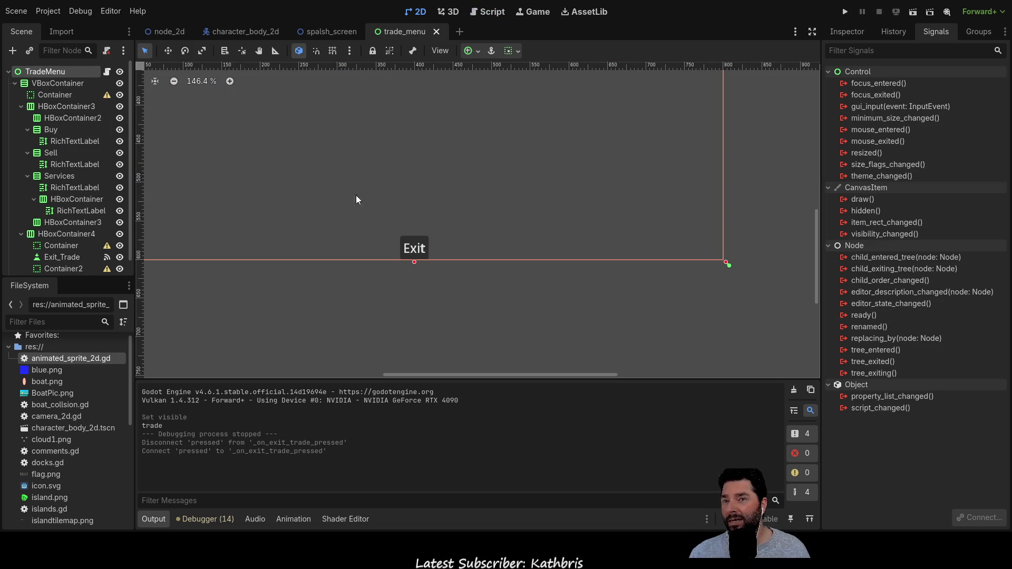
pyautogui.scroll(-4, 422, 216)
pyautogui.moveTo(398, 154); pyautogui.dragTo(434, 329)
pyautogui.scroll(-2, 438, 258)
pyautogui.moveTo(486, 275); pyautogui.dragTo(462, 215)
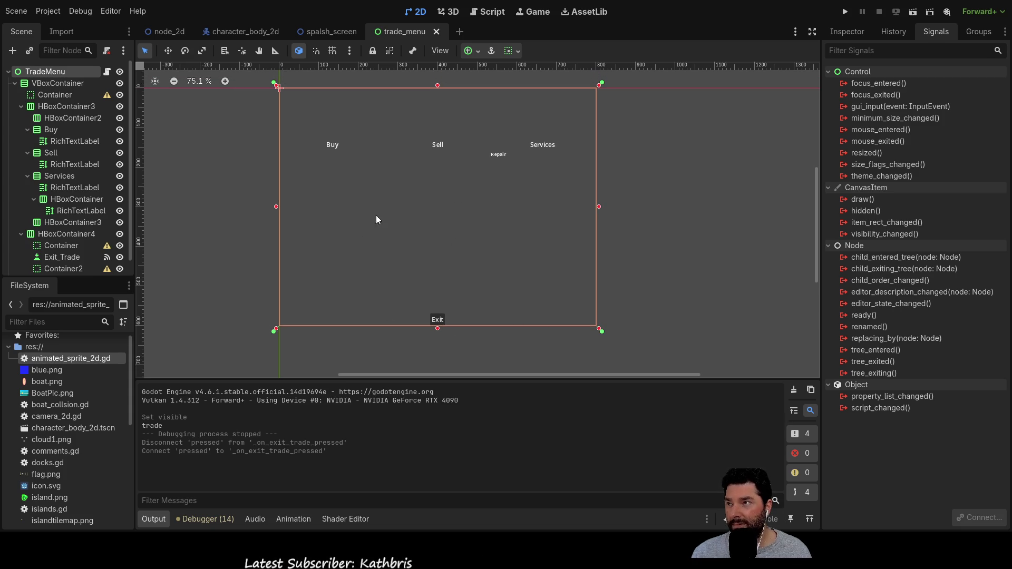
pyautogui.scroll(-1, 81, 216)
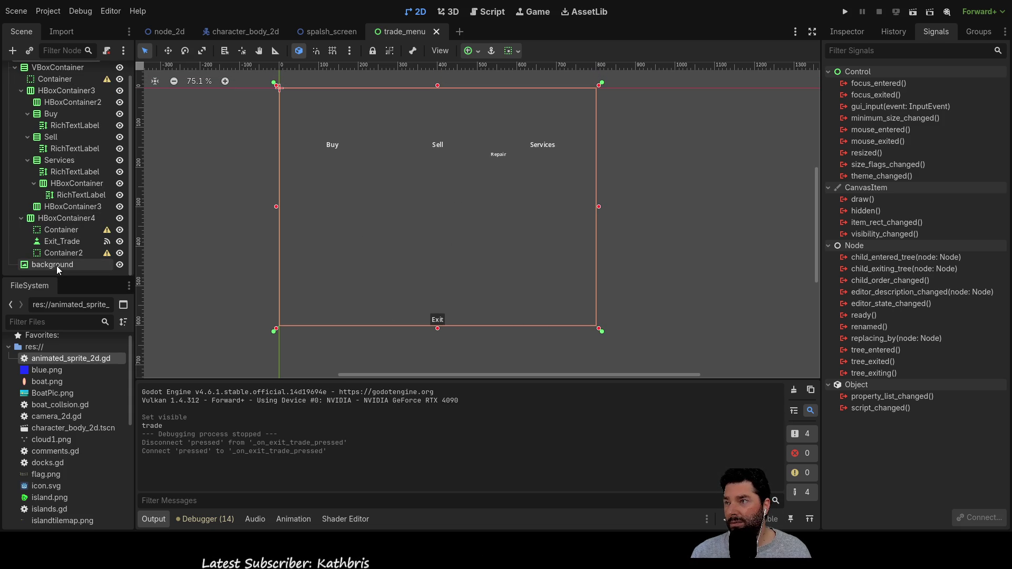
# Step: Disconnect Exit_Trade's pressed signal from _on_exit_trade_pressed and select pressed()
pyautogui.click(64, 241)
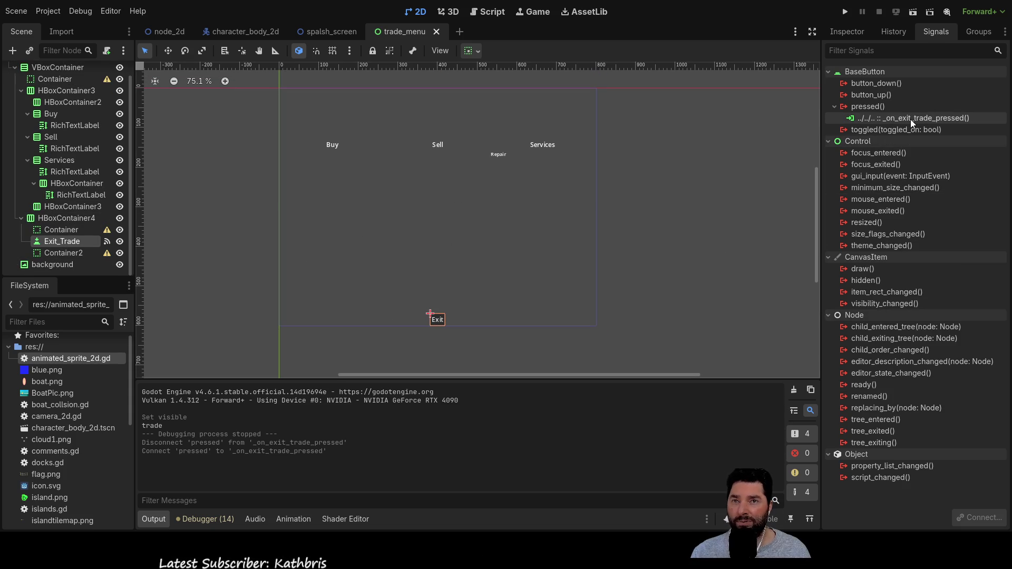
pyautogui.click(910, 119)
pyautogui.click(975, 518)
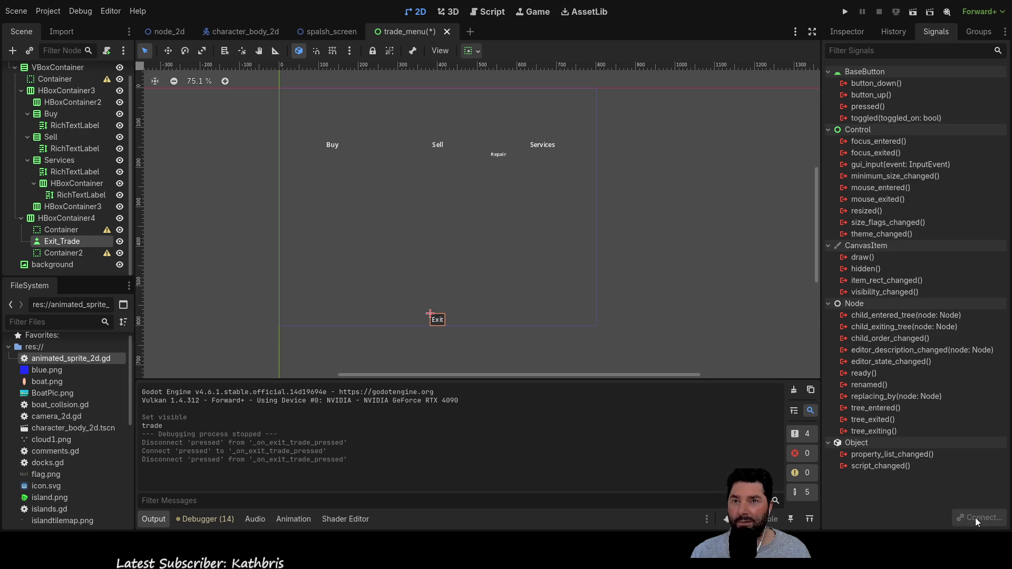
pyautogui.click(868, 104)
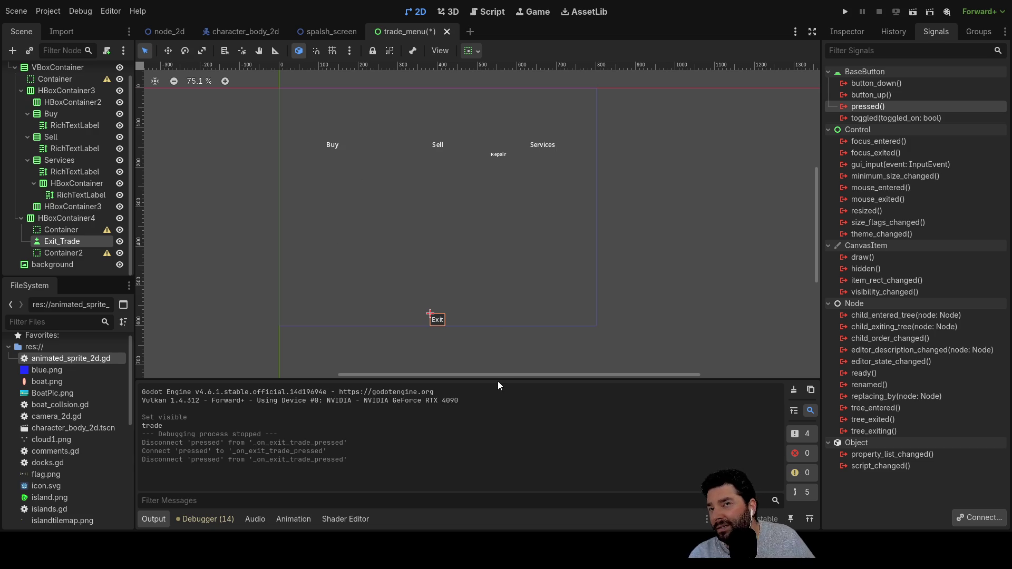
# Step: Reconnect pressed to _on_exit_trade_pressed and type 'signal' on trade_menu.gd line 2
pyautogui.hotkey('ctrl', 'z')
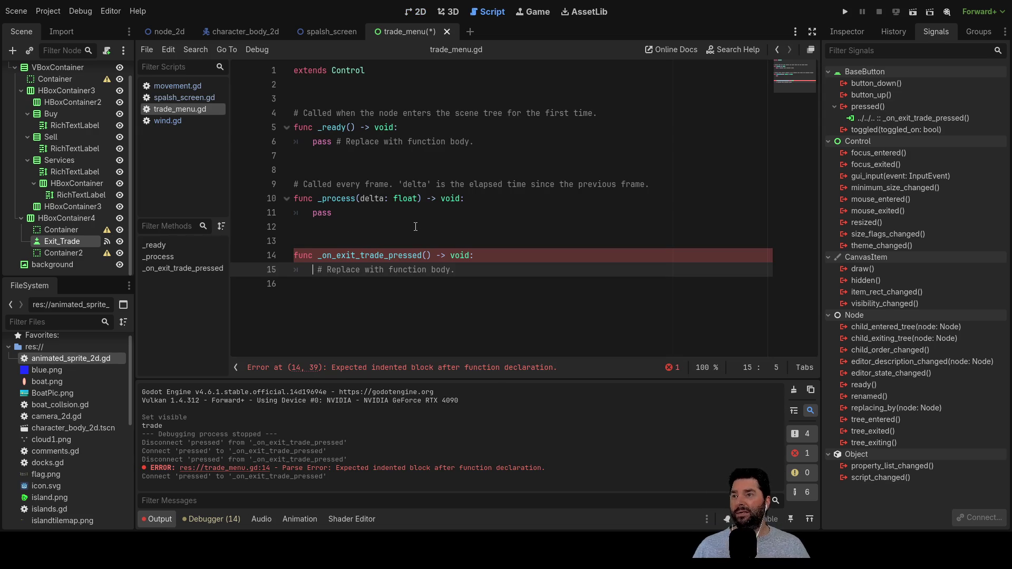
pyautogui.click(310, 85)
pyautogui.write('sig')
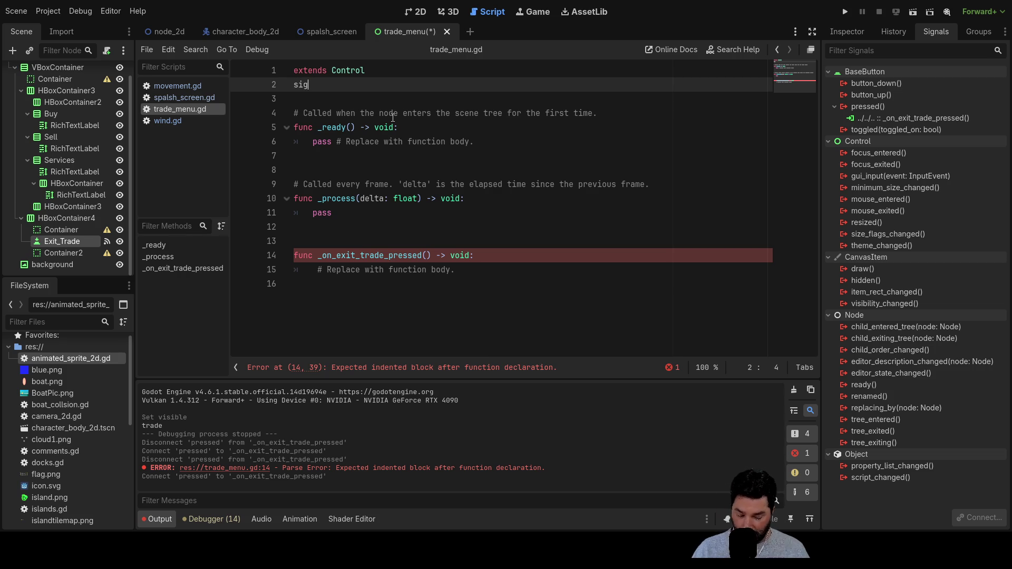
pyautogui.write('nal')
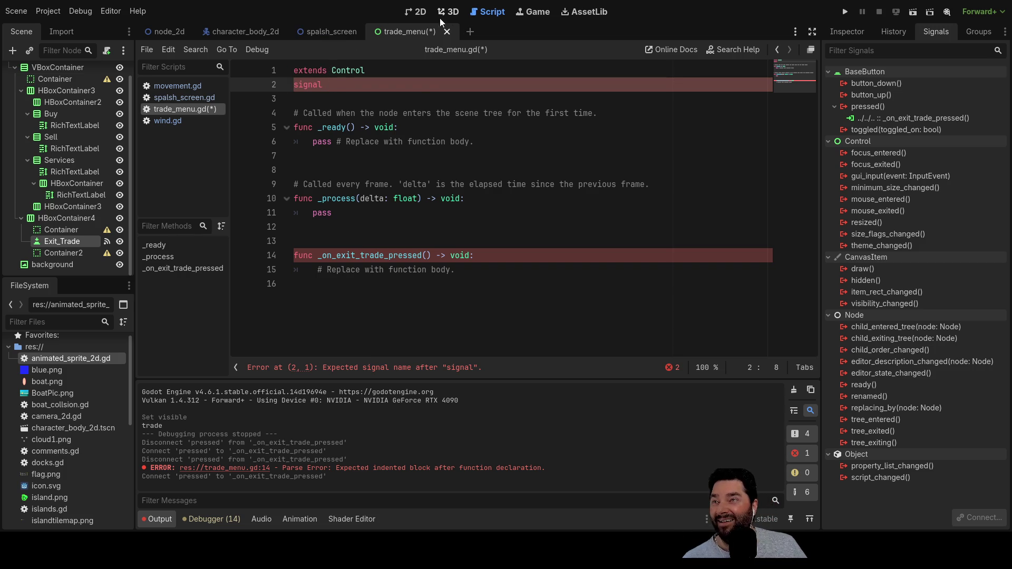
# Step: Copy wind_dir(value) from wind.gd line 7 and paste it onto trade_menu.gd line 2
pyautogui.click(183, 88)
pyautogui.scroll(20, 408, 196)
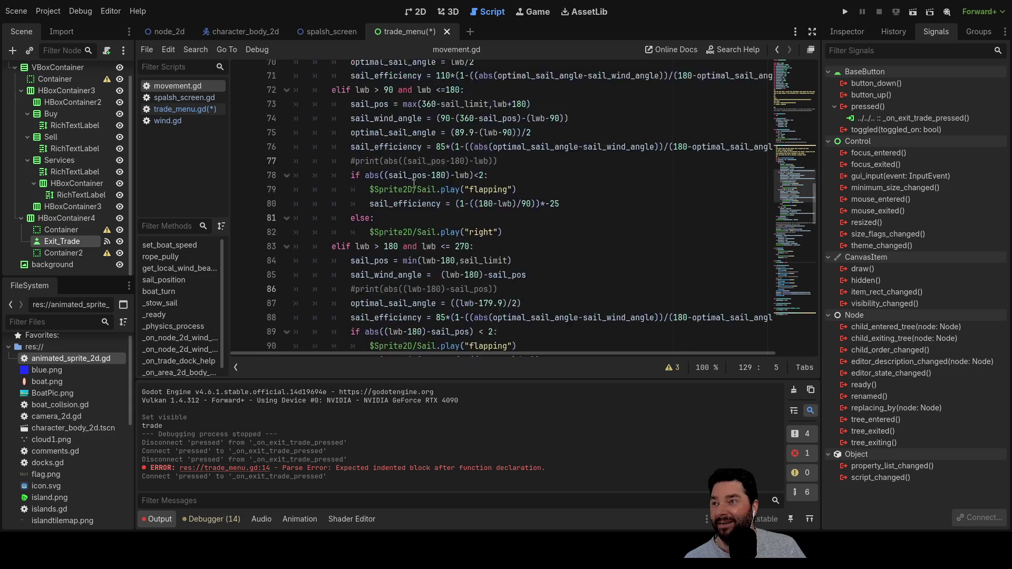
pyautogui.scroll(8, 407, 197)
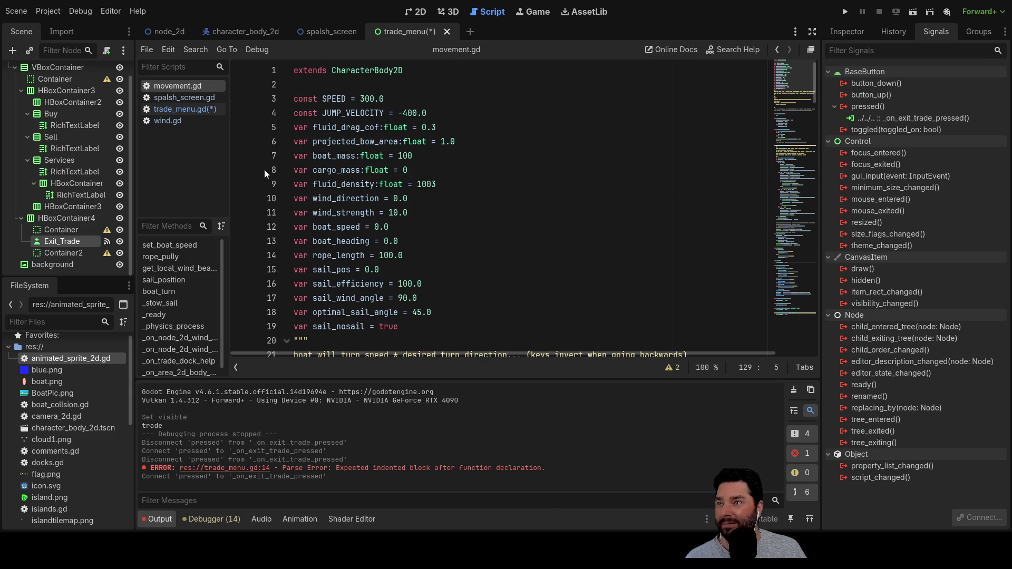
pyautogui.click(167, 100)
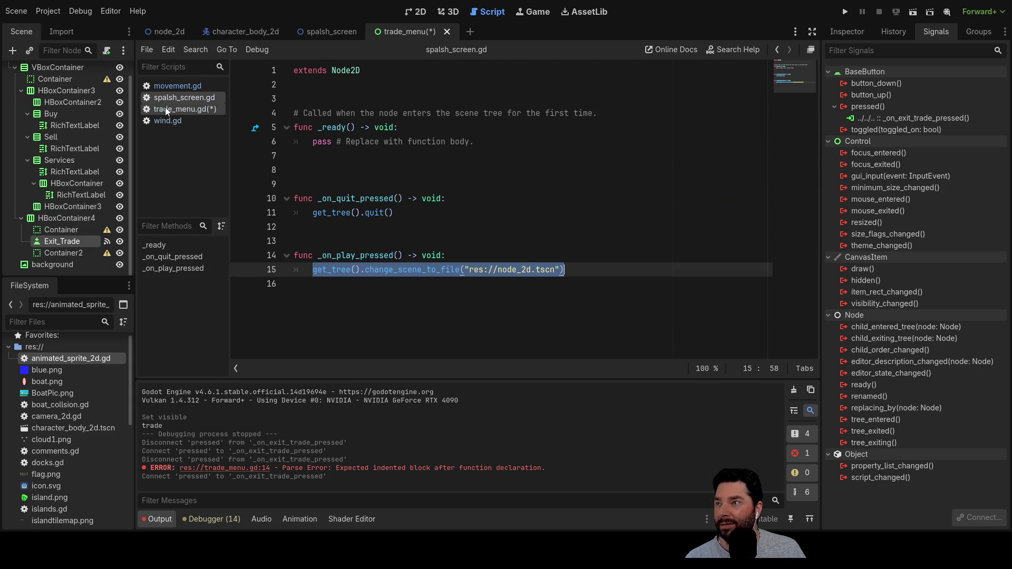
pyautogui.click(165, 109)
pyautogui.click(159, 121)
pyautogui.scroll(10, 407, 218)
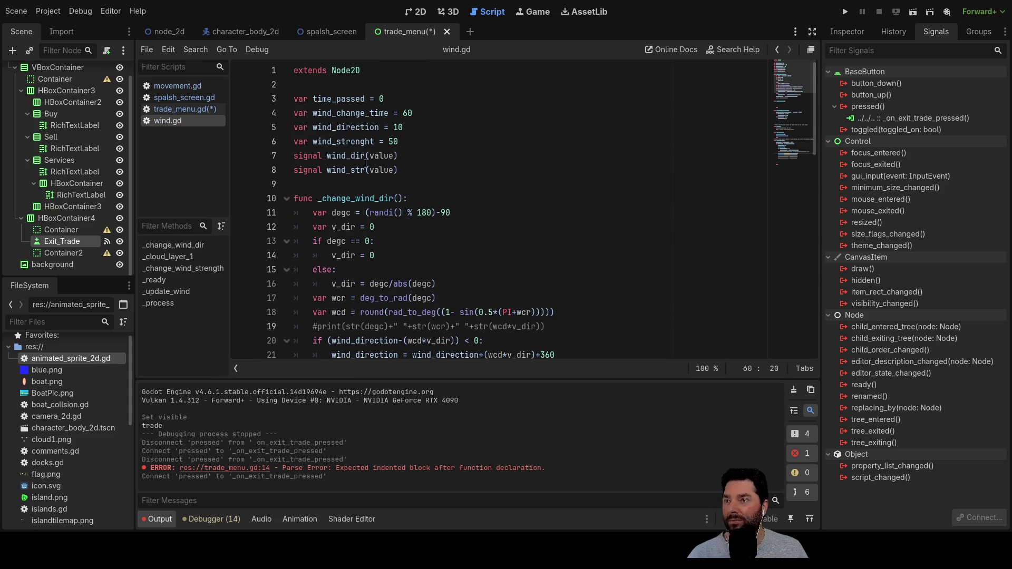
pyautogui.moveTo(400, 162); pyautogui.dragTo(295, 160)
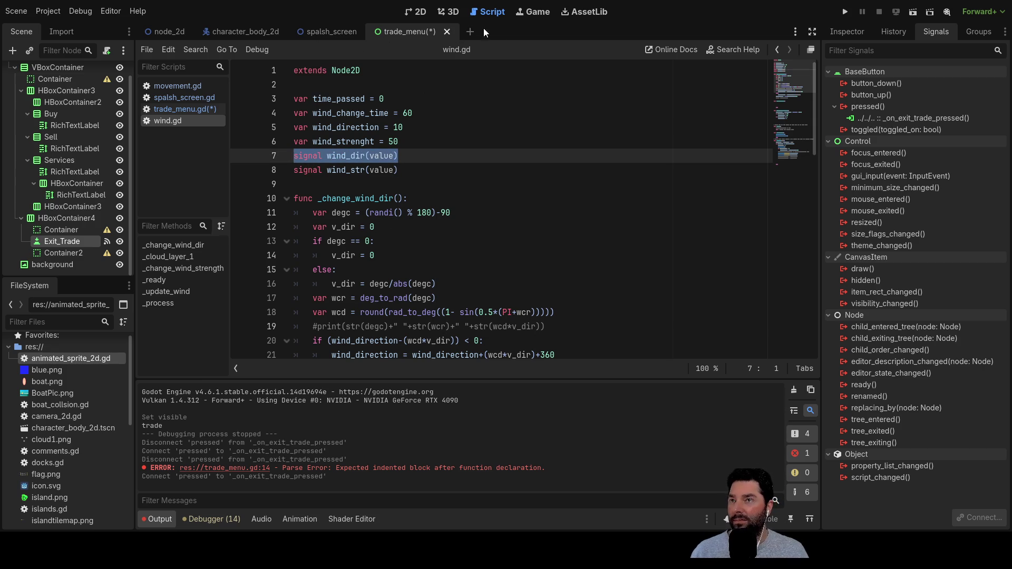
pyautogui.click(171, 109)
pyautogui.moveTo(320, 85); pyautogui.dragTo(293, 85)
pyautogui.write('signal wind_dir(value)')
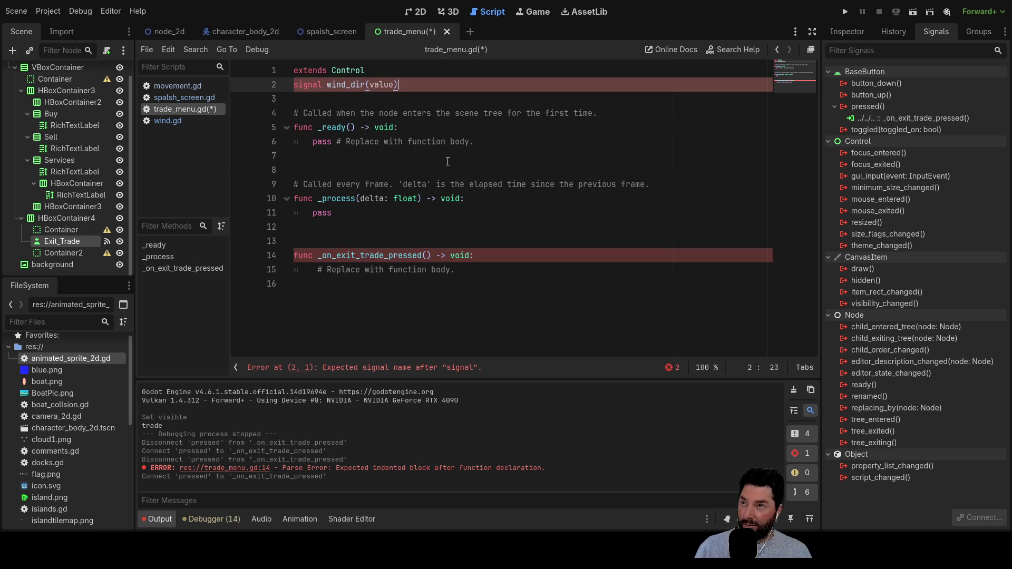
# Step: Rename the declared signal from wind_dir to trade_exit(value)
pyautogui.doubleClick(348, 85)
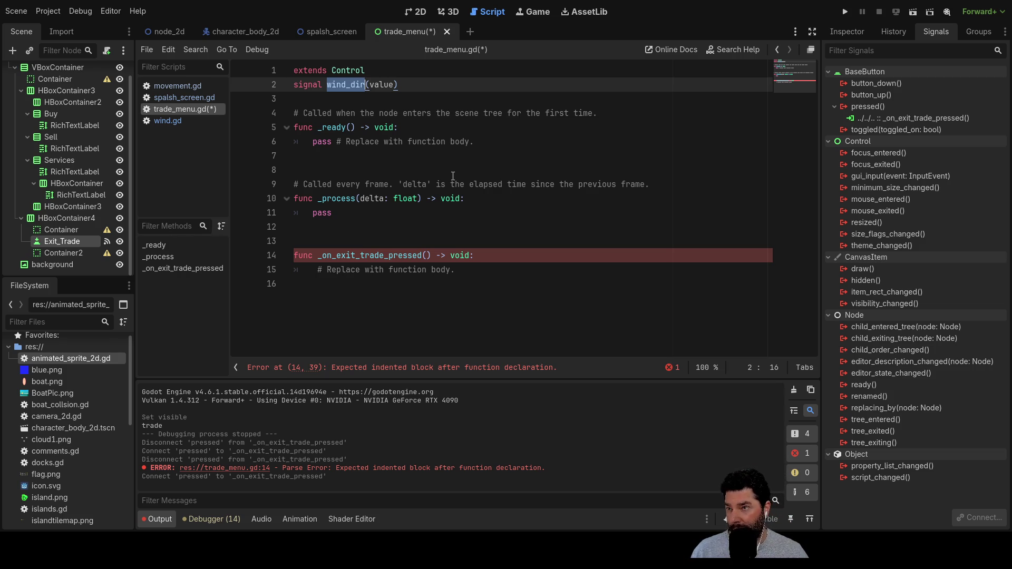
pyautogui.write('trade_ex')
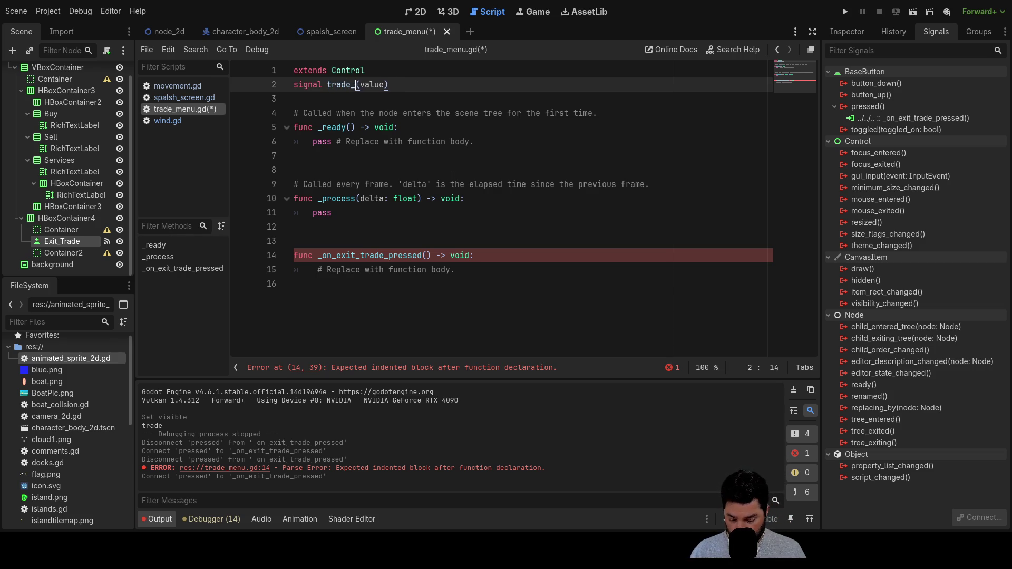
pyautogui.write('it')
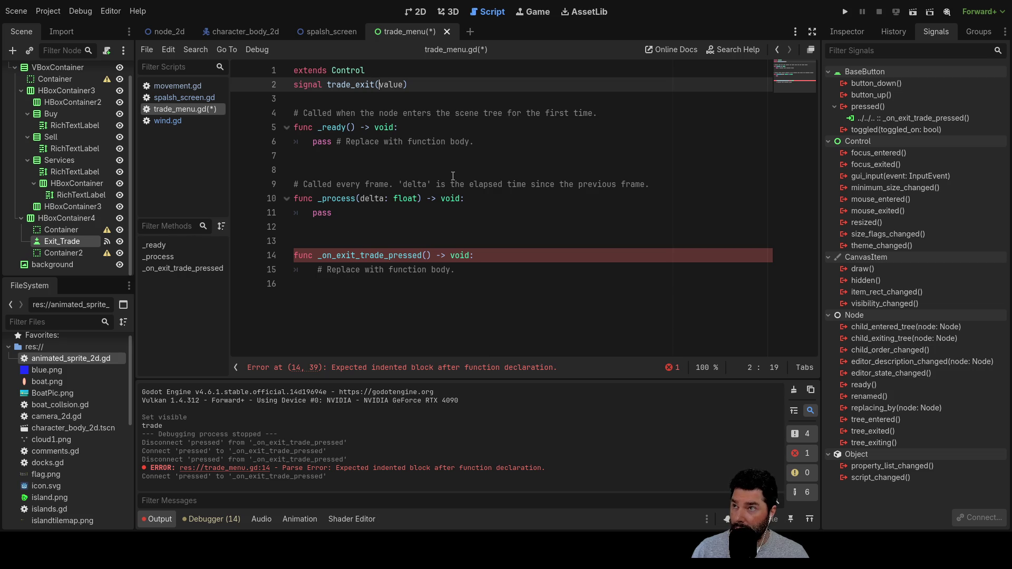
pyautogui.press('Delete')
pyautogui.press('Delete')
pyautogui.press('Delete')
pyautogui.press('Down')
pyautogui.press('Down')
pyautogui.press('Down')
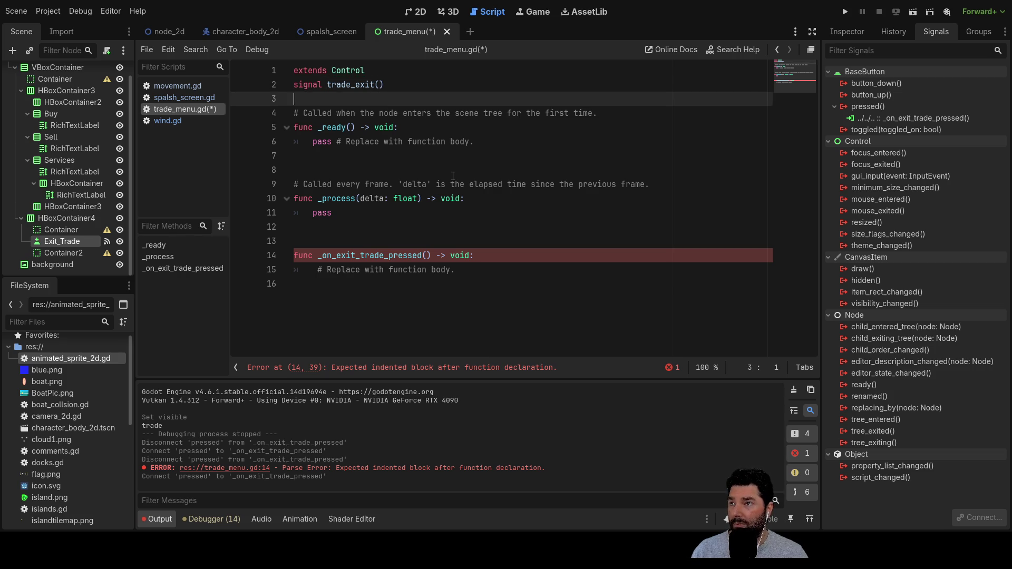
pyautogui.press('Down')
pyautogui.press('Down')
pyautogui.press('Down')
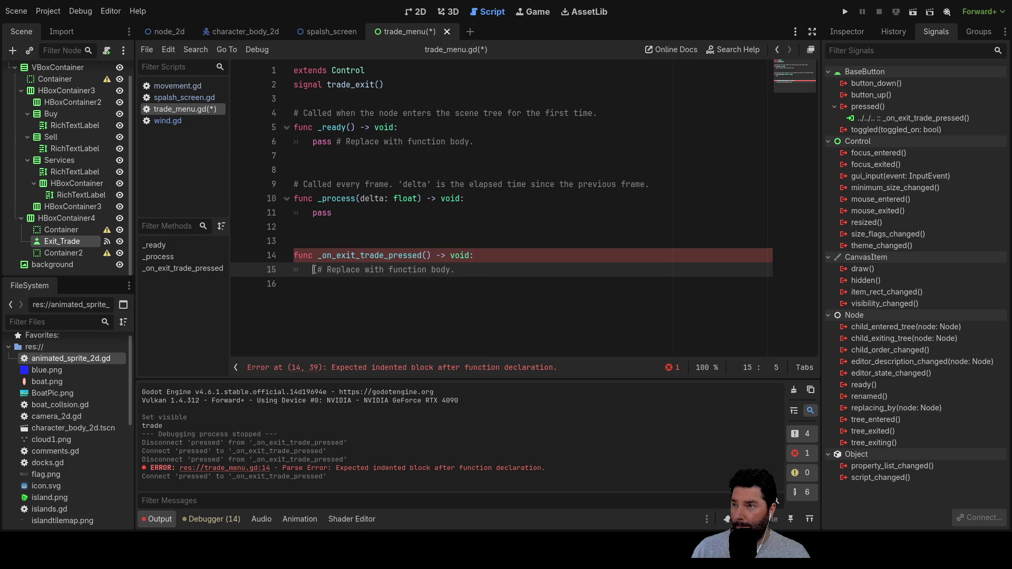
# Step: Replace the placeholder comment with emit_signal("trade_exit",true) and save trade_menu.gd
pyautogui.moveTo(315, 269); pyautogui.dragTo(469, 272)
pyautogui.press('BackSpace')
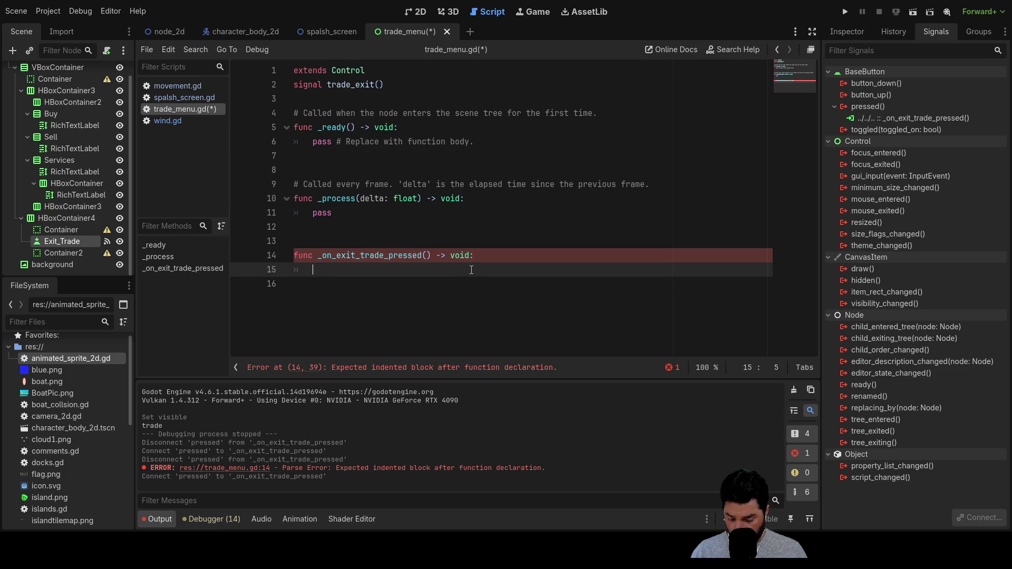
pyautogui.write('sig')
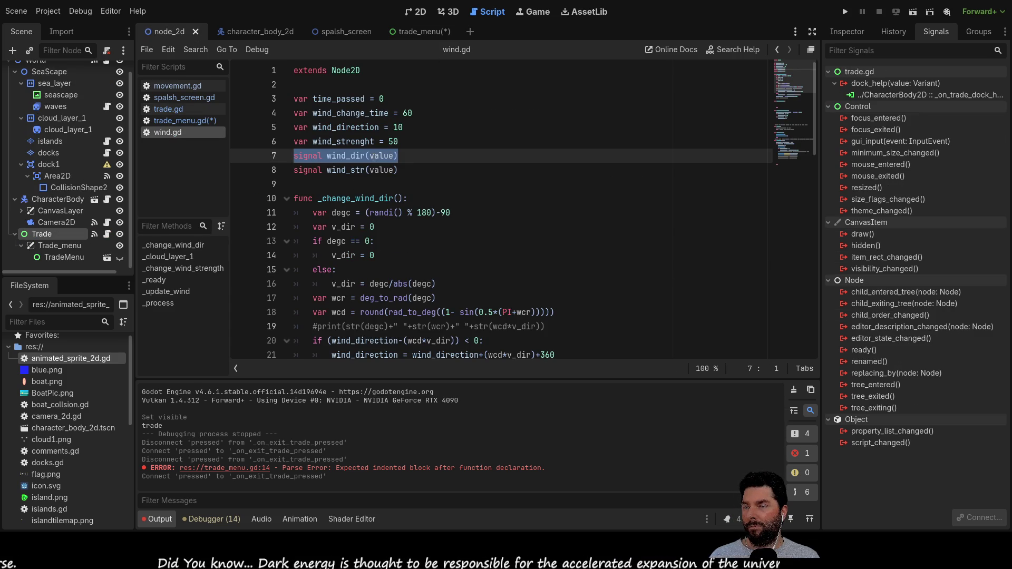
pyautogui.click(176, 121)
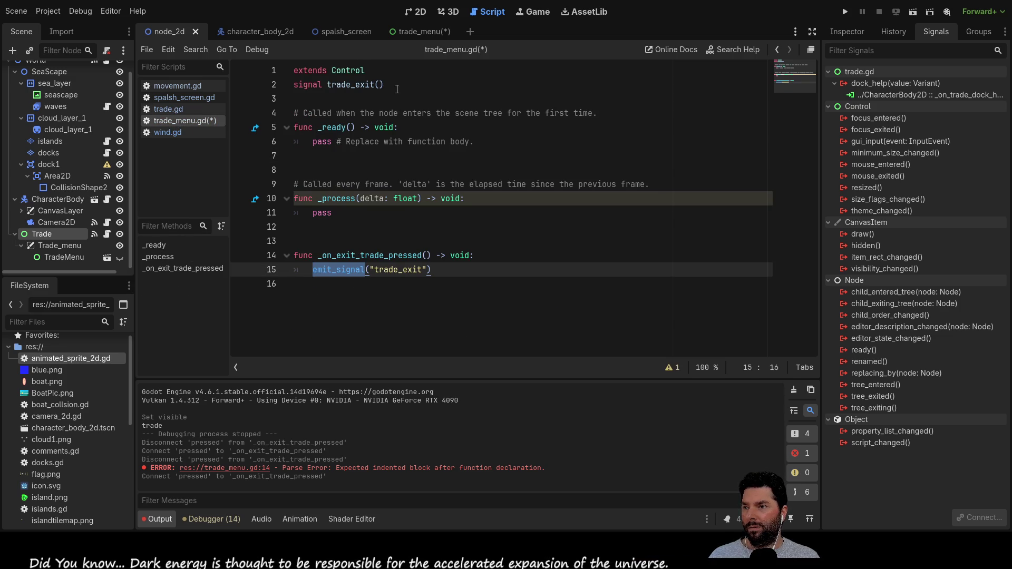
pyautogui.click(379, 84)
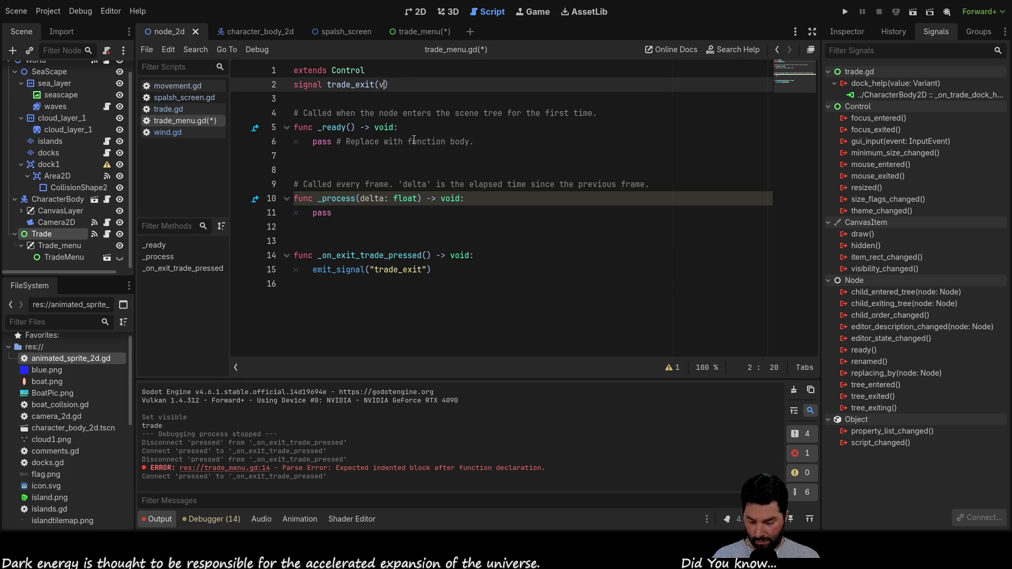
pyautogui.write('alue')
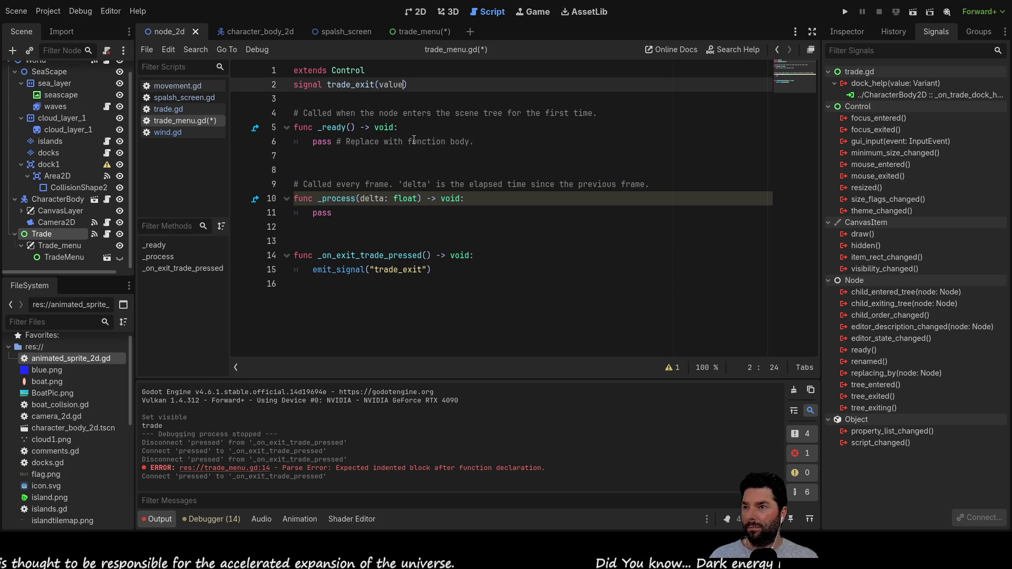
pyautogui.press('Down')
pyautogui.press('Down')
pyautogui.press('Down')
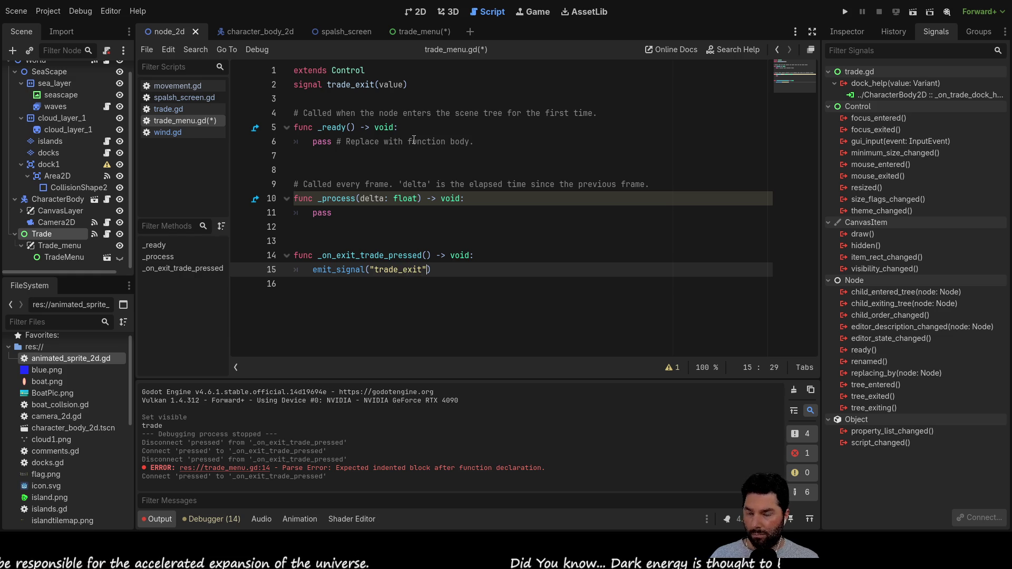
pyautogui.write(',true')
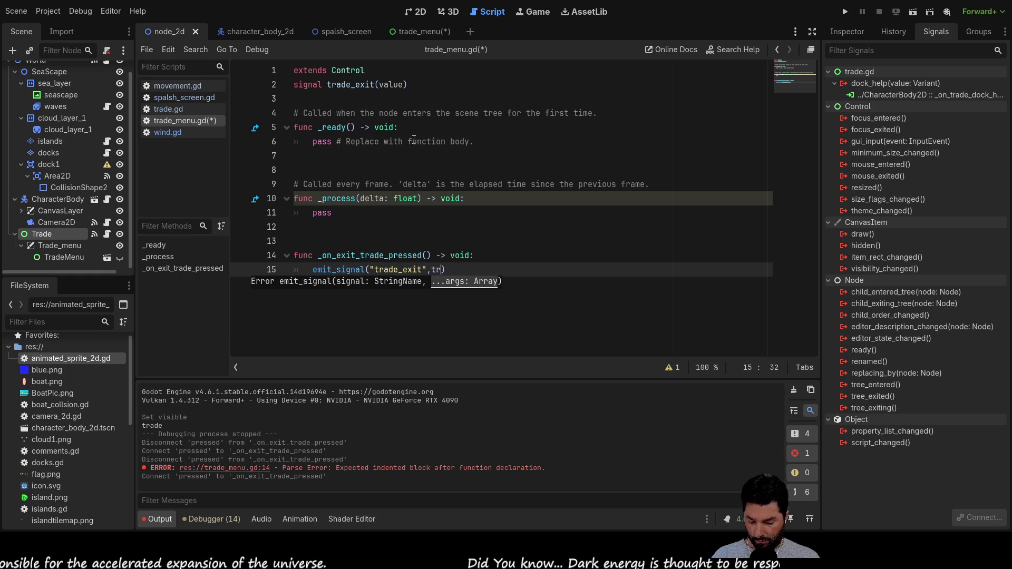
pyautogui.press('Up')
pyautogui.press('Up')
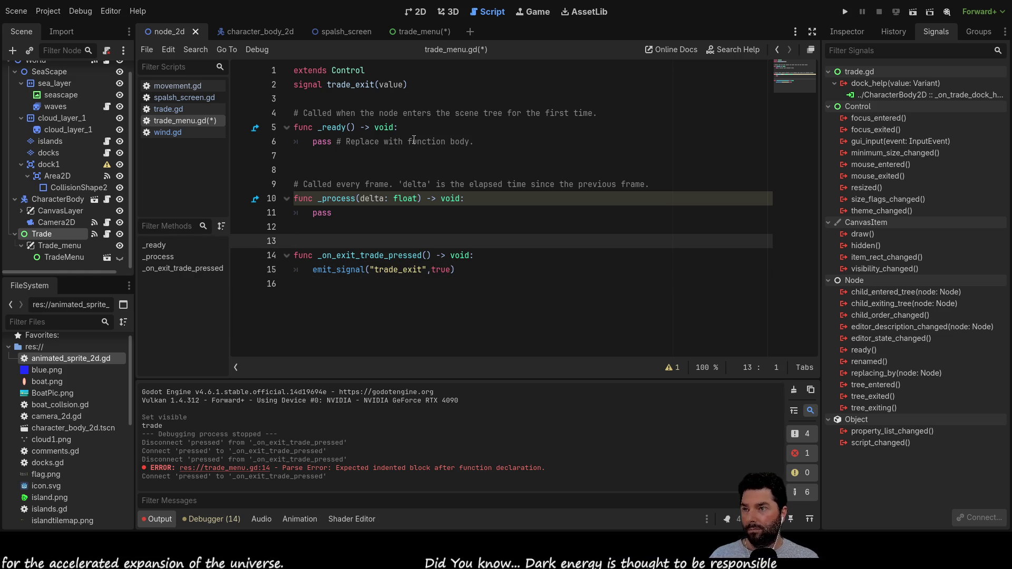
pyautogui.click(496, 272)
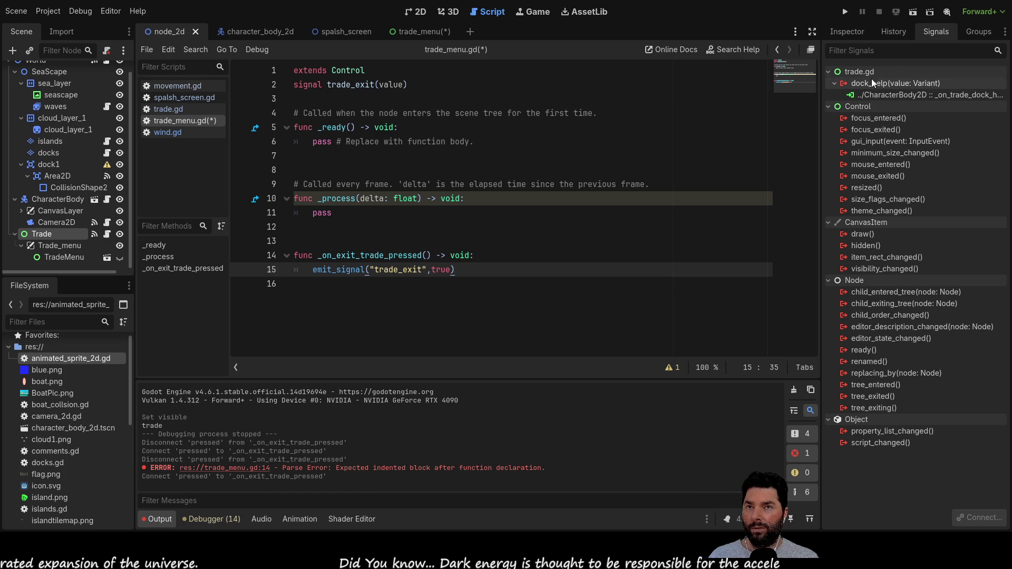
pyautogui.hotkey('ctrl', 's')
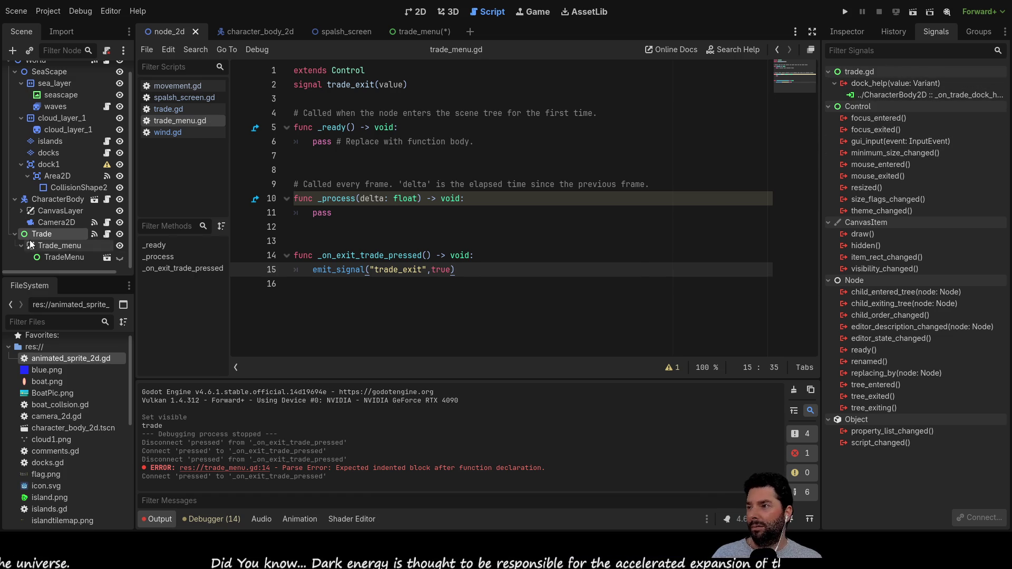
pyautogui.click(167, 110)
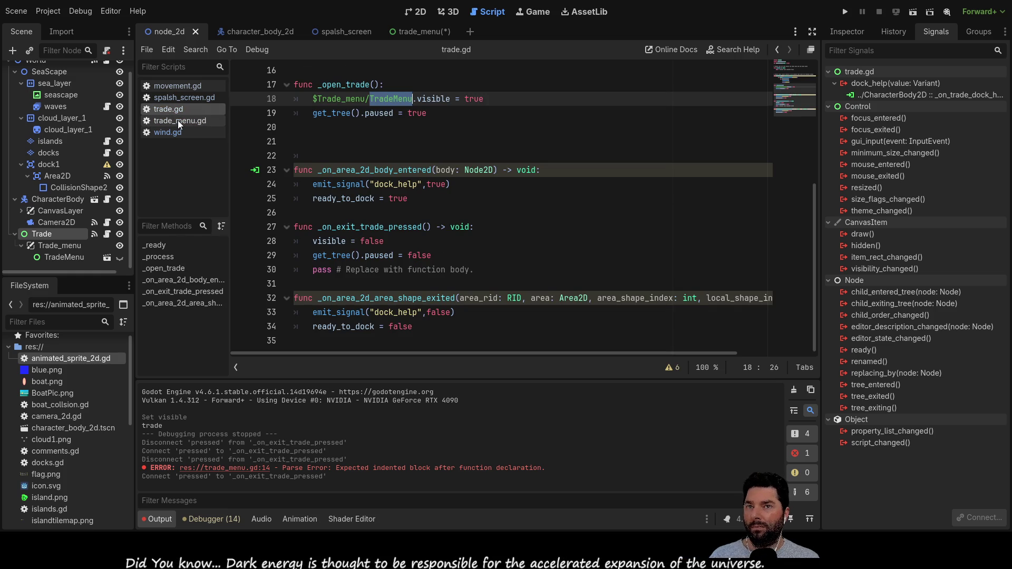
pyautogui.click(178, 120)
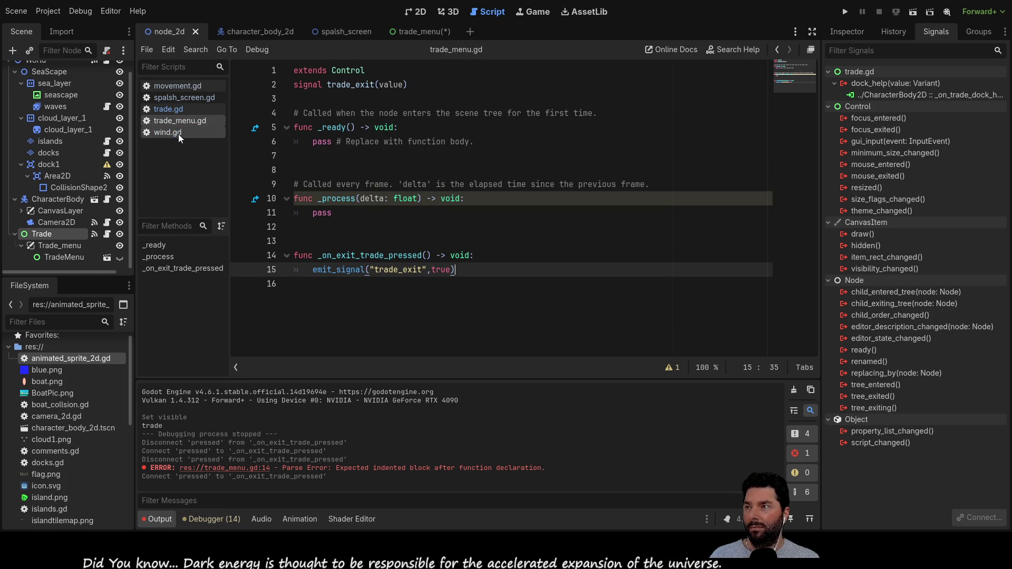
pyautogui.click(178, 134)
pyautogui.click(171, 111)
pyautogui.click(180, 121)
pyautogui.click(62, 256)
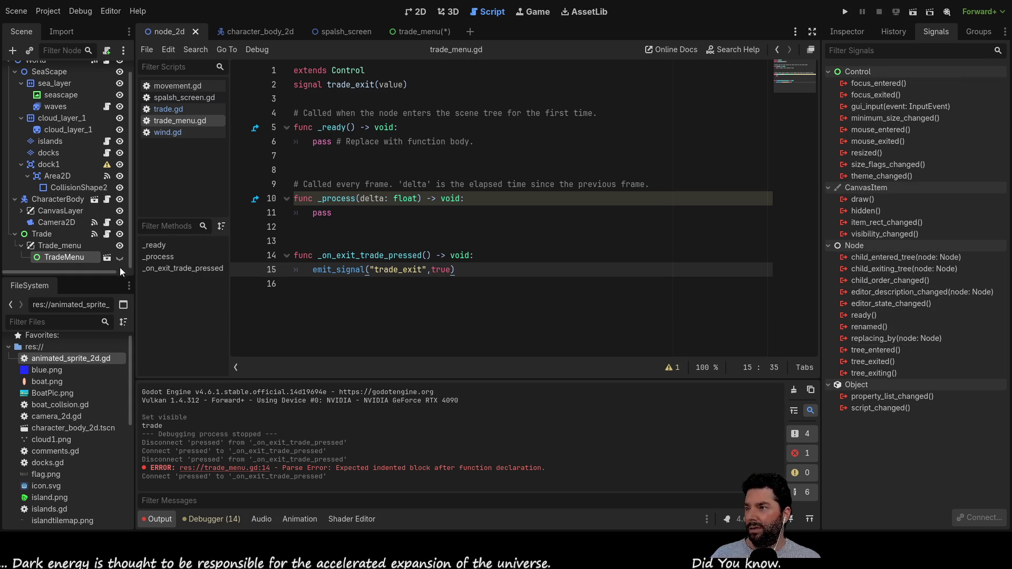
pyautogui.click(55, 234)
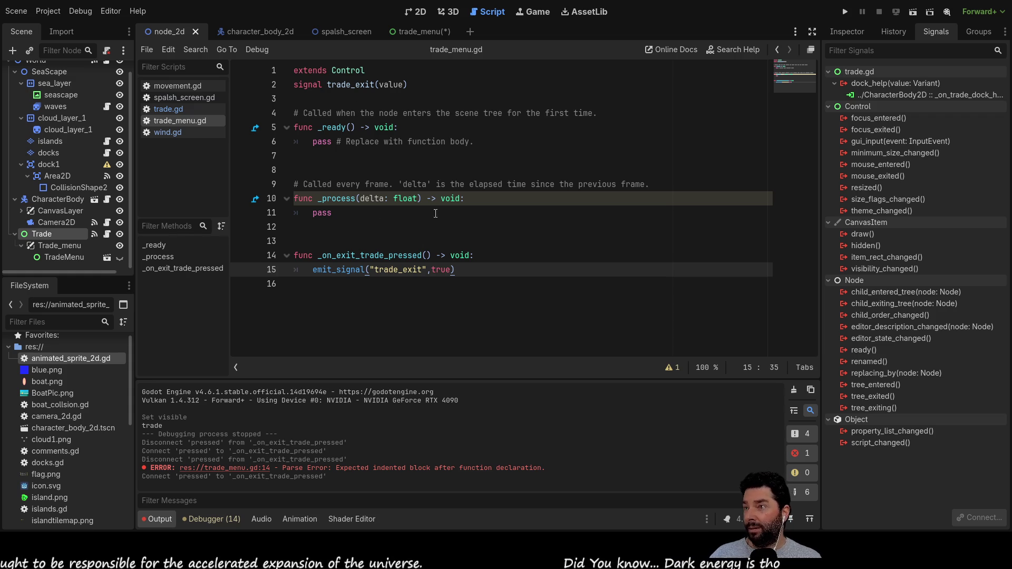
pyautogui.click(174, 110)
pyautogui.scroll(5, 377, 169)
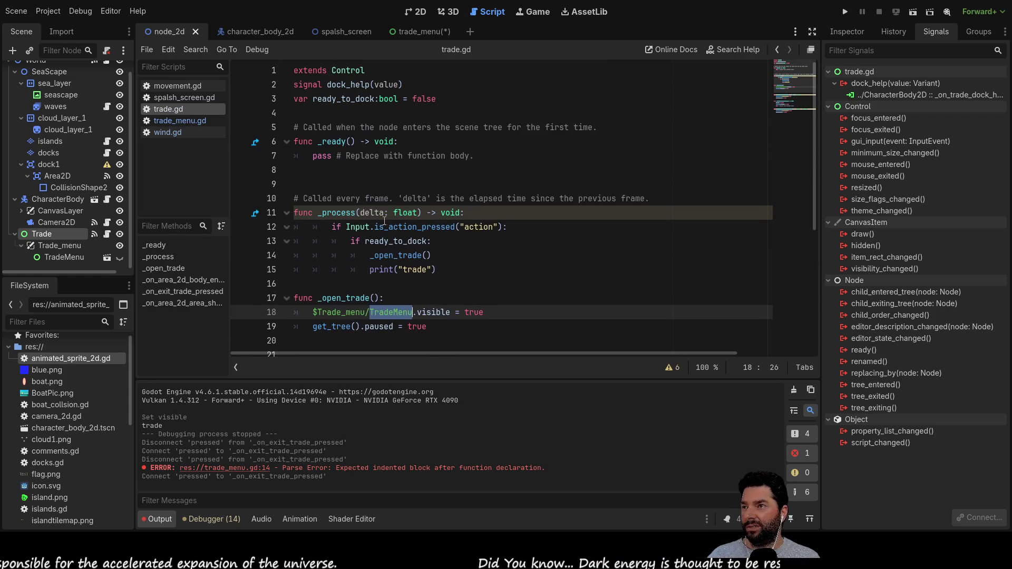
pyautogui.moveTo(408, 84); pyautogui.dragTo(291, 84)
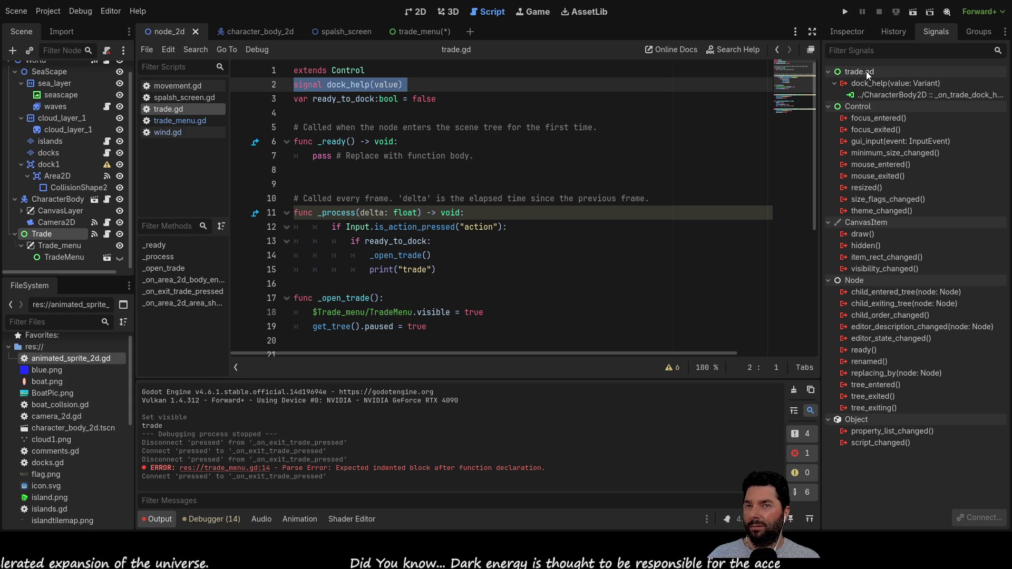
pyautogui.click(64, 256)
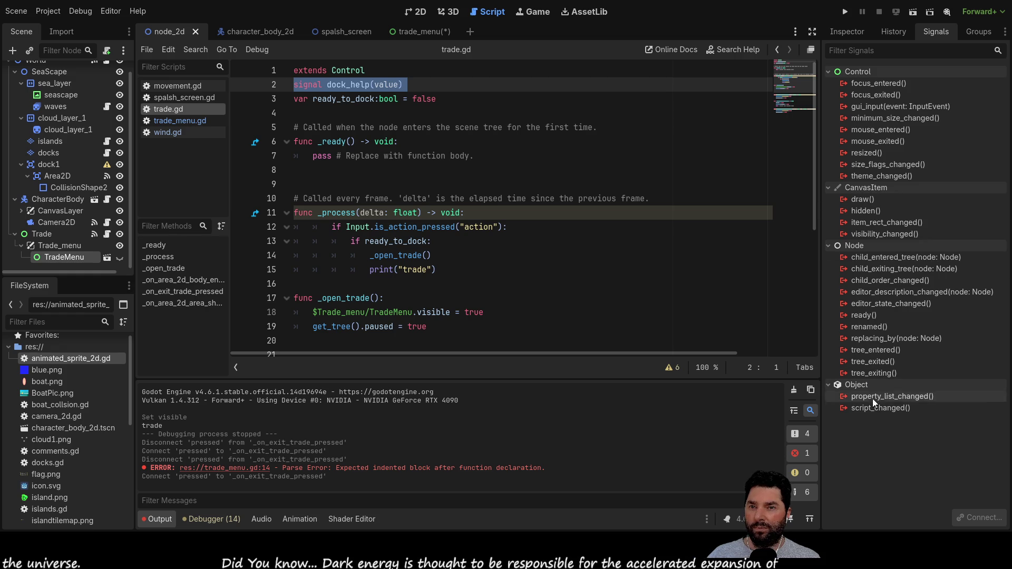
pyautogui.click(428, 87)
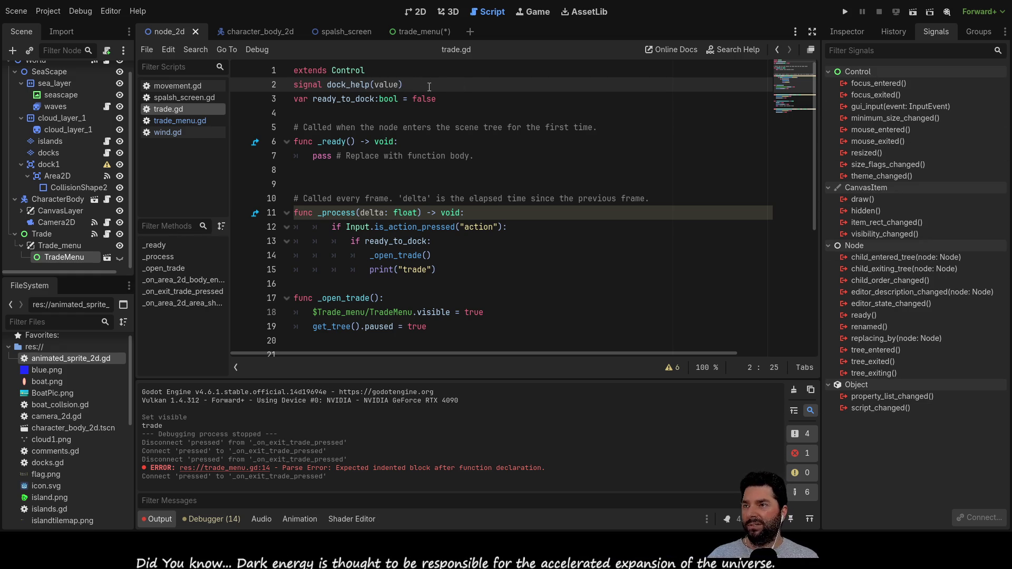
pyautogui.doubleClick(348, 85)
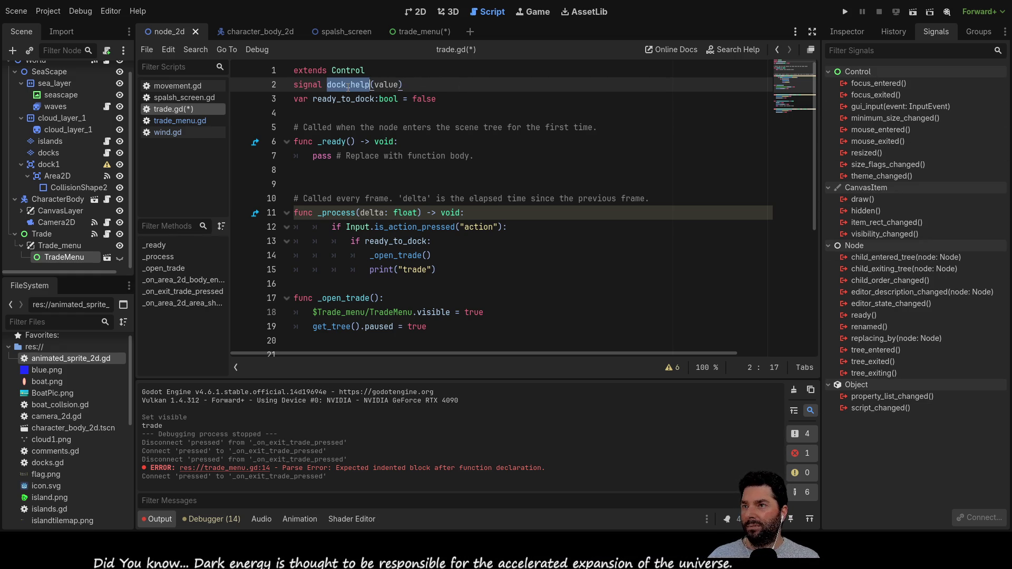
pyautogui.click(196, 122)
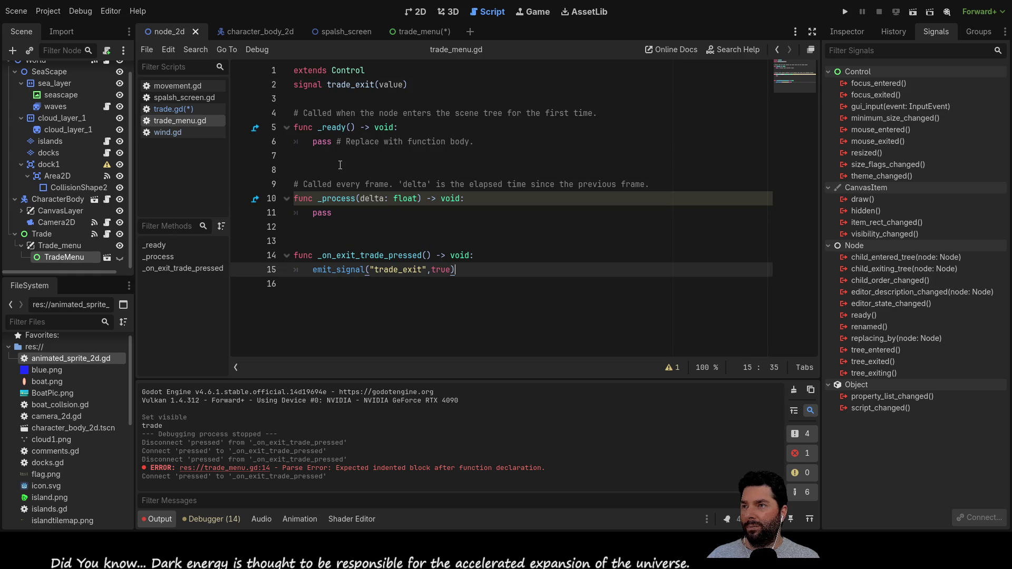
pyautogui.click(405, 87)
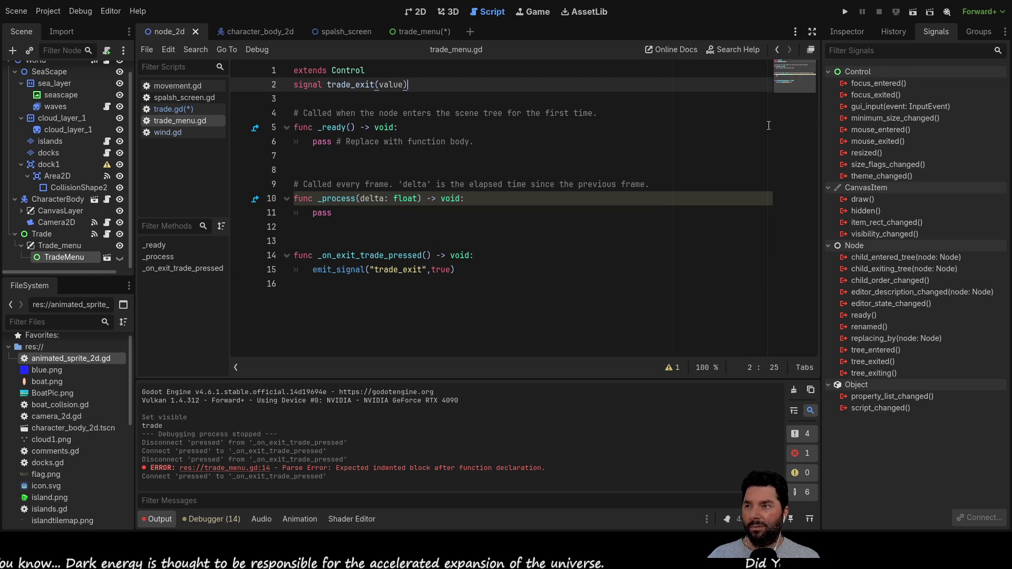
# Step: Select the TradeMenu node and check the debugger's list of reported errors
pyautogui.click(59, 247)
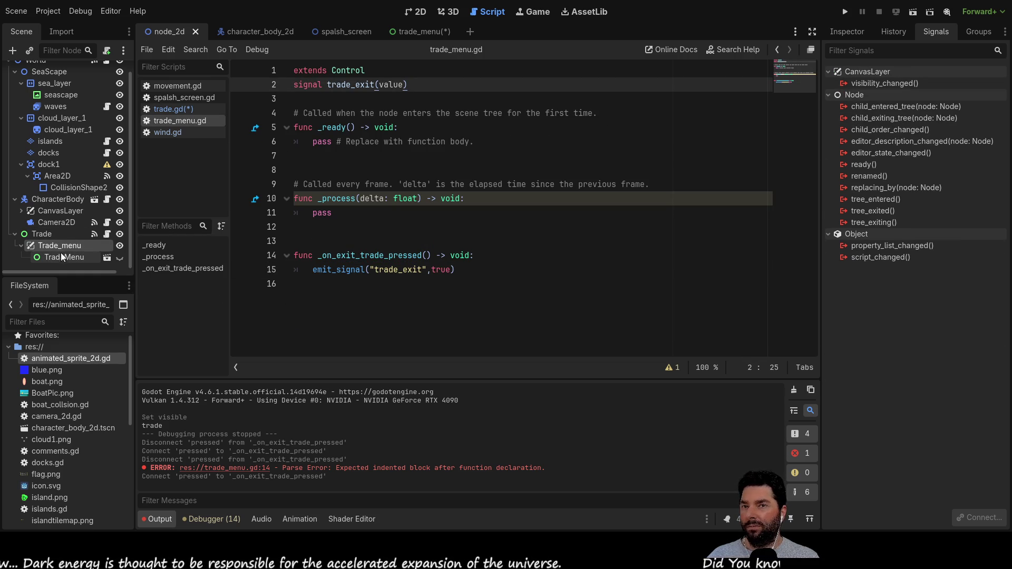
pyautogui.click(61, 258)
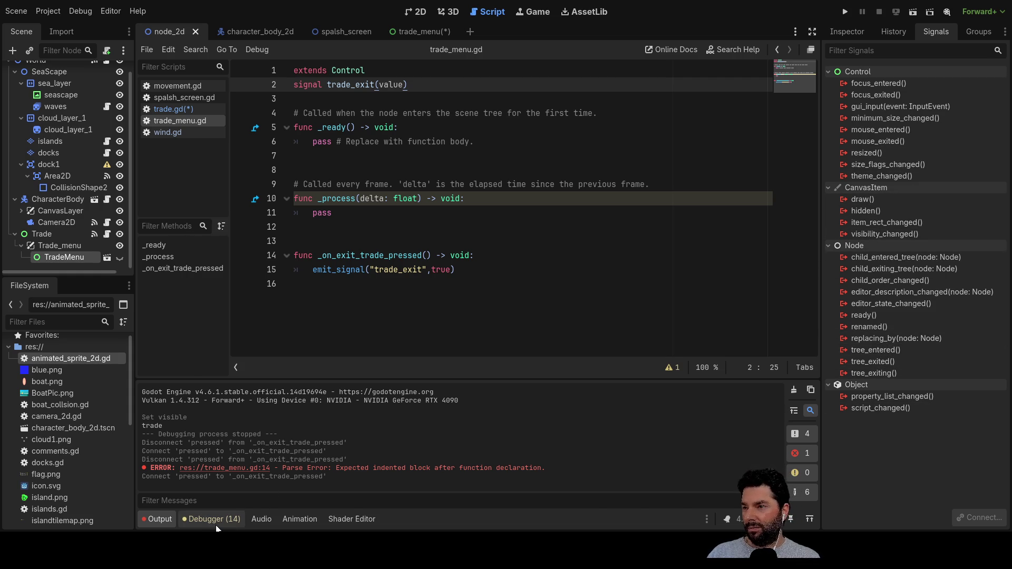
pyautogui.click(182, 520)
pyautogui.click(174, 520)
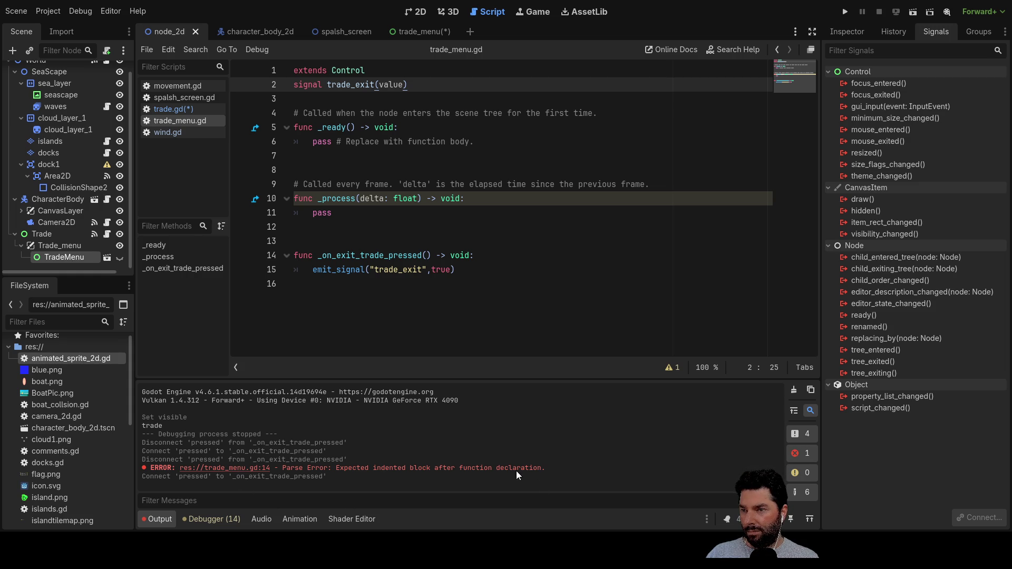
# Step: Go to the parse error and inspect the emit_signal call on trade_menu.gd line 15
pyautogui.click(233, 469)
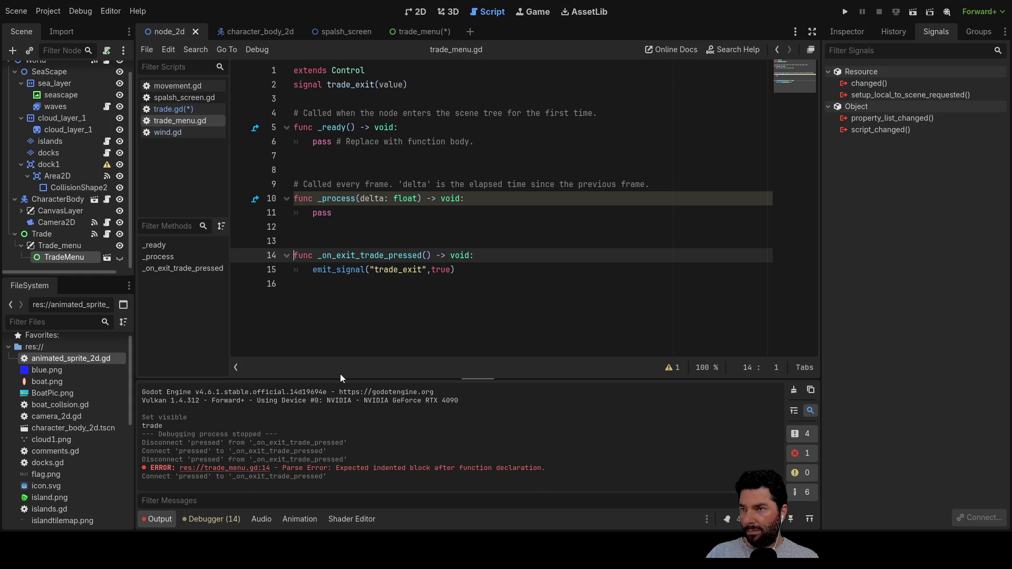
pyautogui.click(432, 285)
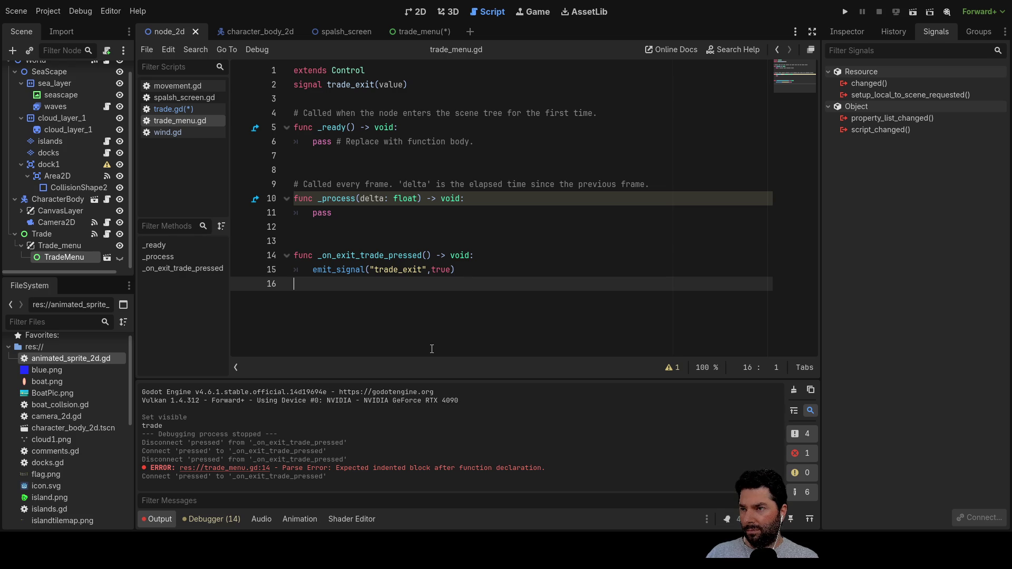
pyautogui.doubleClick(337, 270)
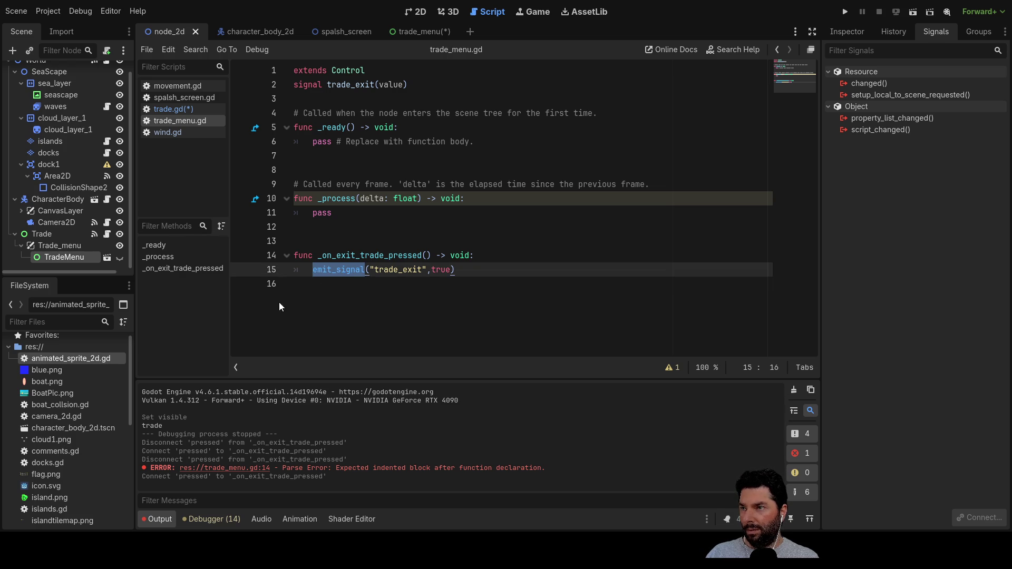
pyautogui.scroll(1, 62, 120)
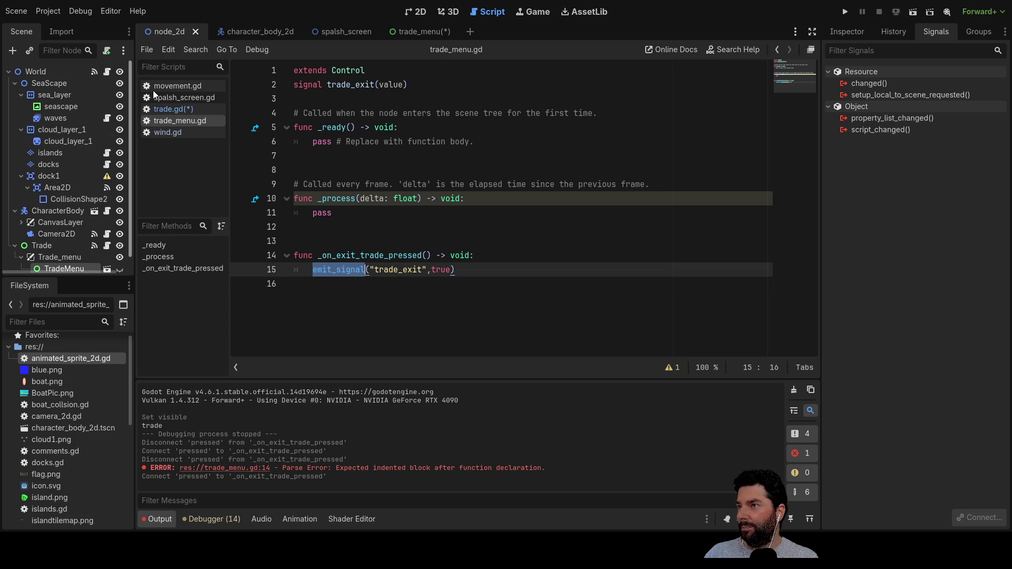
# Step: Open wind.gd and use its wind_dir emit_signal line as a reference
pyautogui.click(169, 133)
pyautogui.scroll(-15, 363, 254)
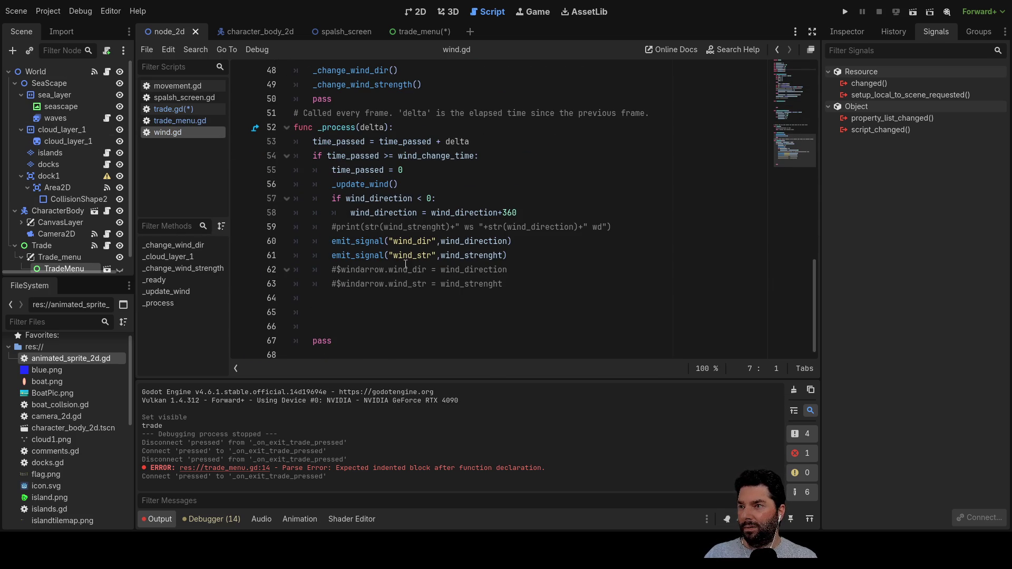
pyautogui.moveTo(519, 243)
pyautogui.mouseDown()
pyautogui.moveTo(315, 243)
pyautogui.moveTo(331, 243)
pyautogui.mouseUp()
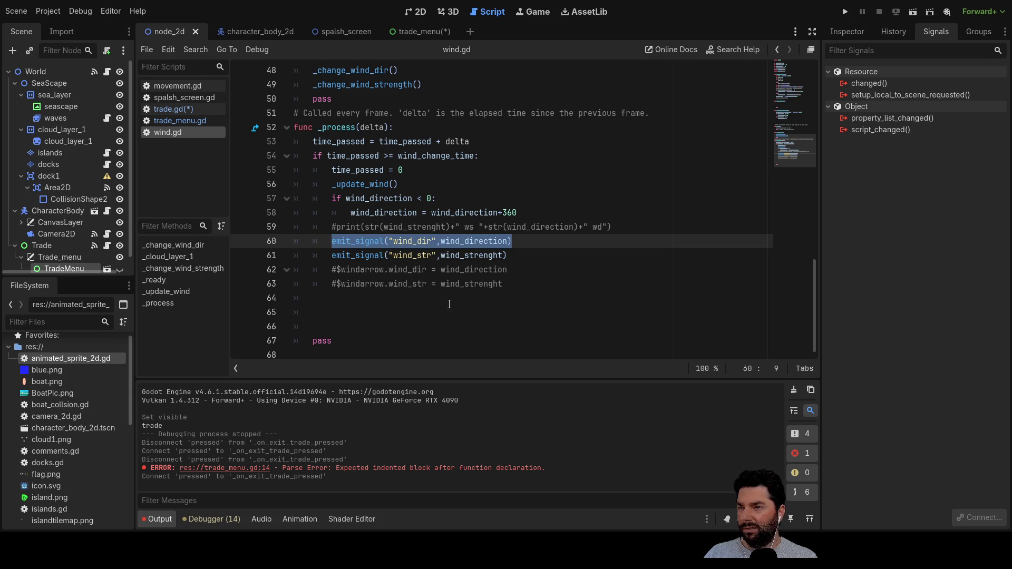
pyautogui.click(415, 331)
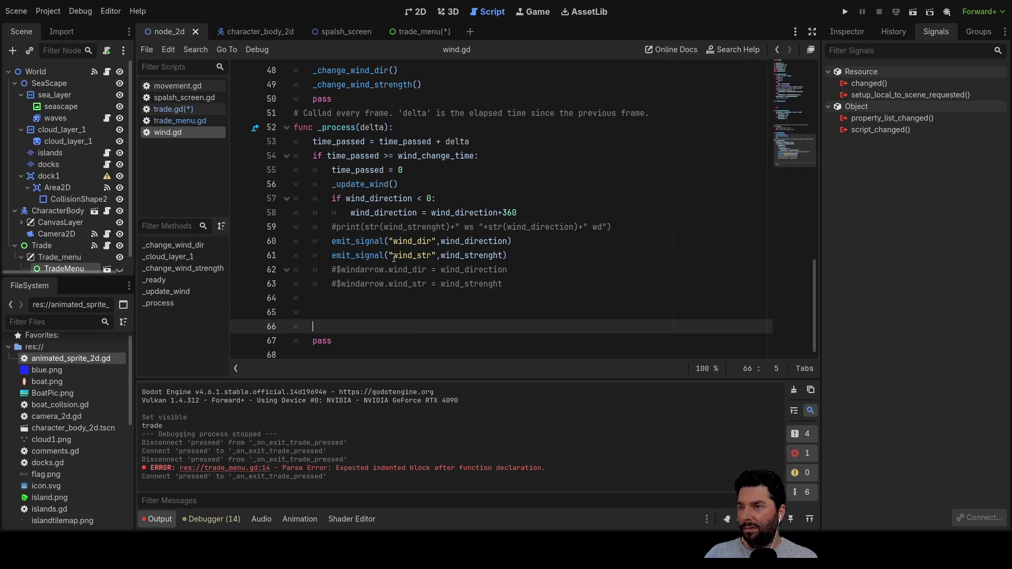
# Step: Check trade.gd, then the true value and trade_exit signal name in trade_menu.gd
pyautogui.click(170, 111)
pyautogui.click(183, 120)
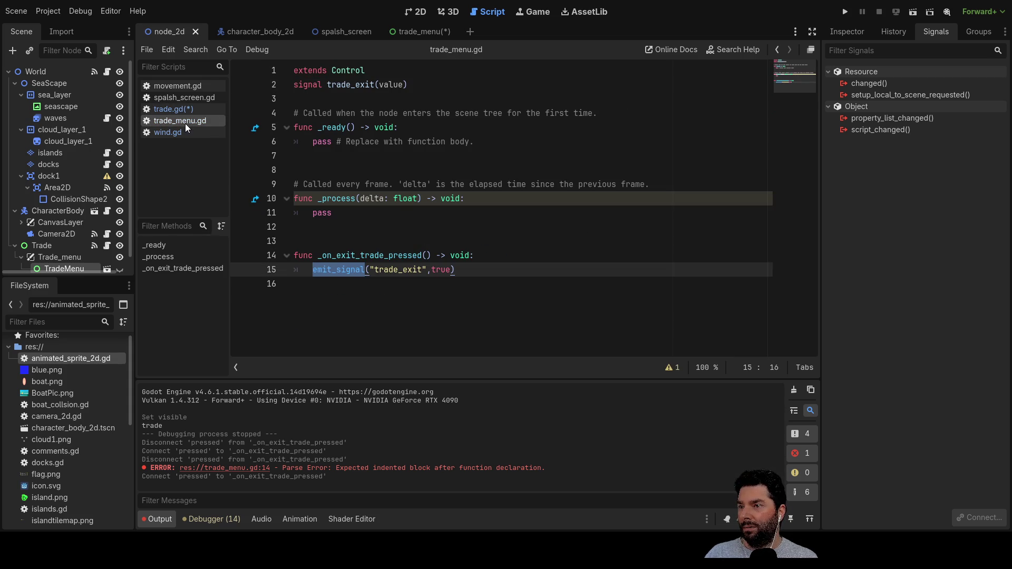
pyautogui.doubleClick(442, 269)
pyautogui.click(482, 305)
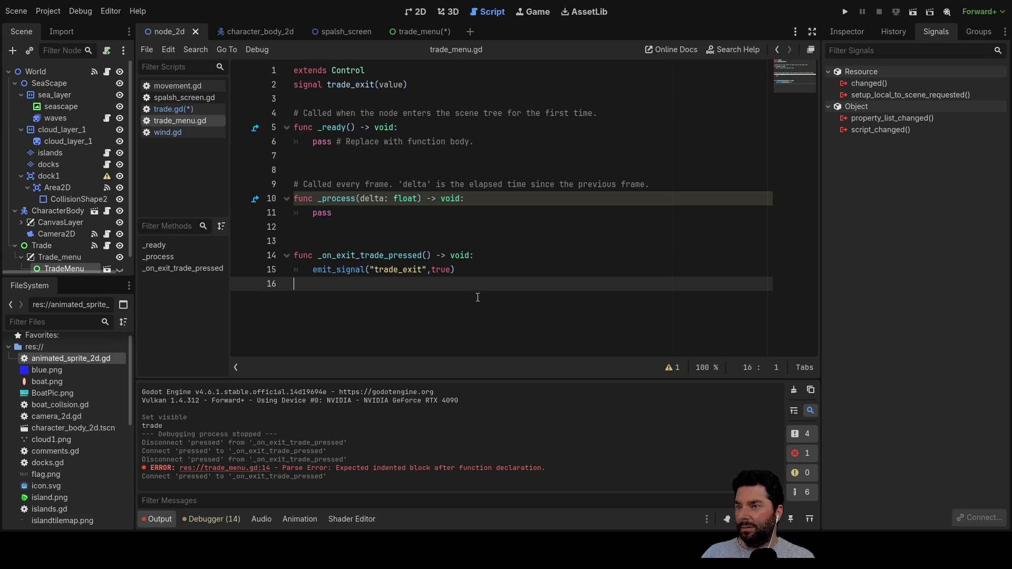
pyautogui.doubleClick(350, 85)
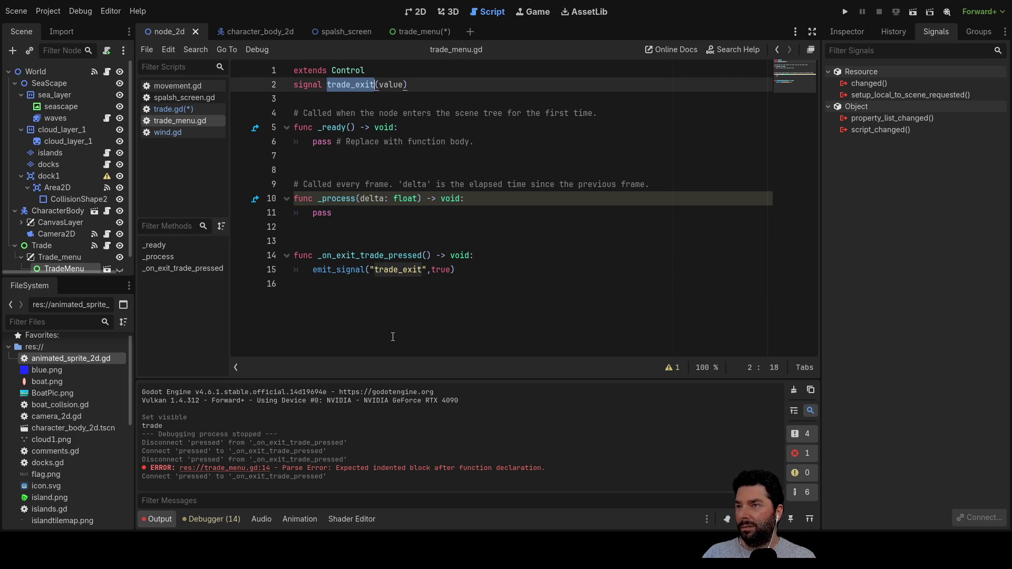
pyautogui.click(393, 317)
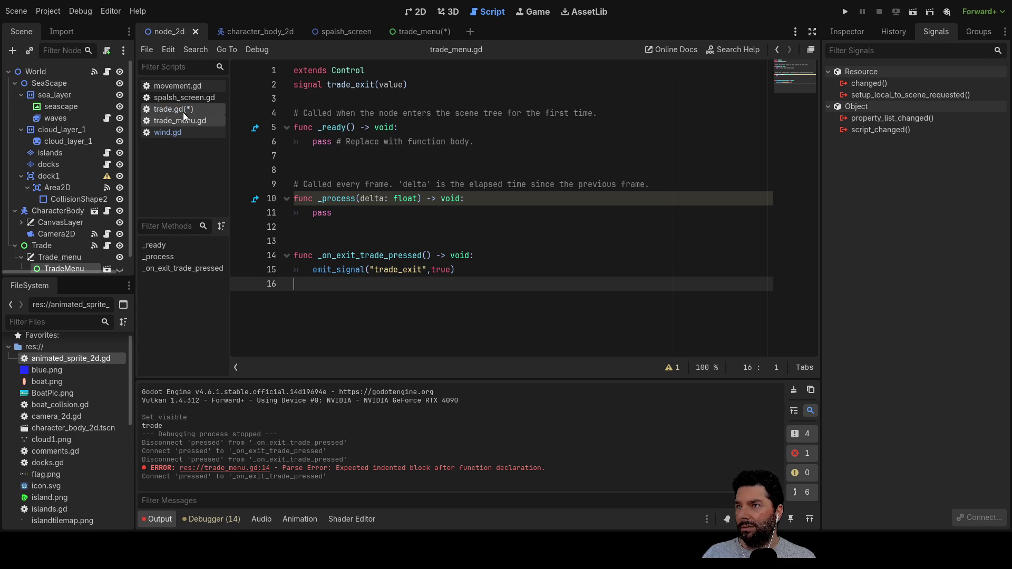
# Step: Compare movement.gd against wind.gd's signal declarations
pyautogui.click(172, 86)
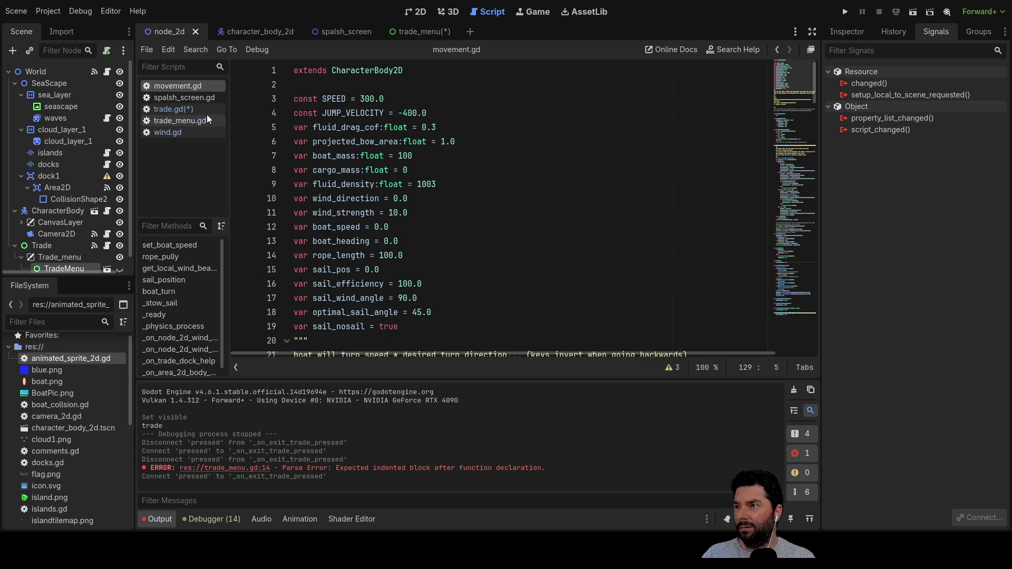
pyautogui.click(167, 133)
pyautogui.scroll(15, 342, 86)
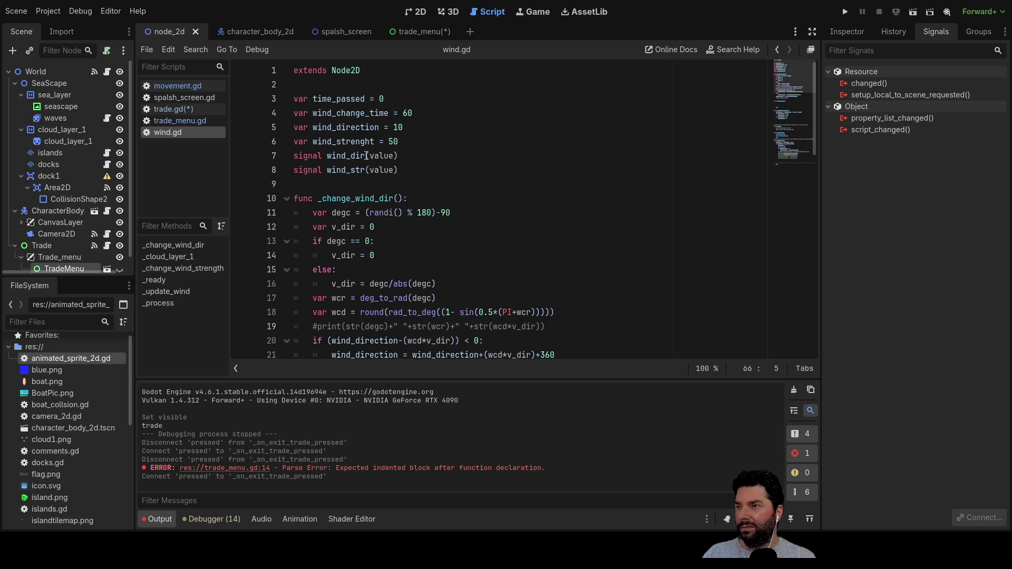
pyautogui.scroll(-15, 392, 155)
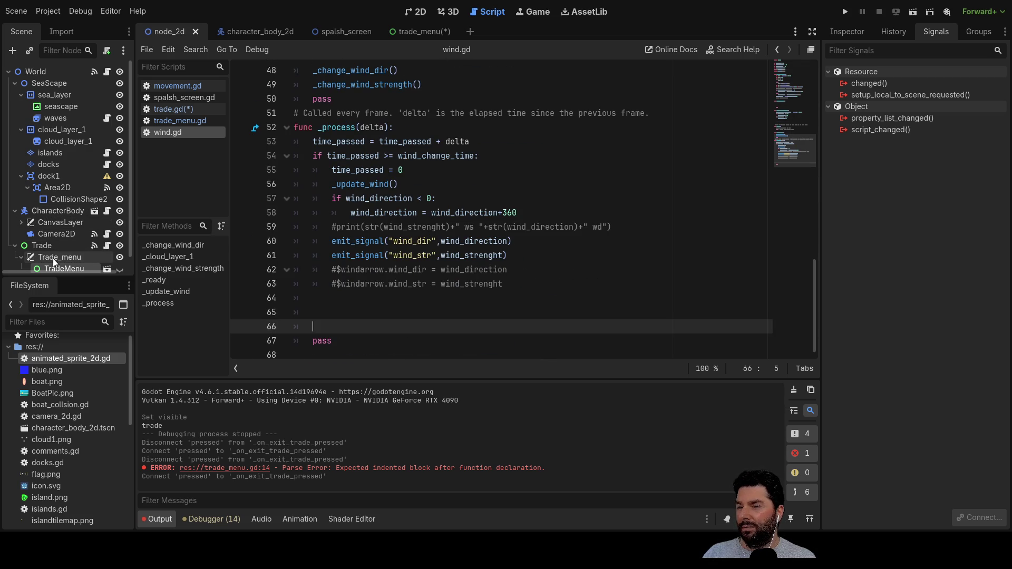
# Step: Inspect the signals of the Trade, Trade_menu and TradeMenu nodes
pyautogui.click(45, 245)
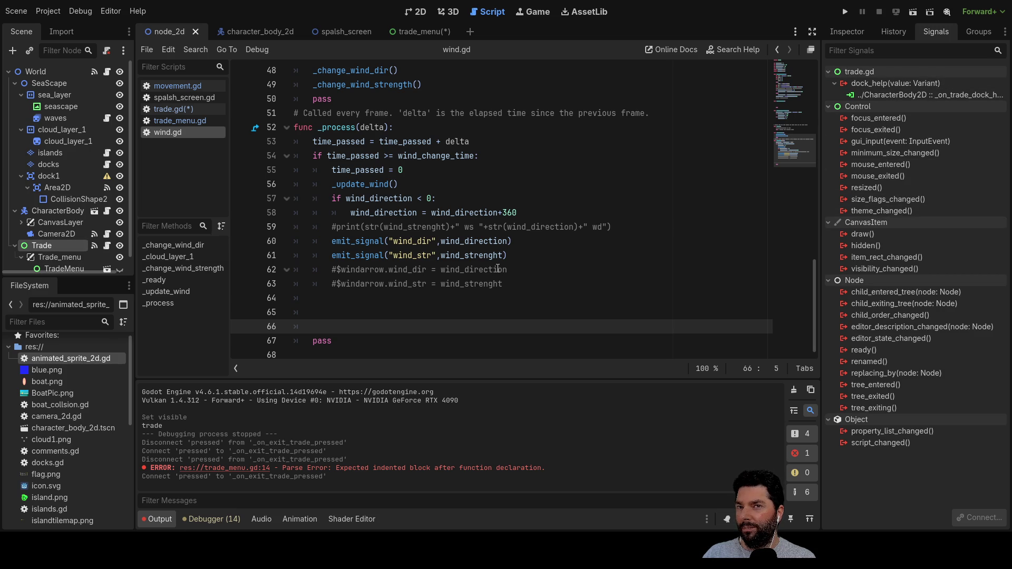
pyautogui.click(69, 257)
pyautogui.scroll(-1, 68, 254)
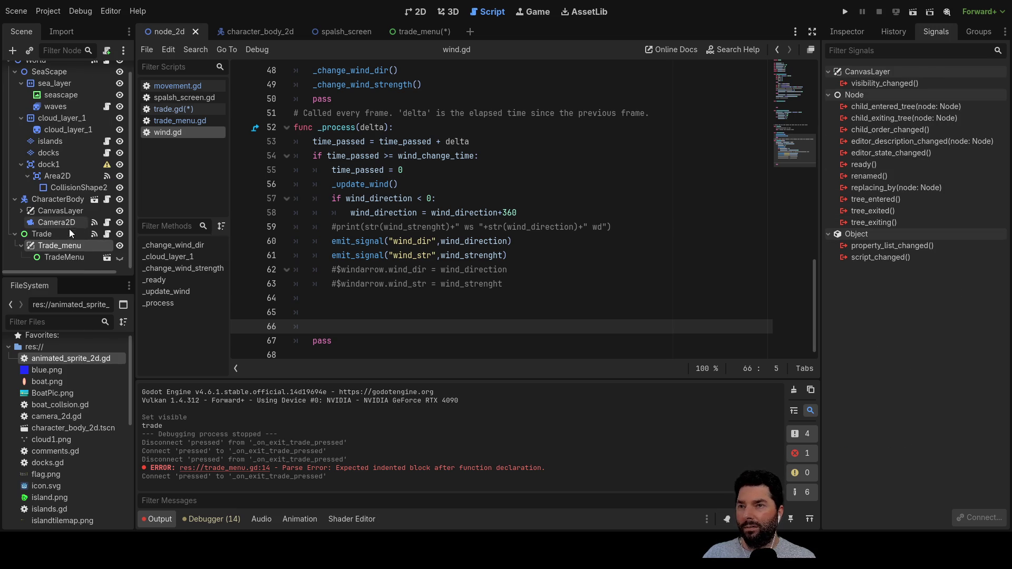
pyautogui.click(59, 255)
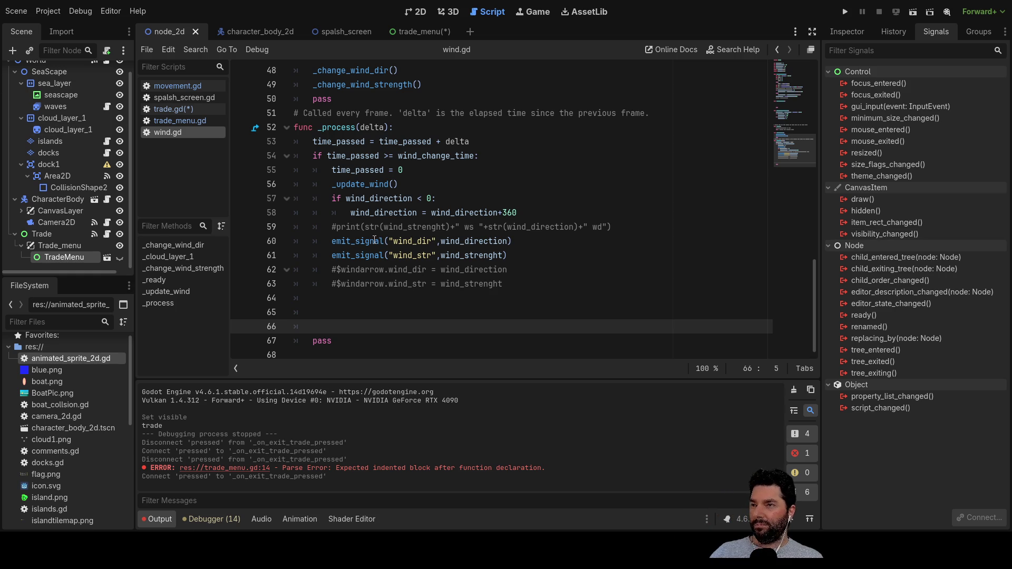
pyautogui.scroll(1, 393, 264)
pyautogui.scroll(15, 392, 262)
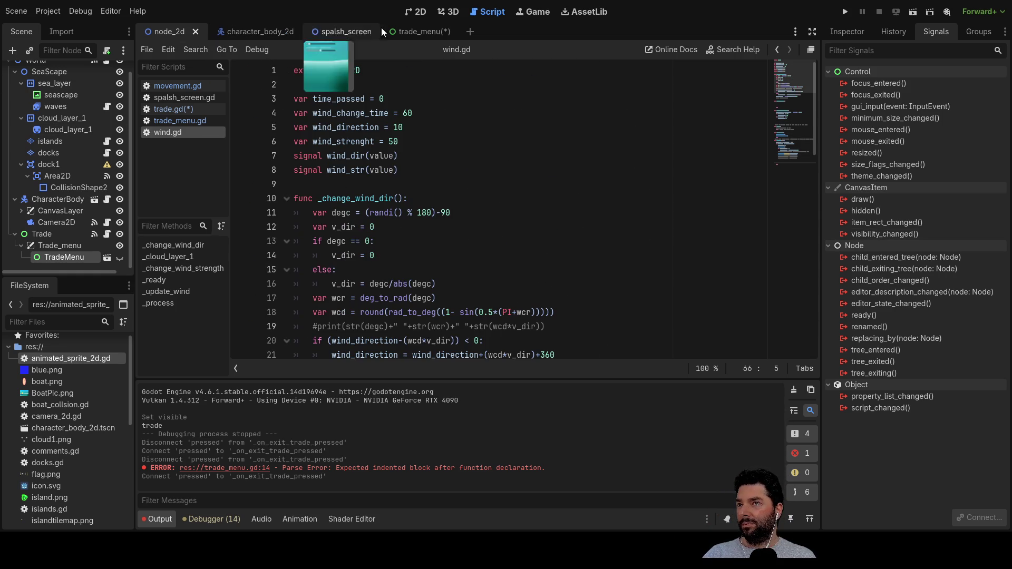
# Step: In 2D, open the trade_menu scene and select its trade_exit signal
pyautogui.click(419, 13)
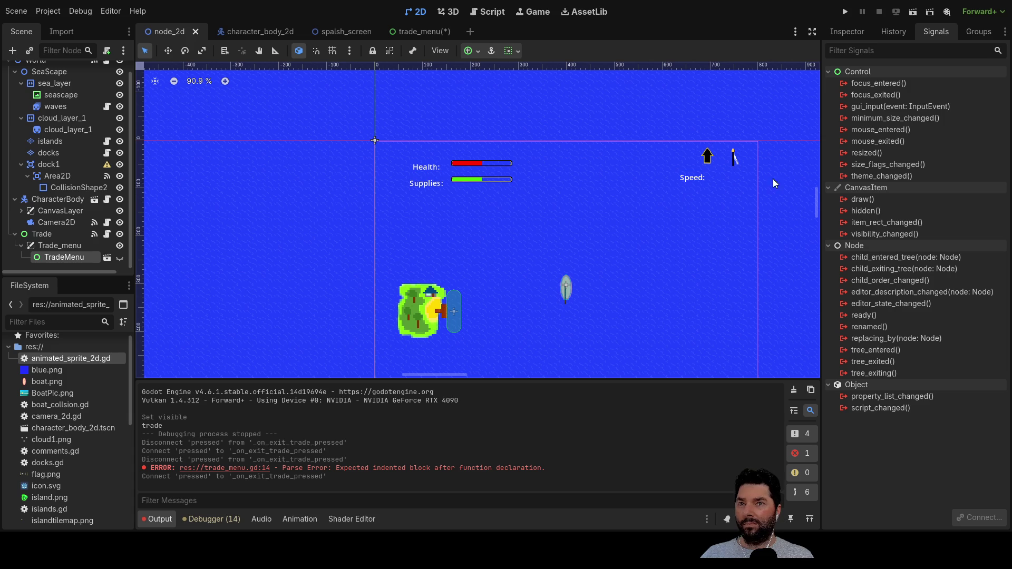
pyautogui.click(47, 235)
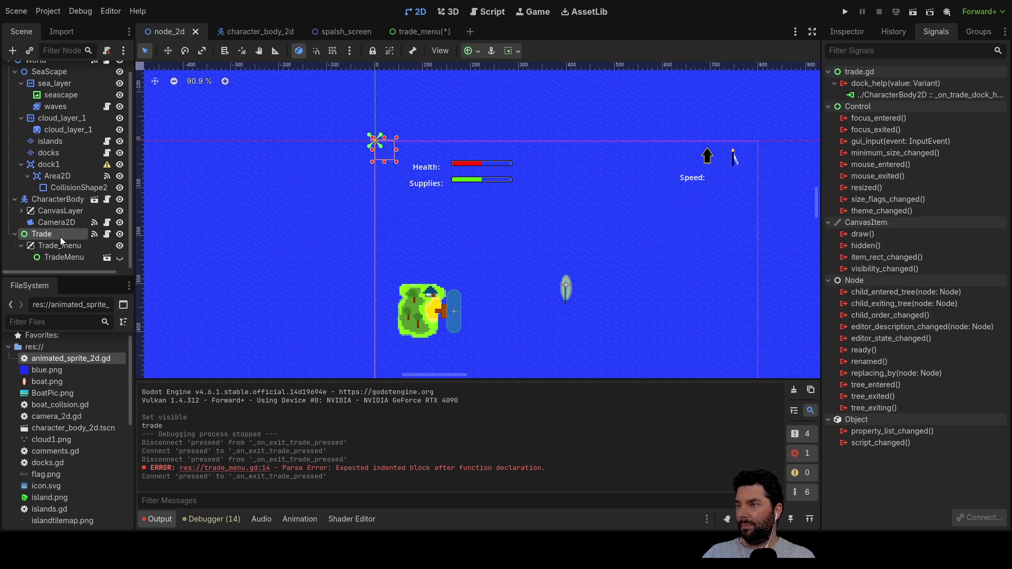
pyautogui.click(60, 247)
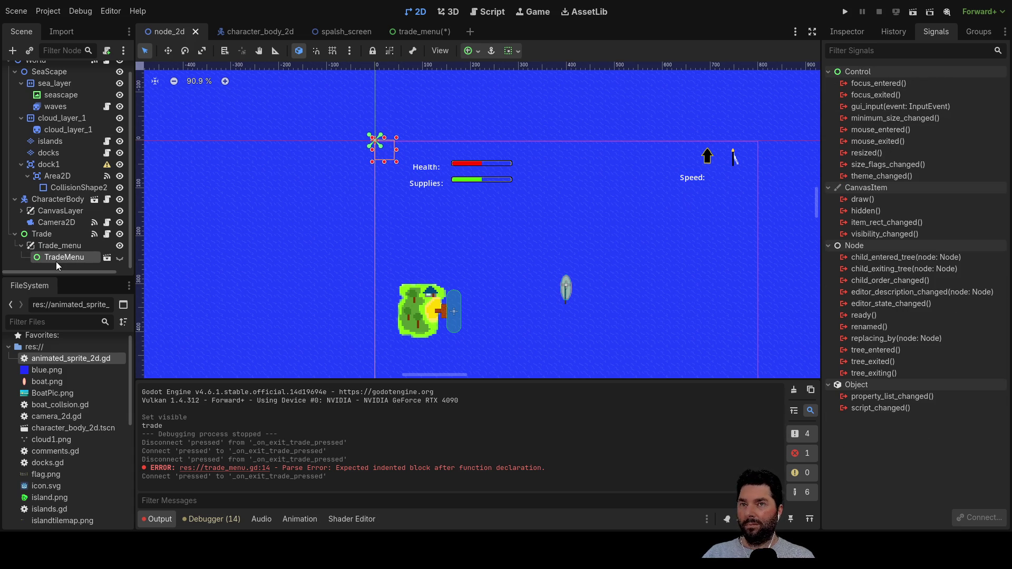
pyautogui.moveTo(56, 261)
pyautogui.mouseDown()
pyautogui.moveTo(253, 33)
pyautogui.moveTo(416, 33)
pyautogui.moveTo(420, 43)
pyautogui.mouseUp()
pyautogui.click(916, 85)
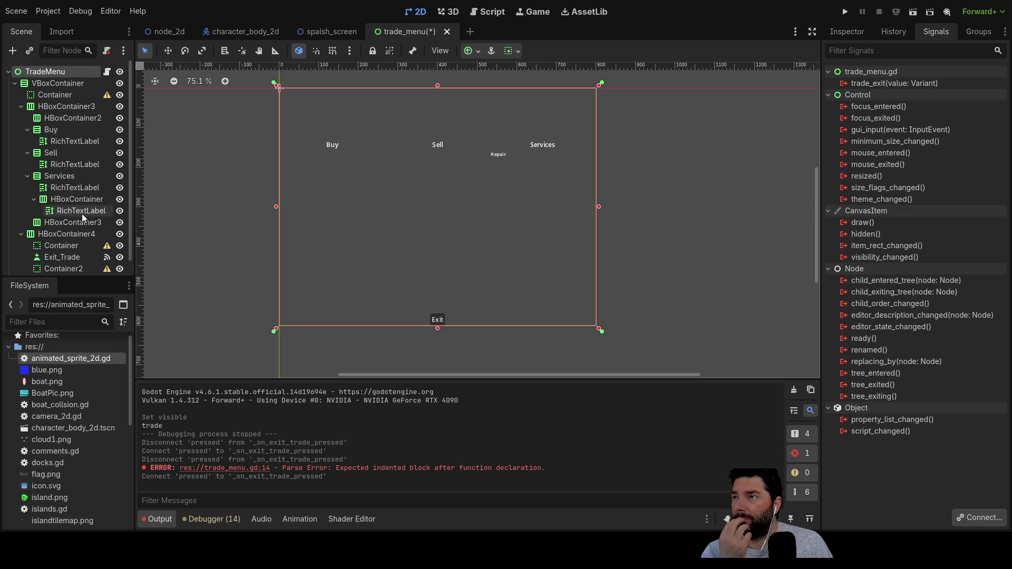
# Step: Go back to node_2d and expand Trade_menu to reveal the TradeMenu instance
pyautogui.click(173, 36)
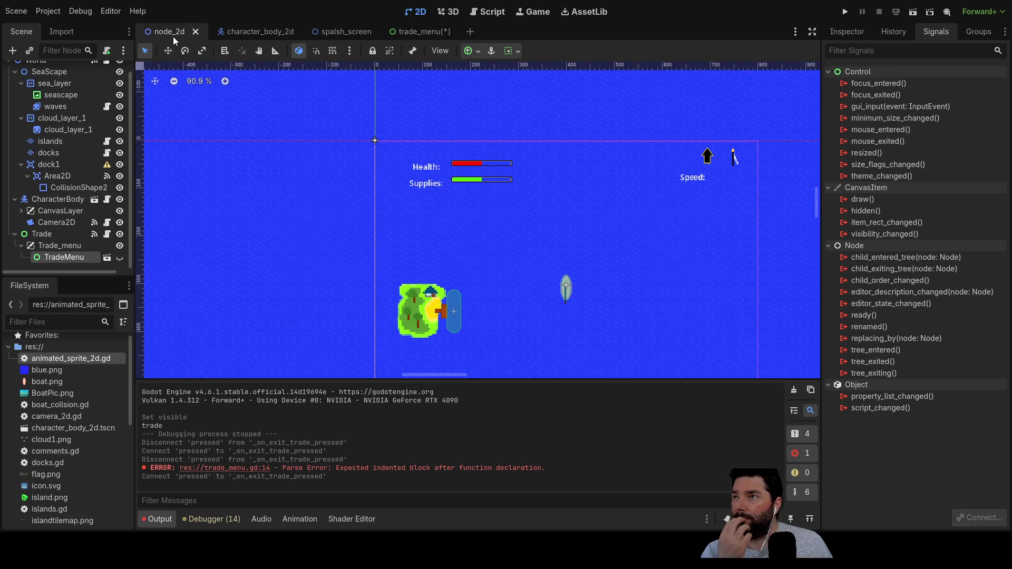
pyautogui.click(21, 246)
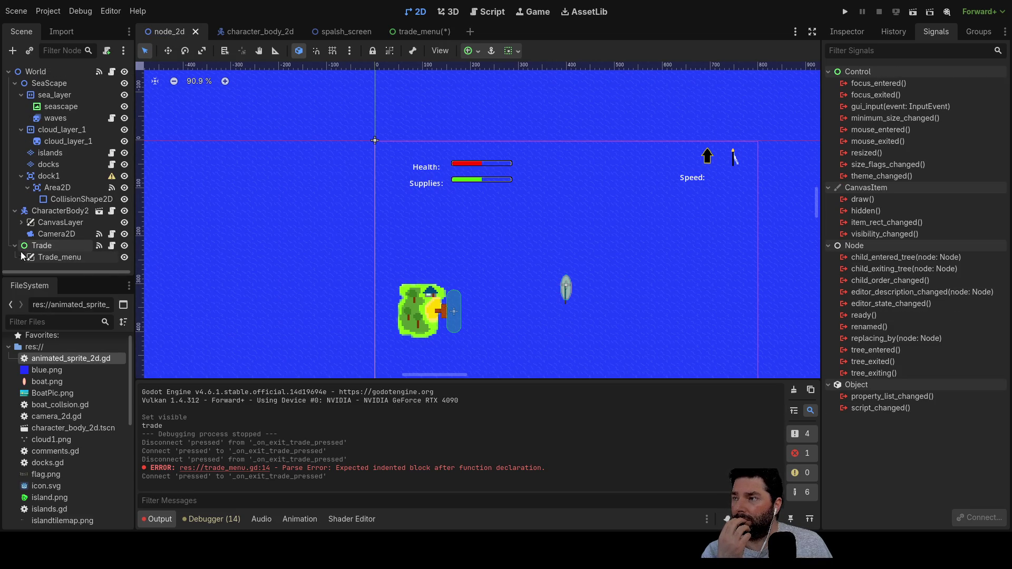
pyautogui.click(20, 256)
pyautogui.scroll(-1, 79, 240)
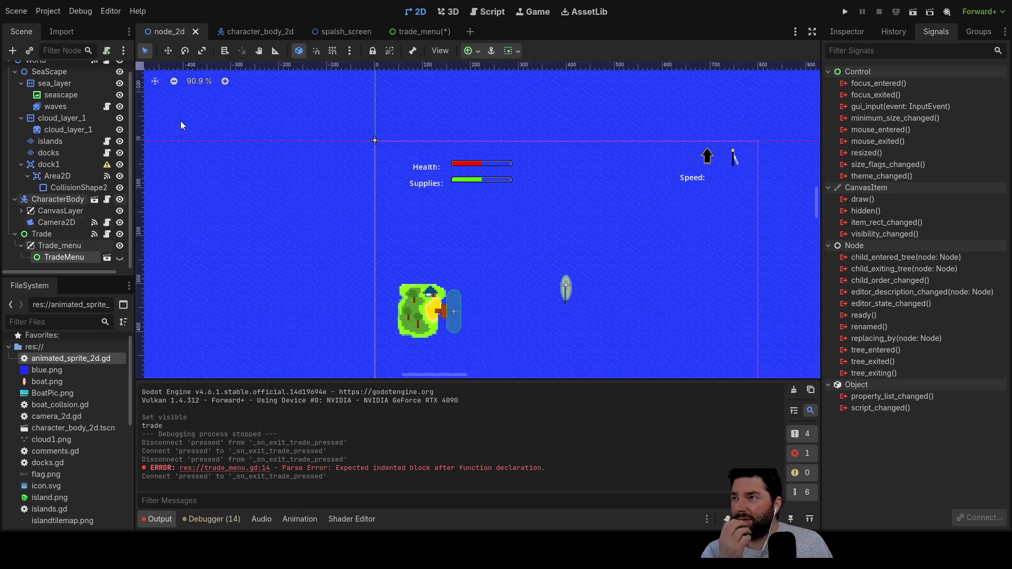
# Step: Open the character_body_2d boat scene and browse its boat_collsion, debuglocalwind, Sail and Sprite2D nodes
pyautogui.click(349, 31)
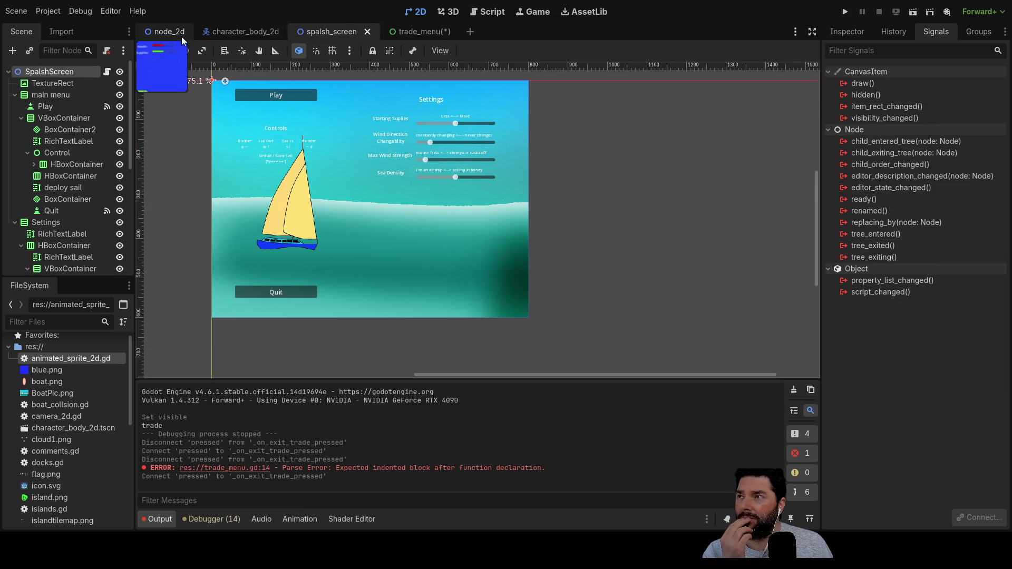
pyautogui.click(262, 33)
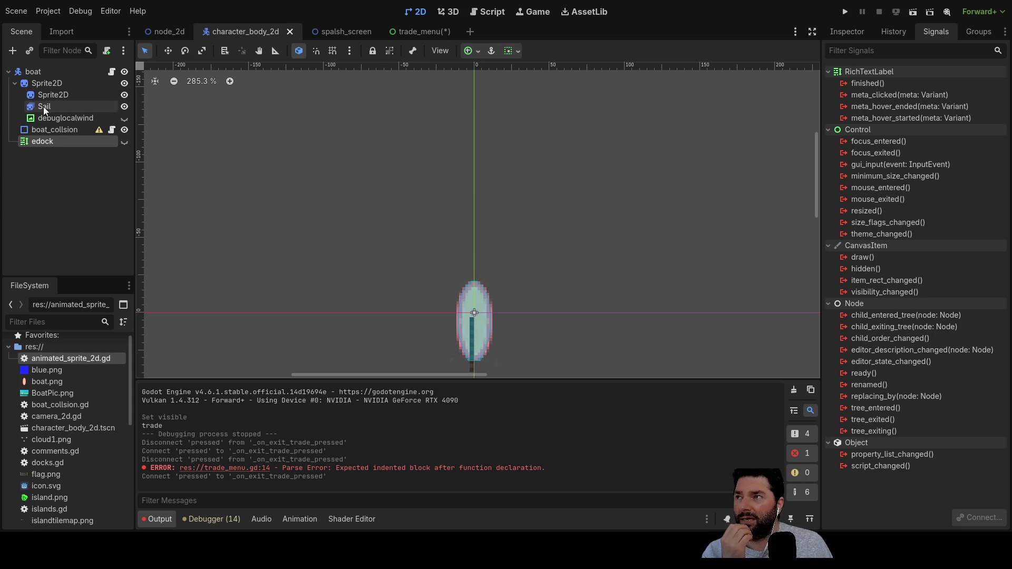
pyautogui.click(58, 128)
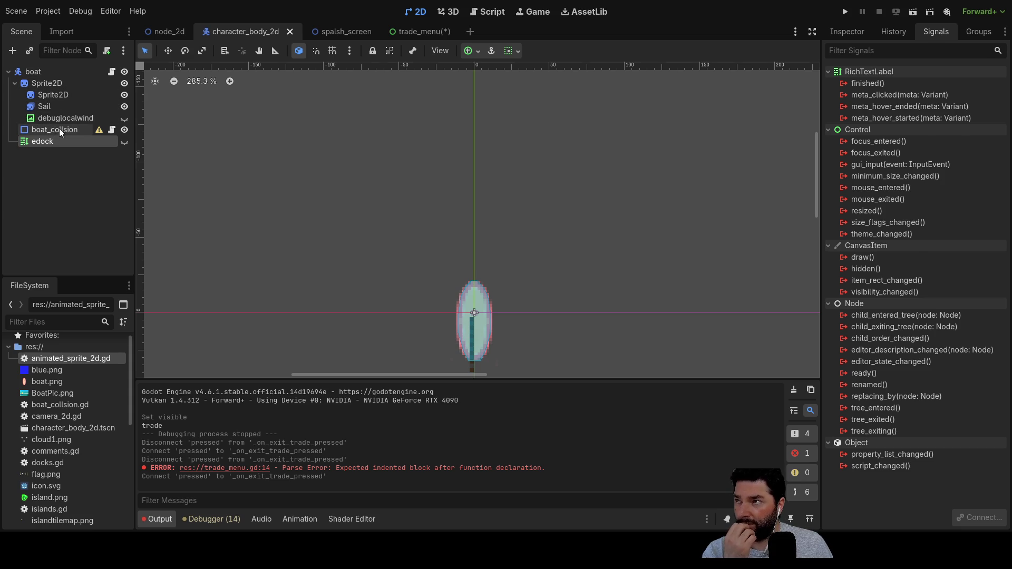
pyautogui.click(59, 119)
pyautogui.click(56, 109)
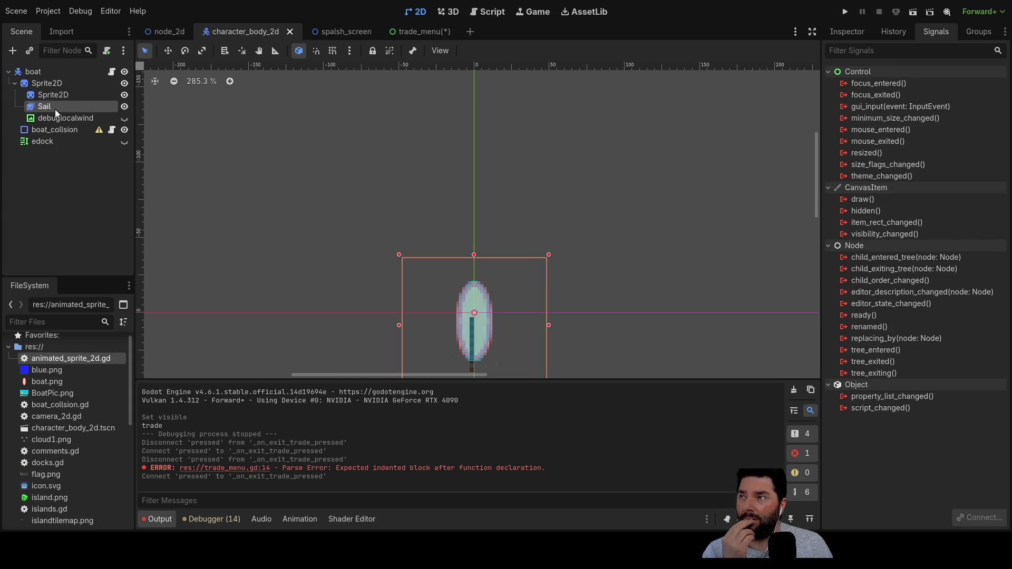
pyautogui.click(54, 97)
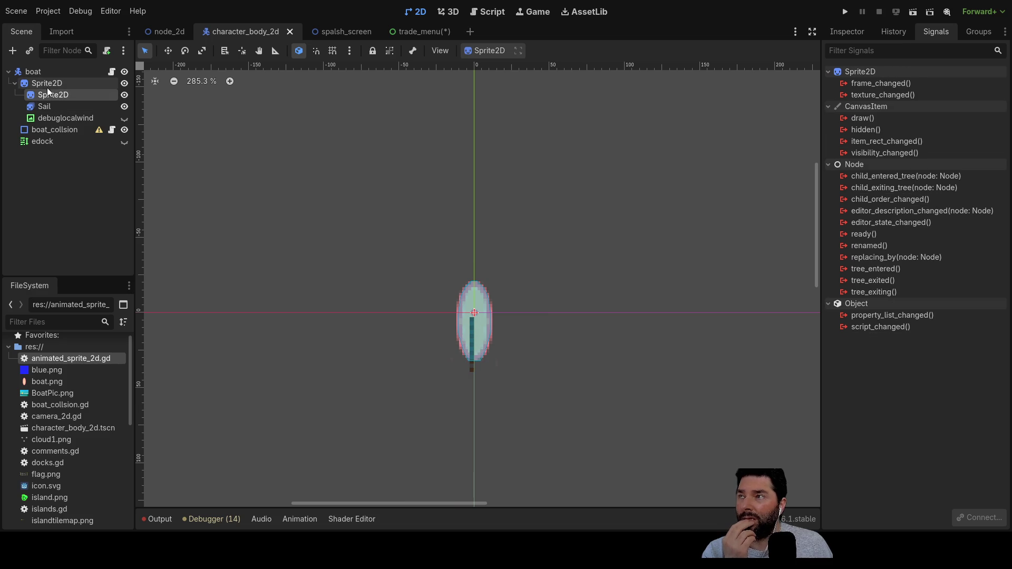
pyautogui.click(45, 84)
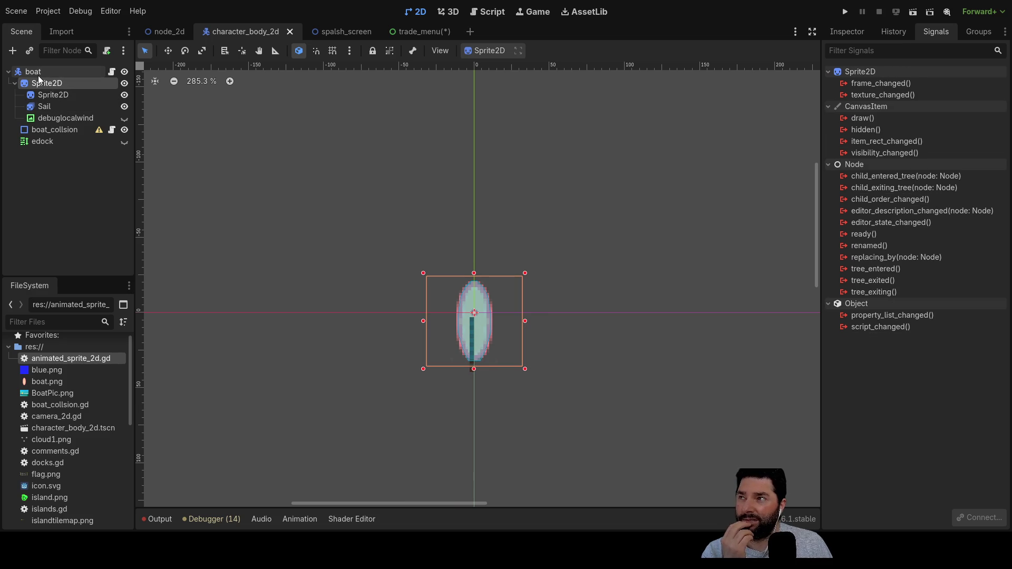
pyautogui.click(39, 75)
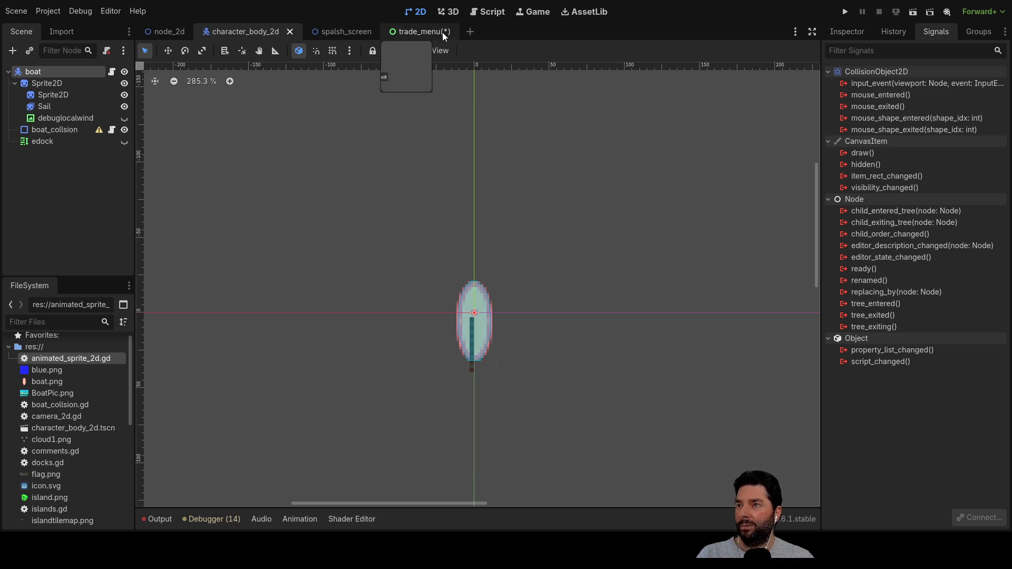
# Step: In movement.gd, inspect the _on_area_2d_body_exited and _on_node_2d_wind_str handlers, then return to node_2d
pyautogui.click(492, 13)
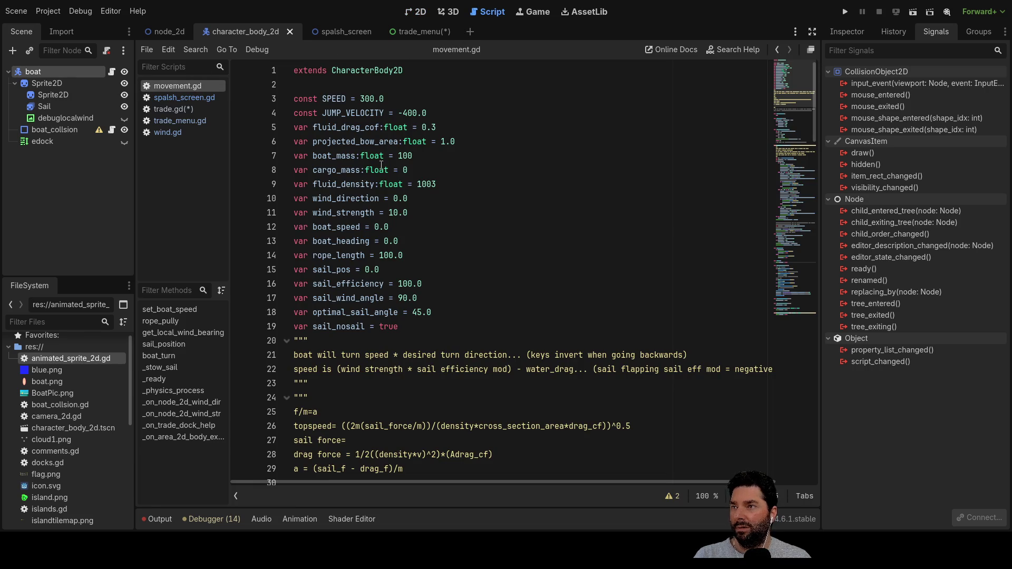
pyautogui.scroll(-15, 391, 245)
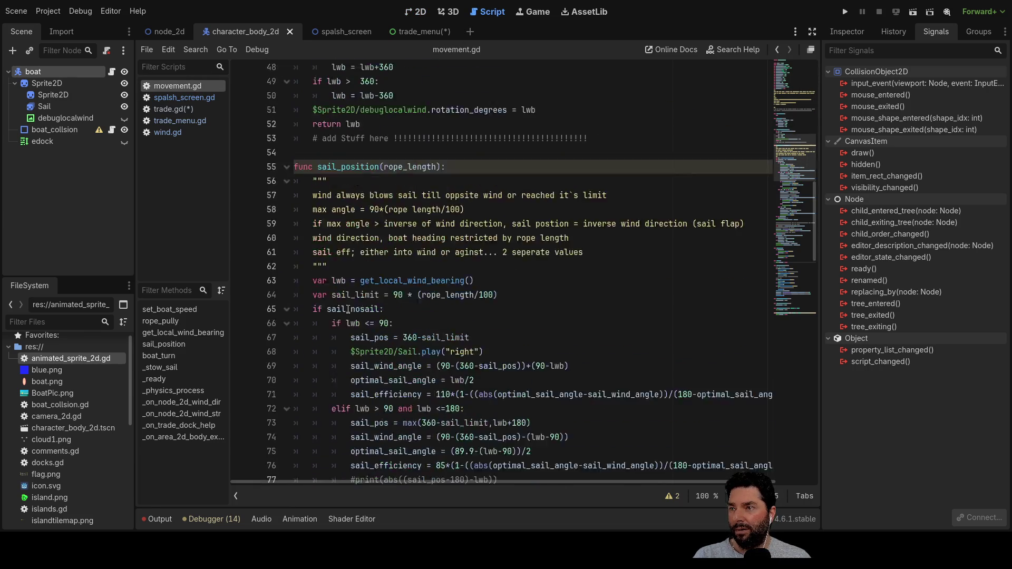
pyautogui.scroll(-20, 354, 202)
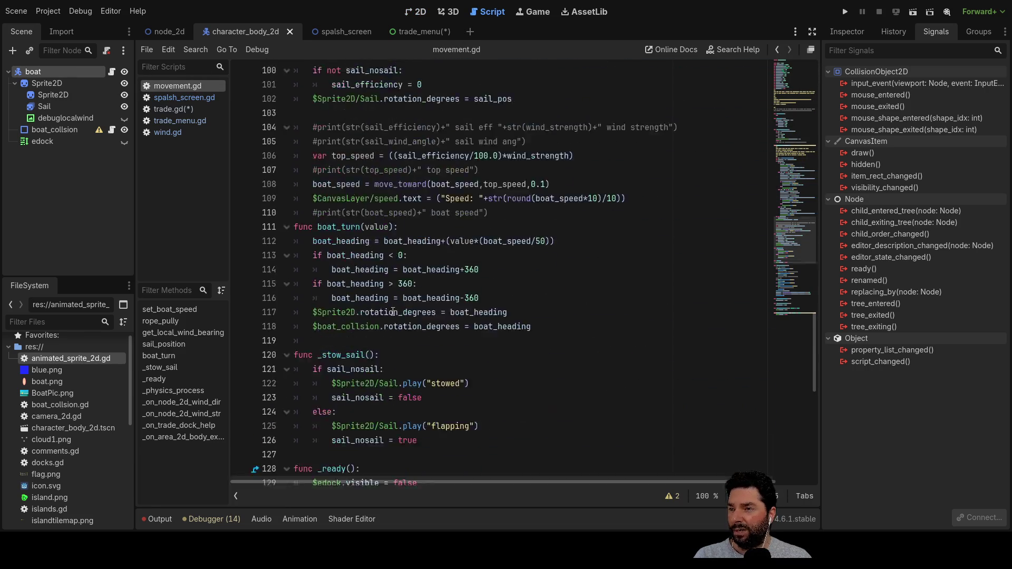
pyautogui.scroll(-2, 388, 304)
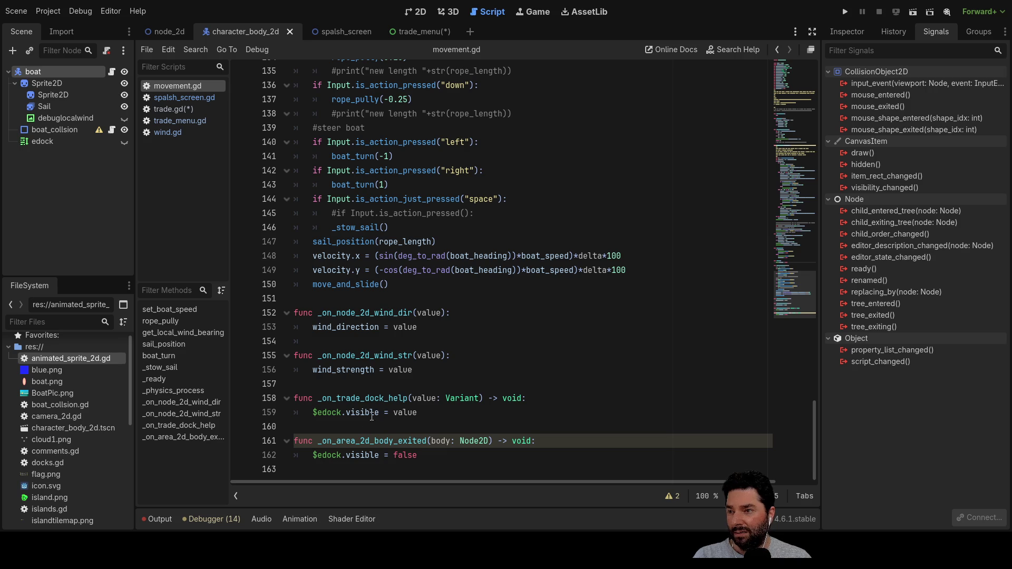
pyautogui.doubleClick(370, 442)
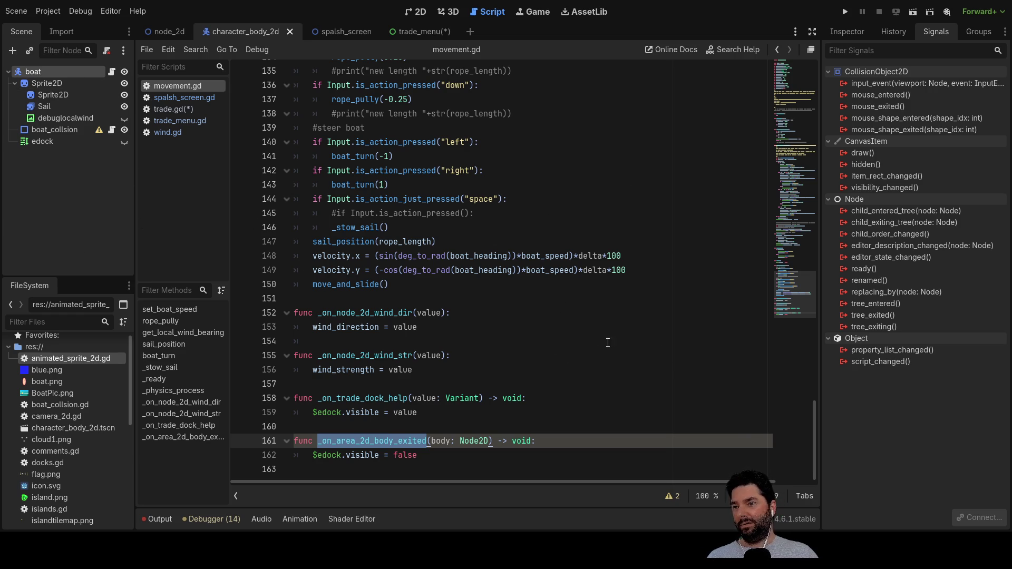
pyautogui.doubleClick(373, 357)
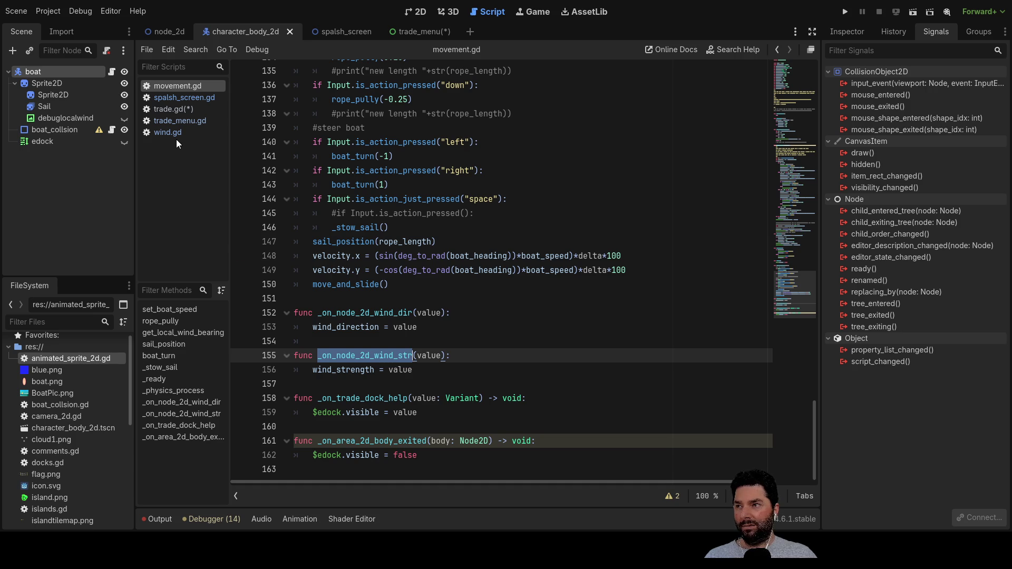
pyautogui.click(168, 30)
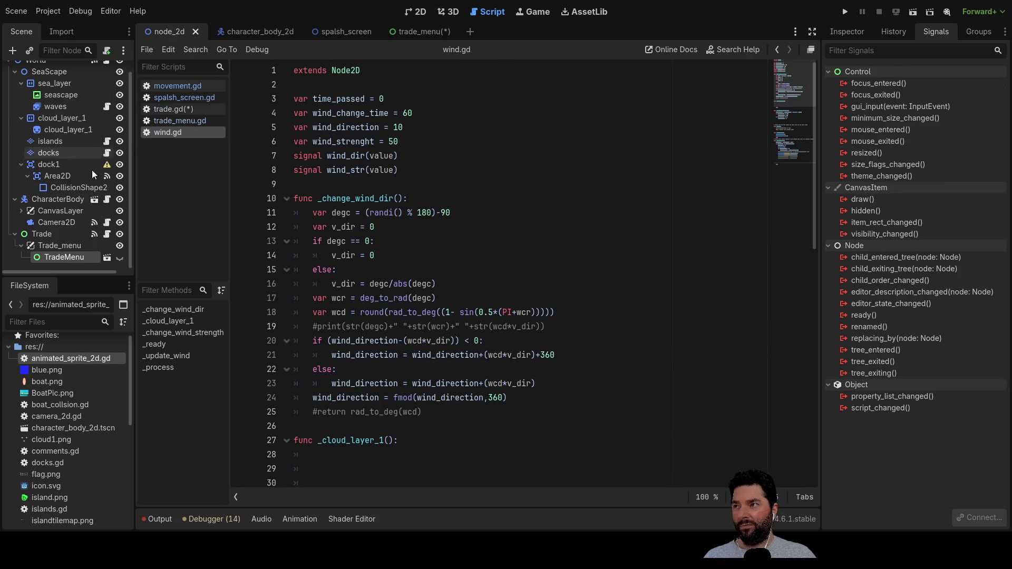
# Step: Check World's wind_dir and wind_str signal connections, then review its properties in the Inspector
pyautogui.click(42, 75)
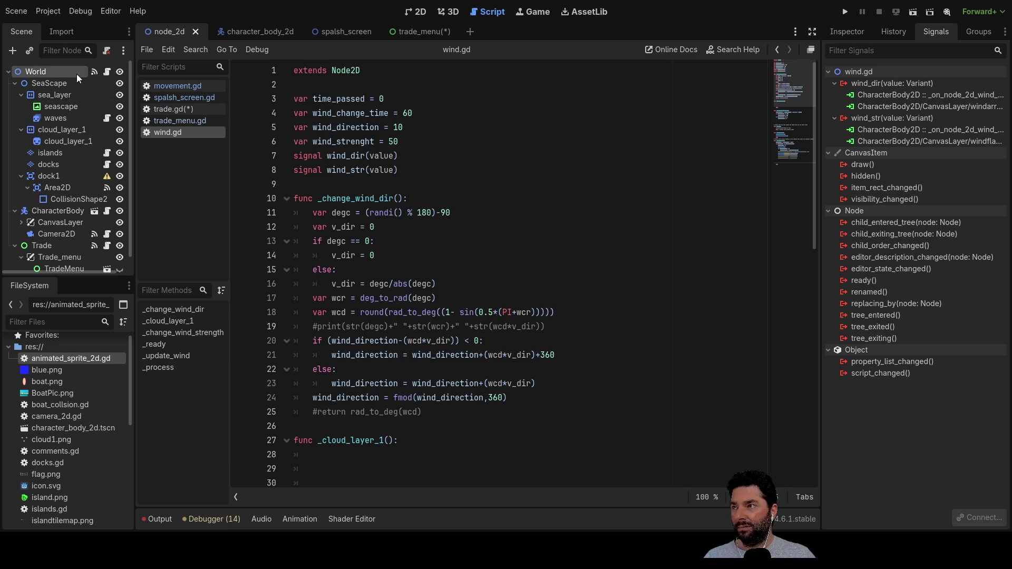
pyautogui.click(852, 30)
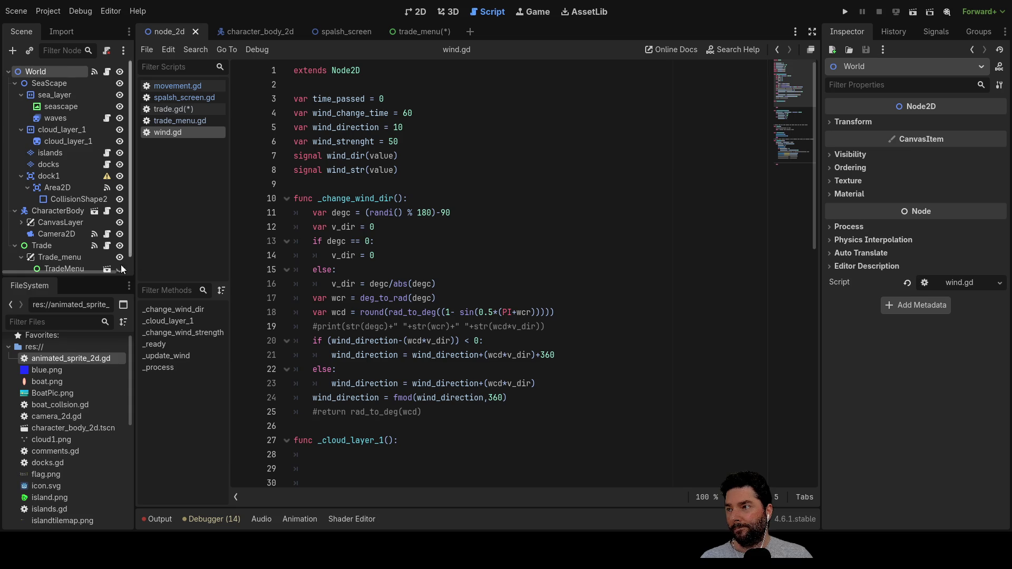
pyautogui.scroll(-1, 53, 244)
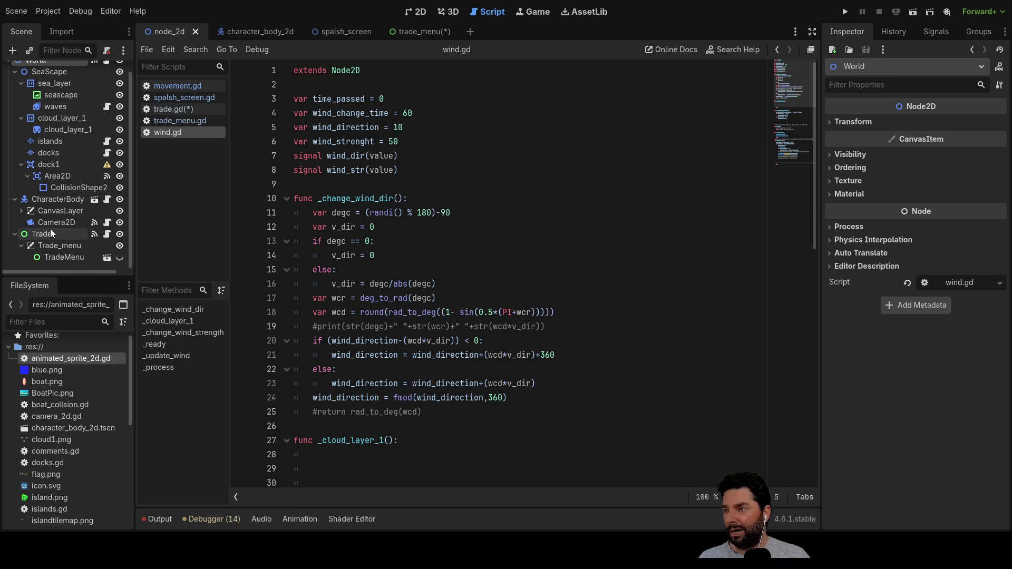
# Step: Inspect signals of TradeMenu, Trade's dock_help connection, and Camera2D's zoom_level link to waves
pyautogui.click(73, 258)
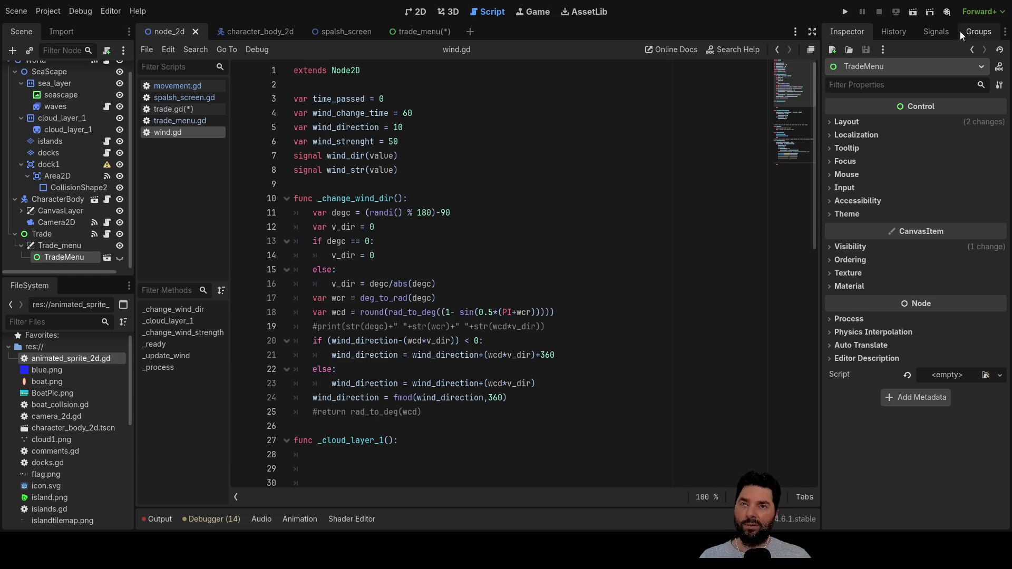
pyautogui.click(938, 32)
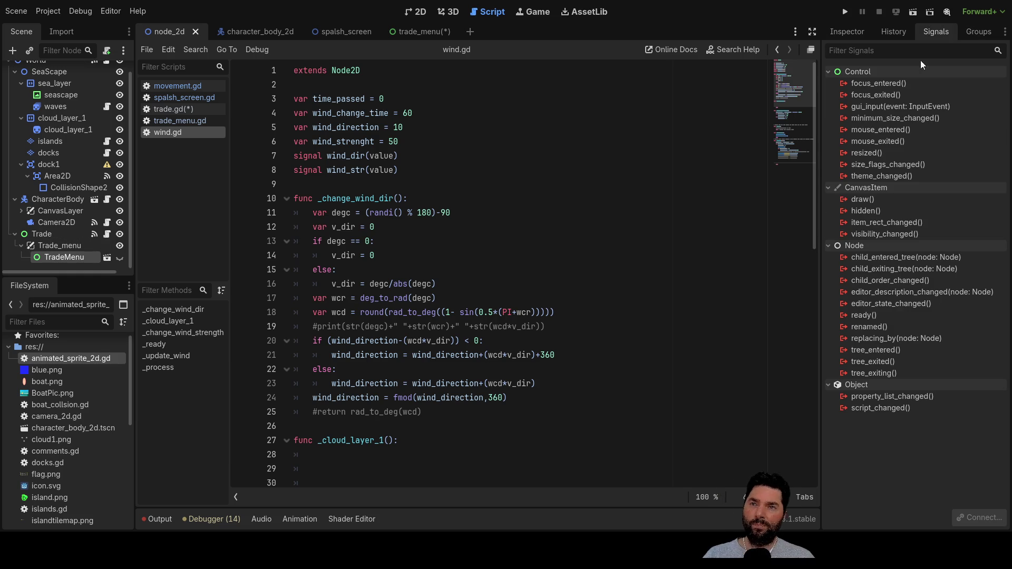
pyautogui.click(50, 236)
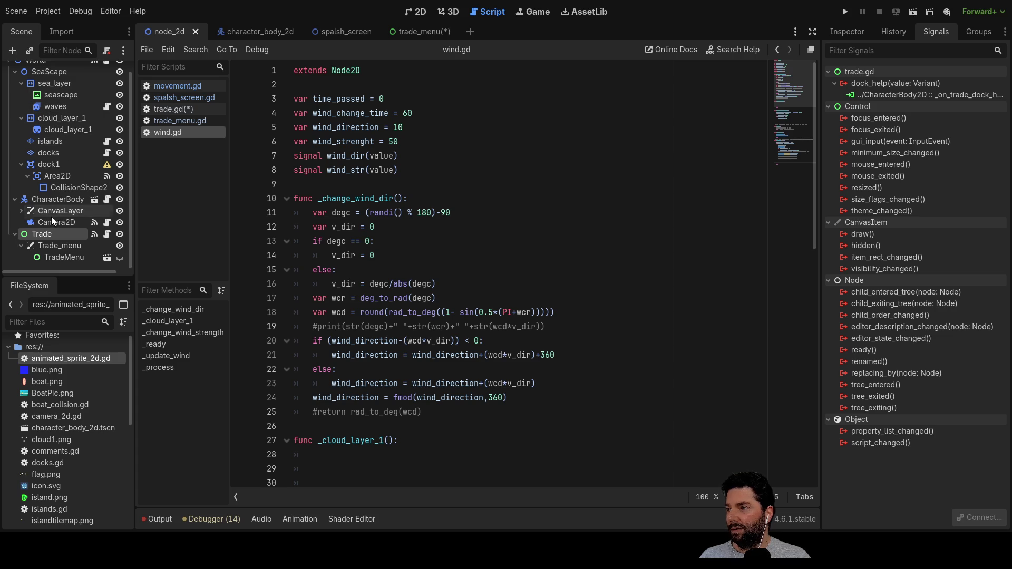
pyautogui.scroll(1, 49, 221)
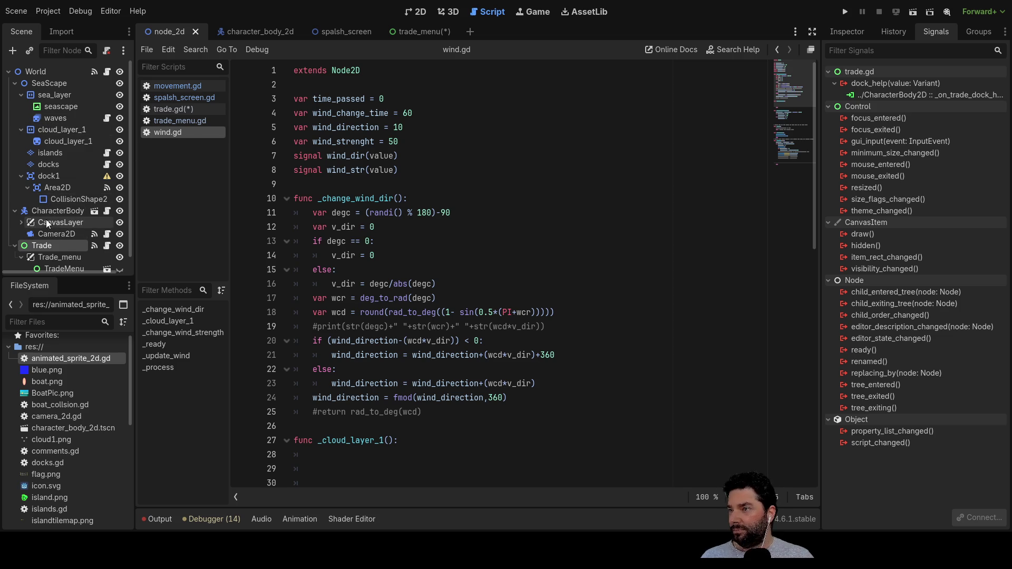
pyautogui.click(55, 232)
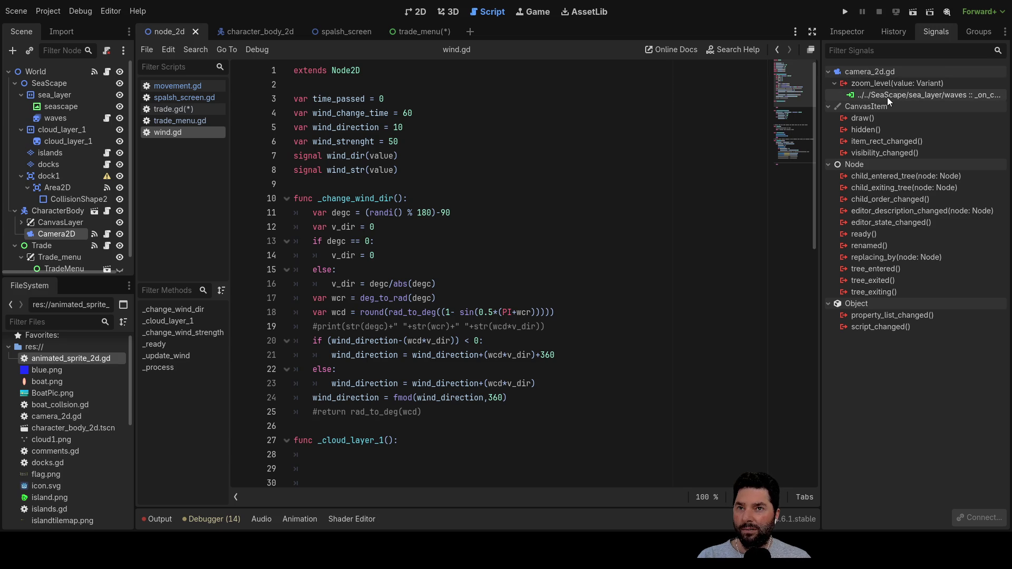
pyautogui.click(957, 97)
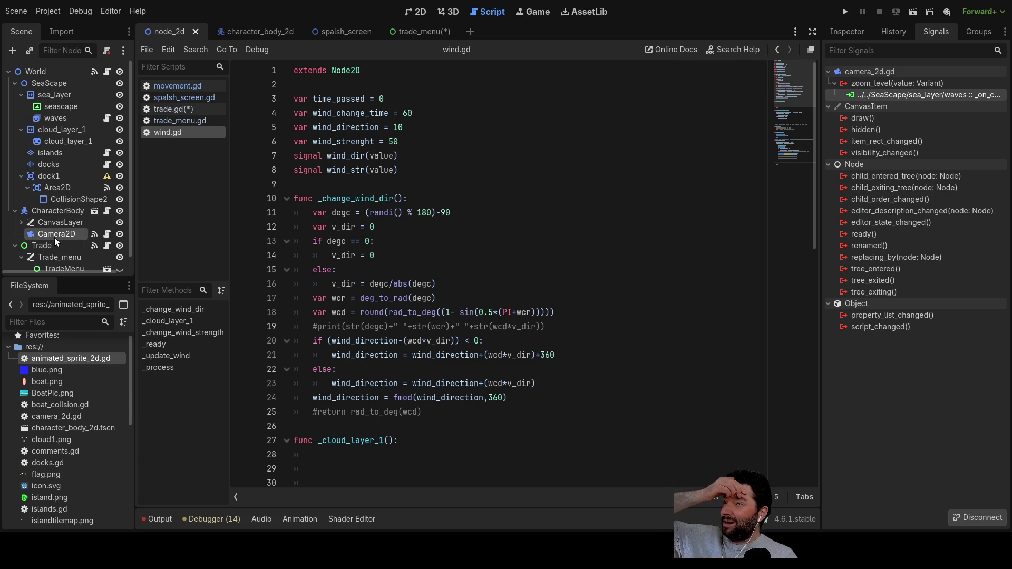
pyautogui.click(243, 30)
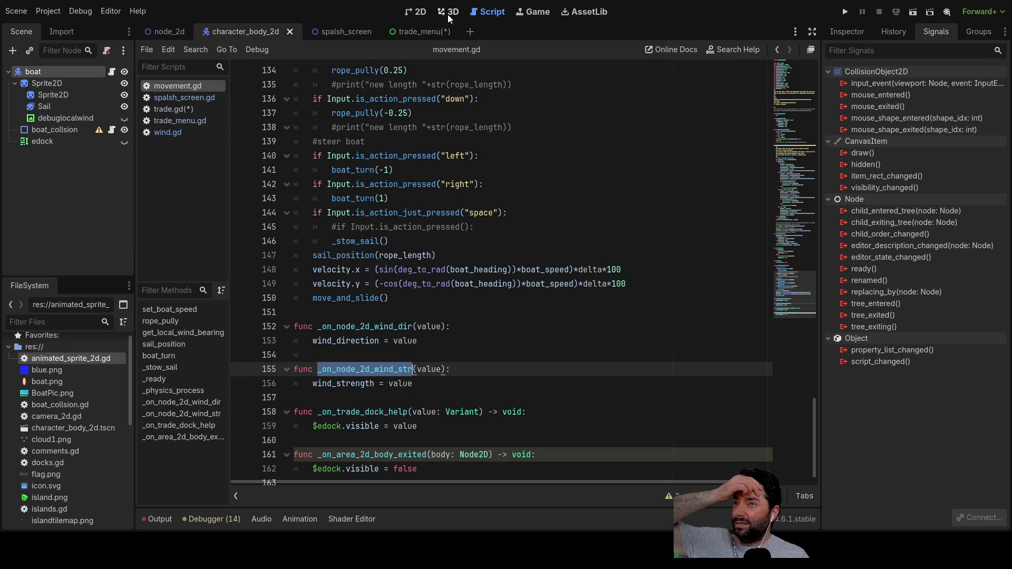
# Step: In the node_2d scene, pan toward the island and make TradeMenu visible
pyautogui.click(418, 14)
pyautogui.scroll(-2, 246, 193)
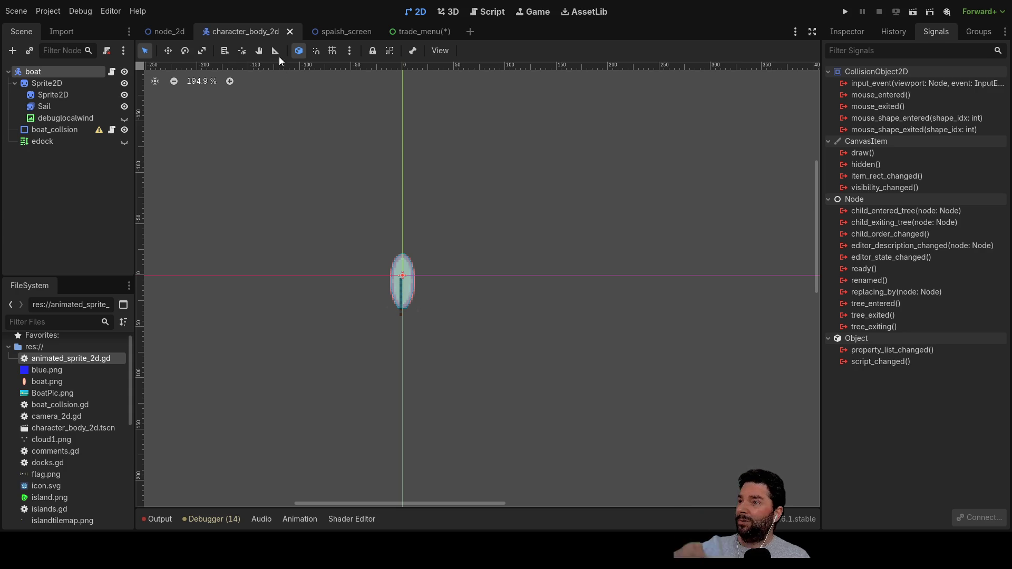
pyautogui.click(182, 34)
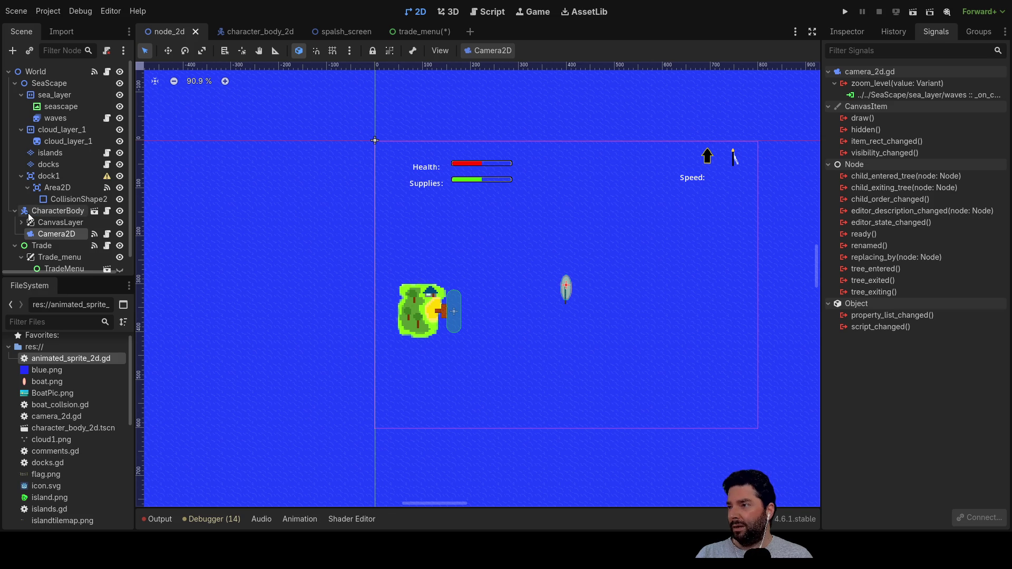
pyautogui.moveTo(279, 229)
pyautogui.mouseDown()
pyautogui.moveTo(384, 174)
pyautogui.moveTo(419, 174)
pyautogui.moveTo(397, 199)
pyautogui.mouseUp()
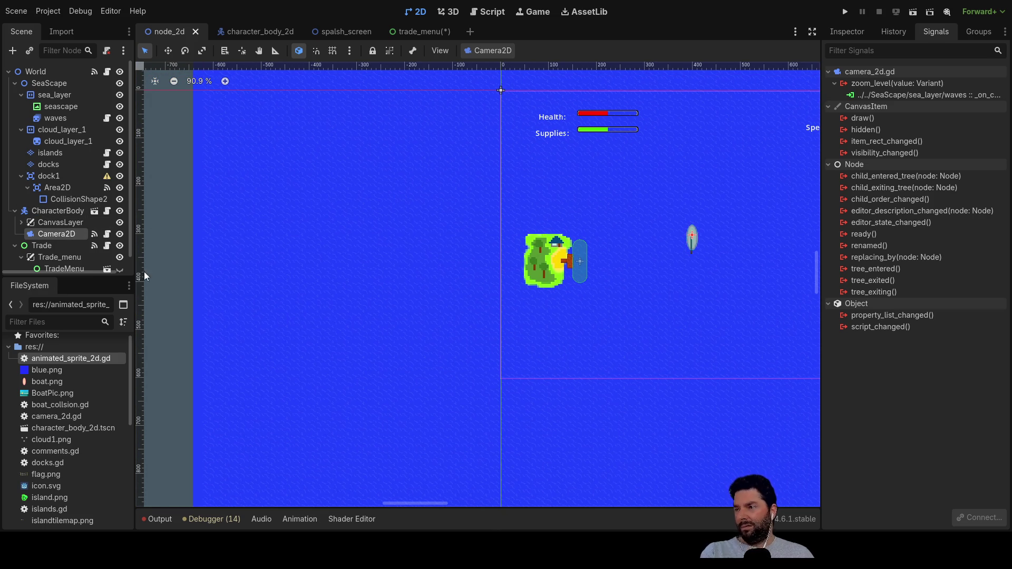
pyautogui.scroll(-1, 53, 252)
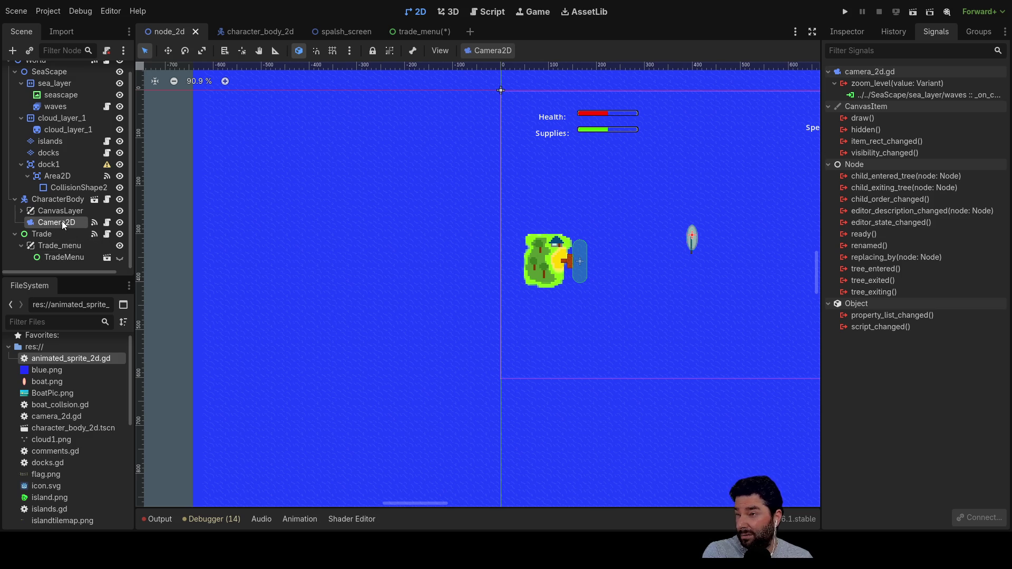
pyautogui.click(95, 233)
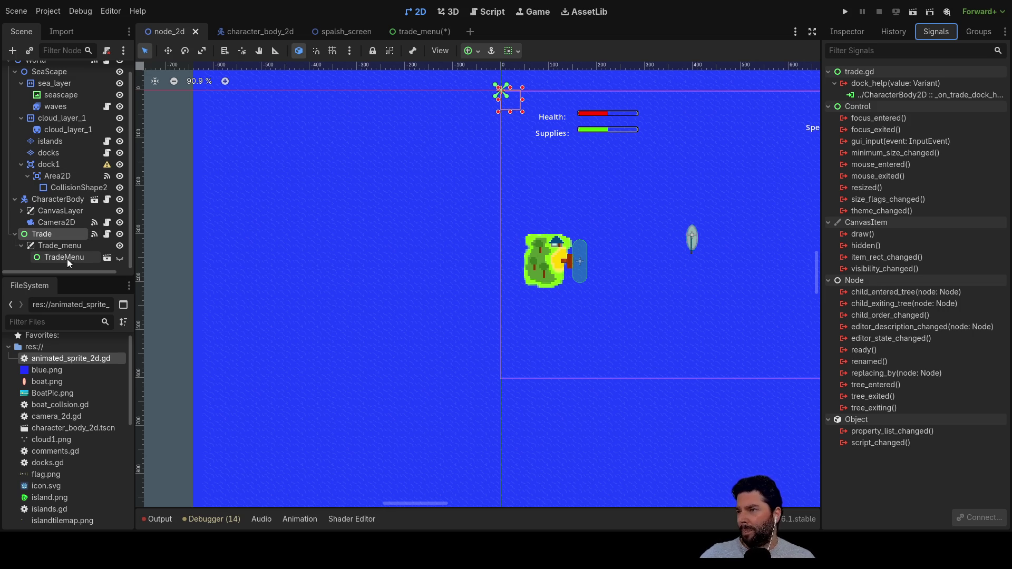
pyautogui.click(81, 257)
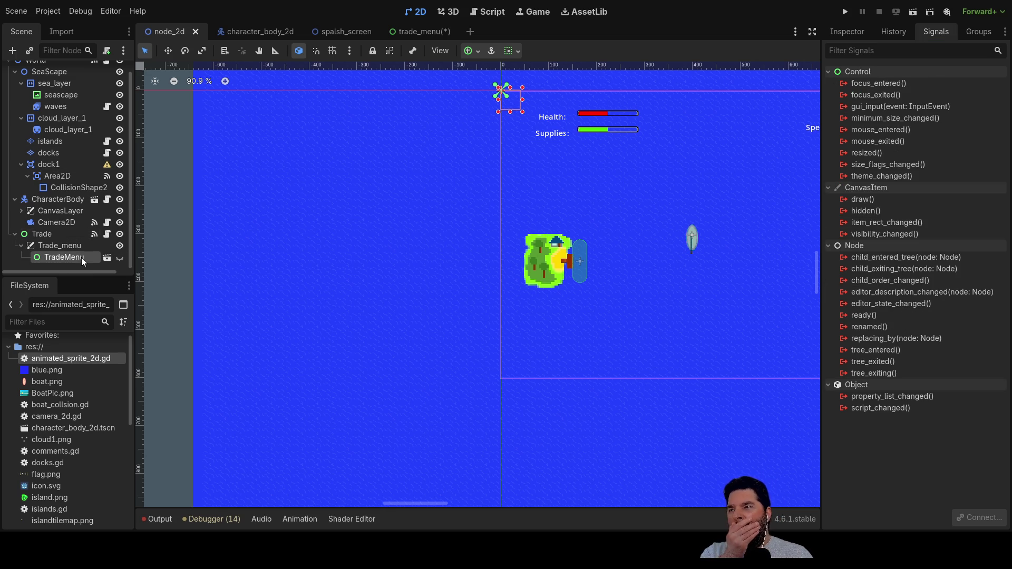
pyautogui.click(120, 258)
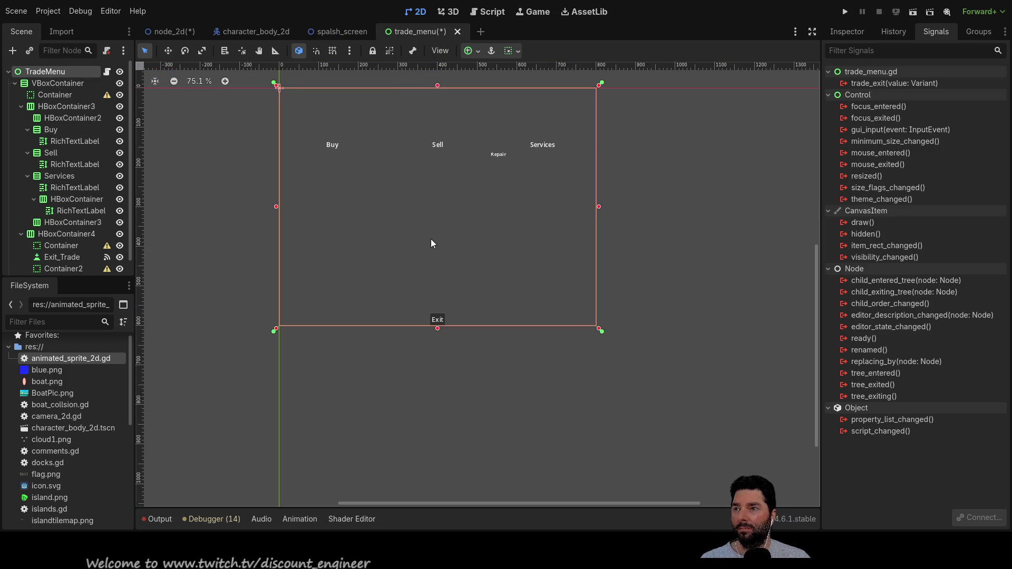
# Step: Save the trade_menu scene, review its trade_exit signal, and return to node_2d
pyautogui.hotkey('ctrl', 's')
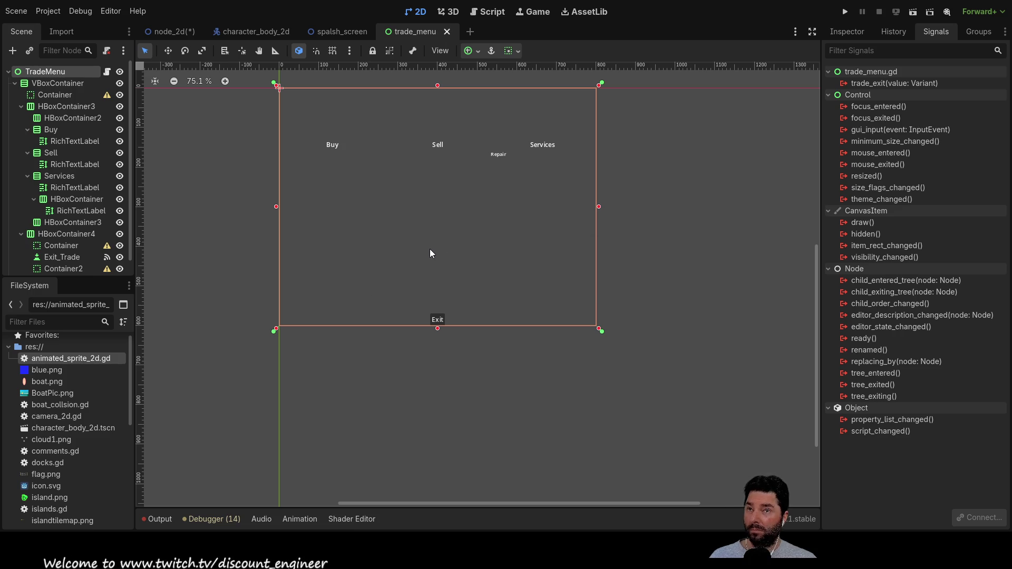
pyautogui.click(882, 80)
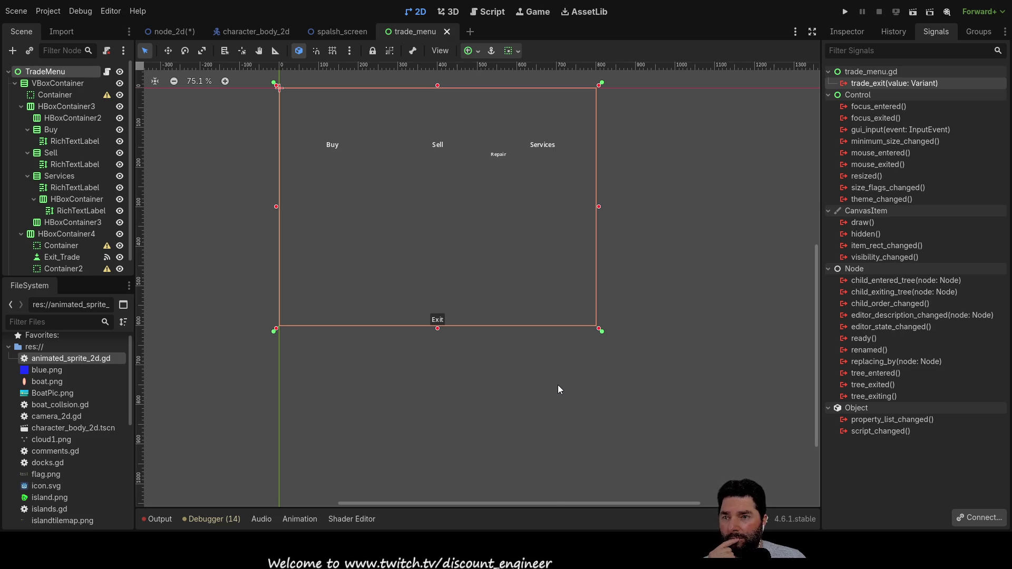
pyautogui.scroll(-1, 70, 219)
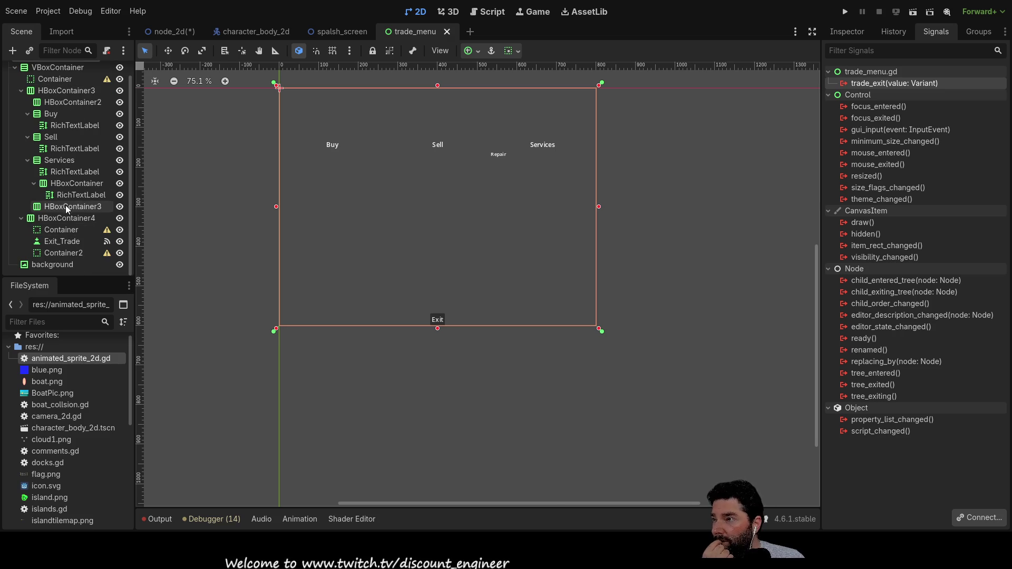
pyautogui.click(170, 33)
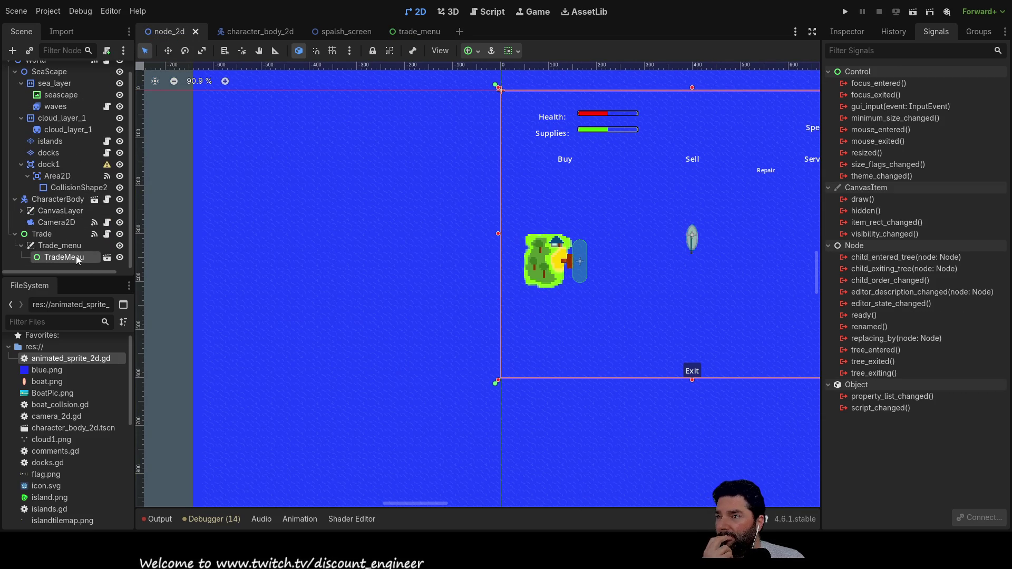
# Step: Check the Trade and TradeMenu nodes in node_2d, then reopen the trade_menu scene
pyautogui.click(107, 258)
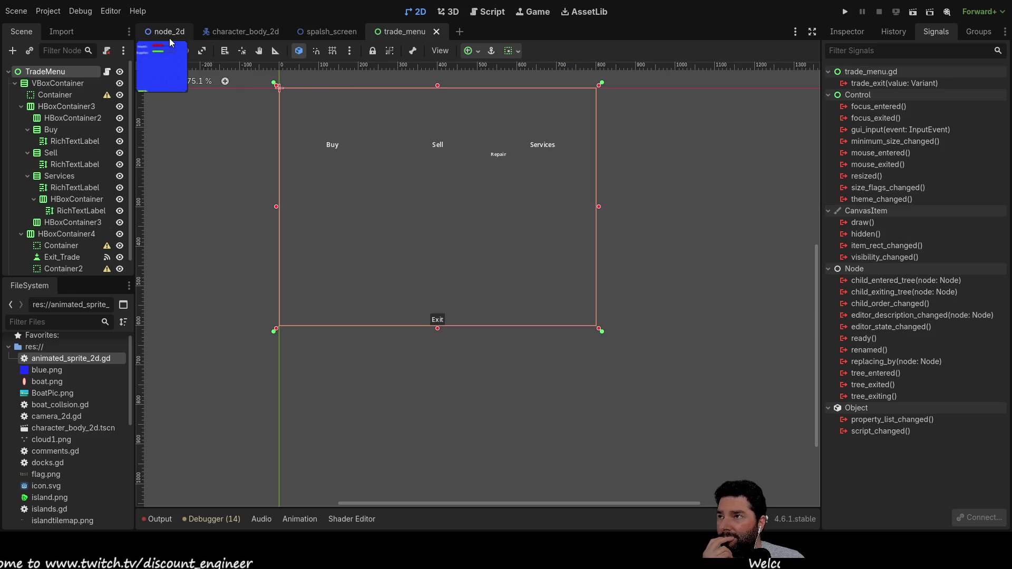
pyautogui.click(166, 37)
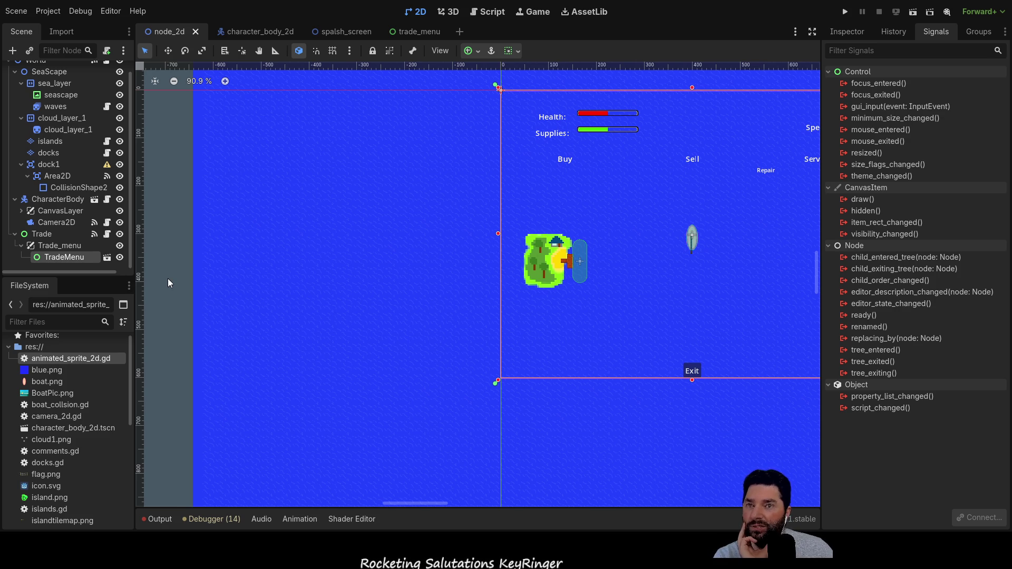
pyautogui.click(45, 233)
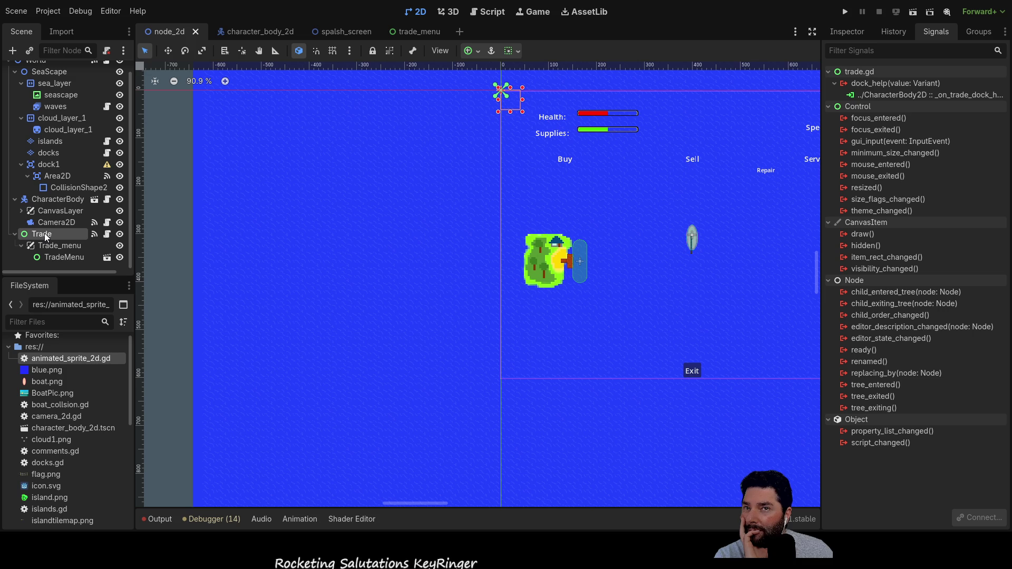
pyautogui.click(55, 266)
pyautogui.click(64, 257)
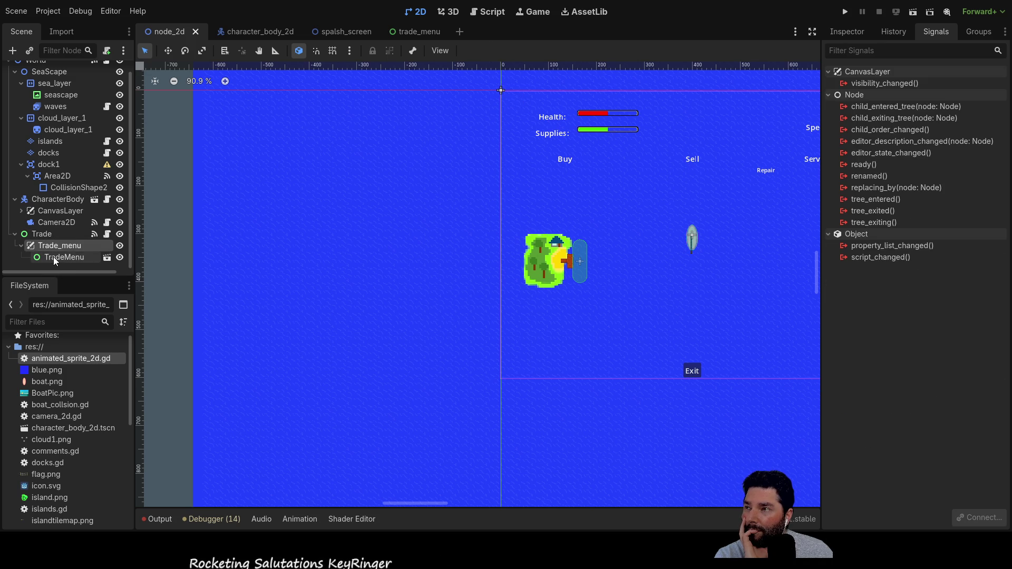
pyautogui.click(425, 31)
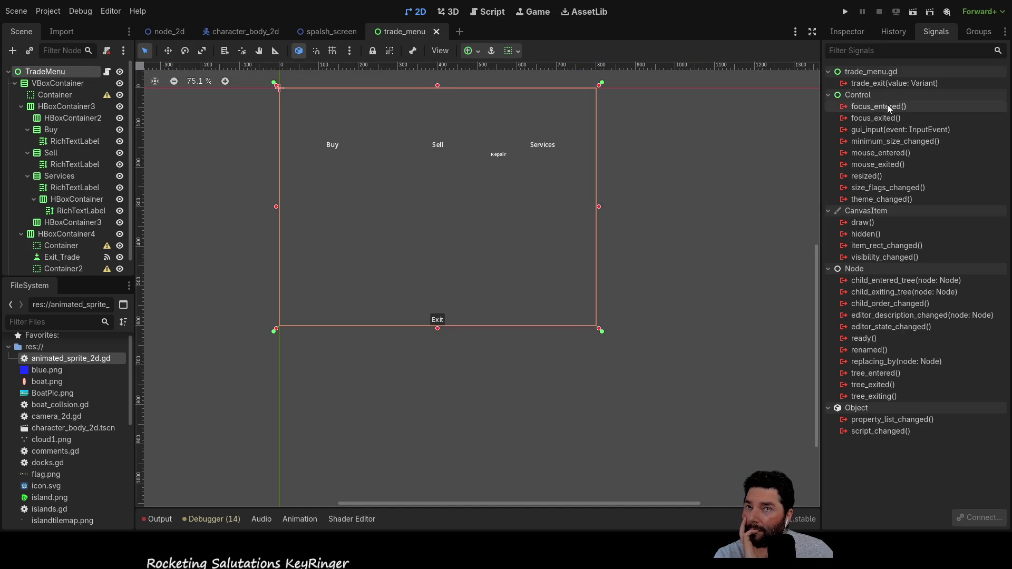
# Step: Select the trade_exit signal in the Signals dock and bring up trade_menu.gd in the script editor
pyautogui.click(891, 84)
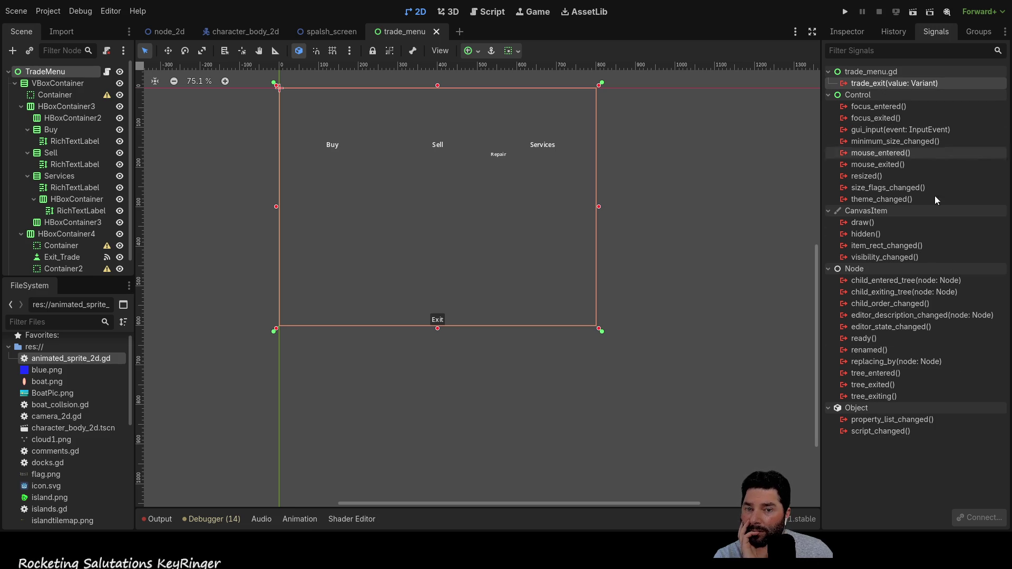
pyautogui.click(833, 74)
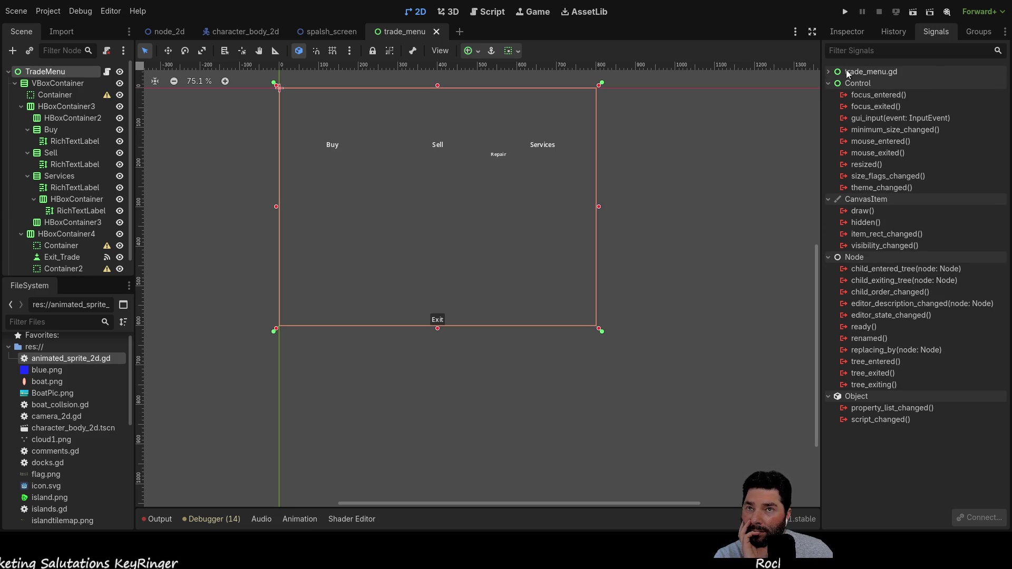
pyautogui.click(873, 83)
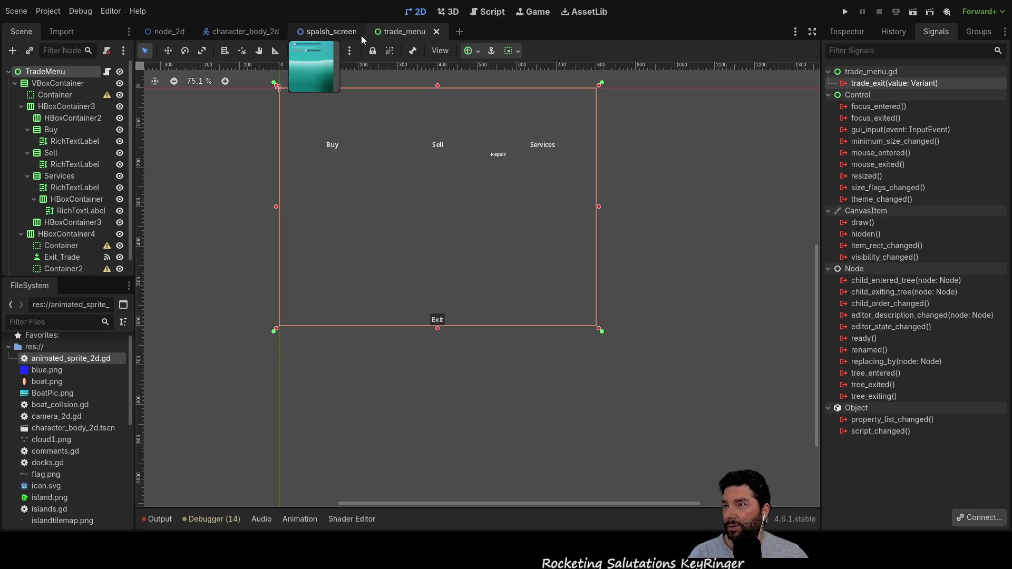
pyautogui.click(488, 11)
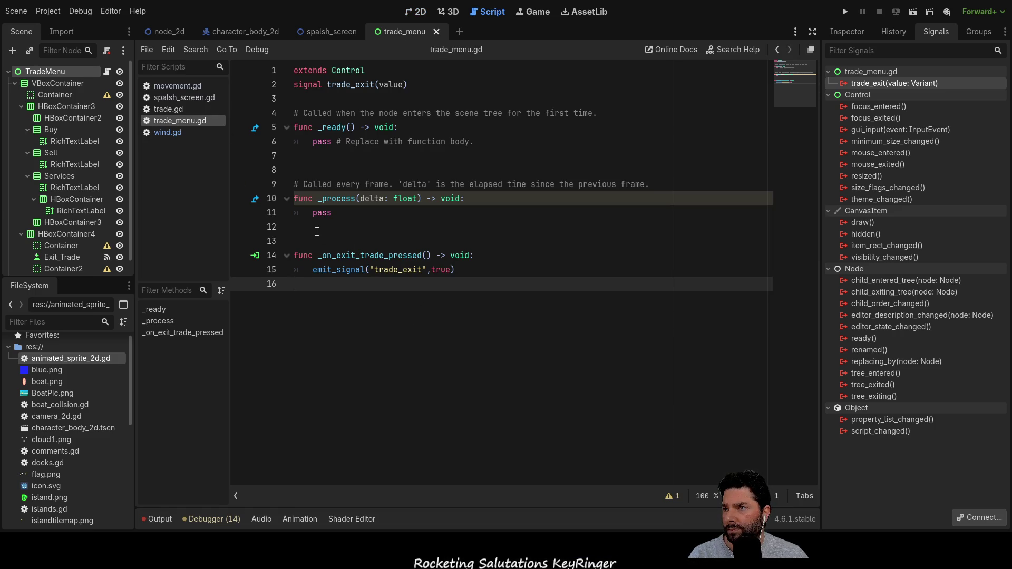
# Step: Open trade.gd via the Trade node in node_2d and place the cursor at line 35
pyautogui.click(362, 243)
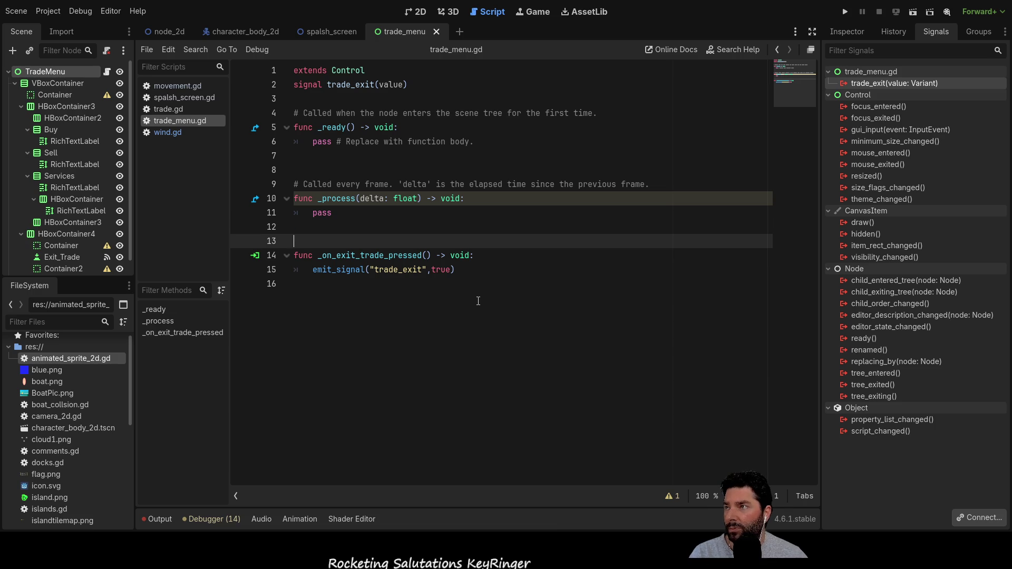
pyautogui.click(164, 33)
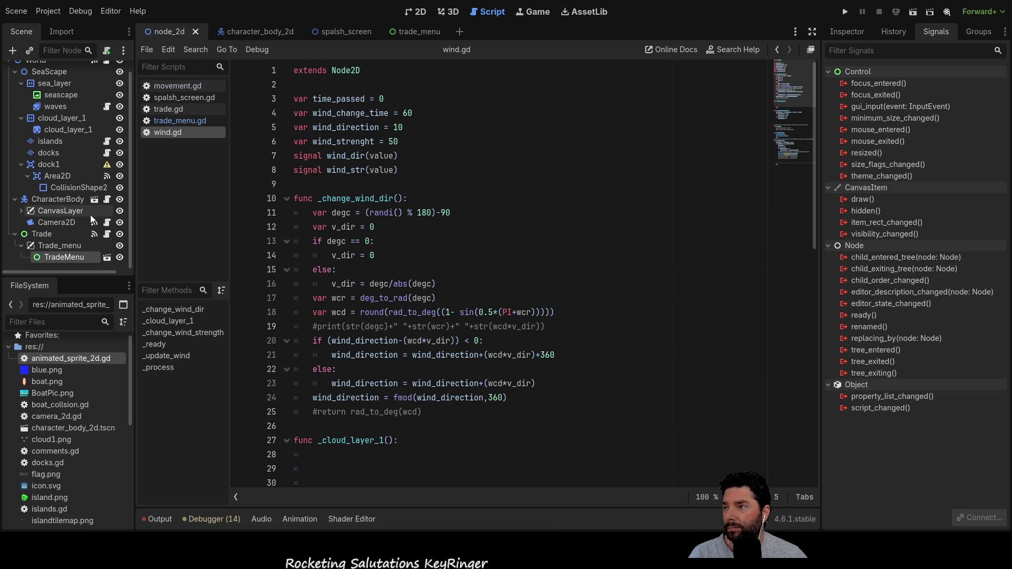
pyautogui.click(52, 236)
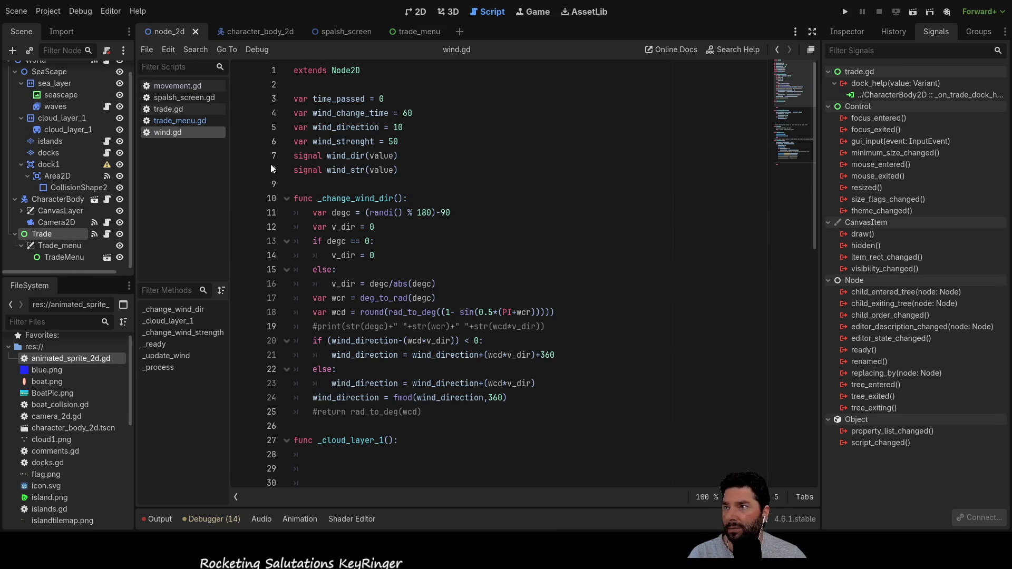
pyautogui.click(173, 109)
pyautogui.scroll(-2, 391, 243)
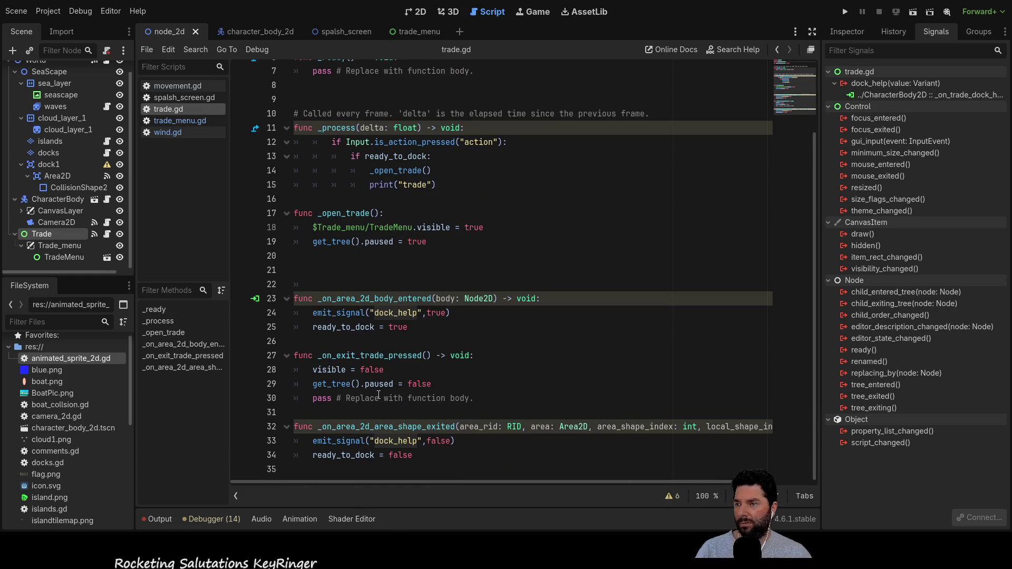
pyautogui.click(440, 463)
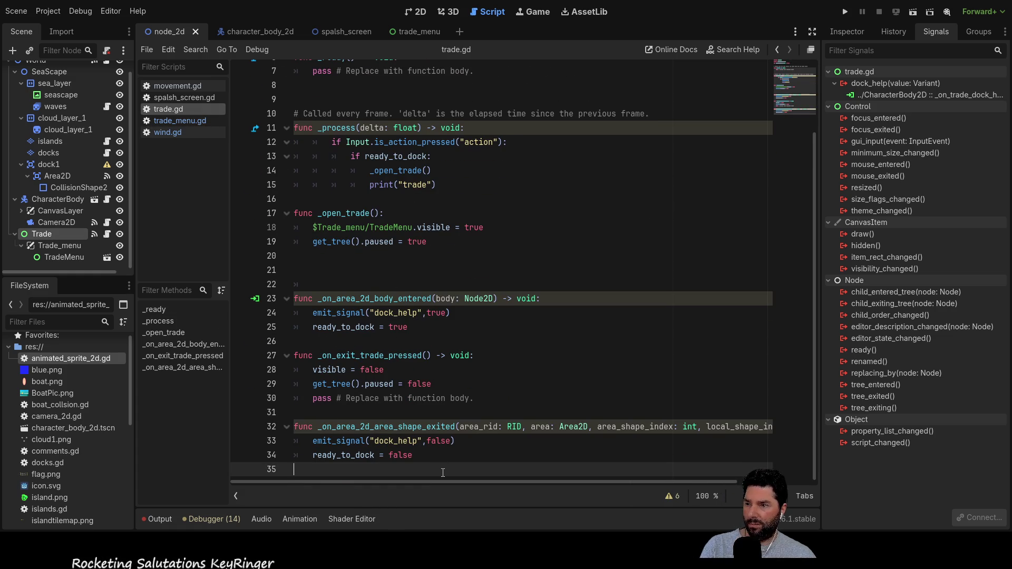
# Step: Add a func _on_trade_exit(): header at the end of trade.gd with an indented body line
pyautogui.press('Return')
pyautogui.press('Return')
pyautogui.press('Return')
pyautogui.click(321, 447)
pyautogui.write('_on_trade_exit')
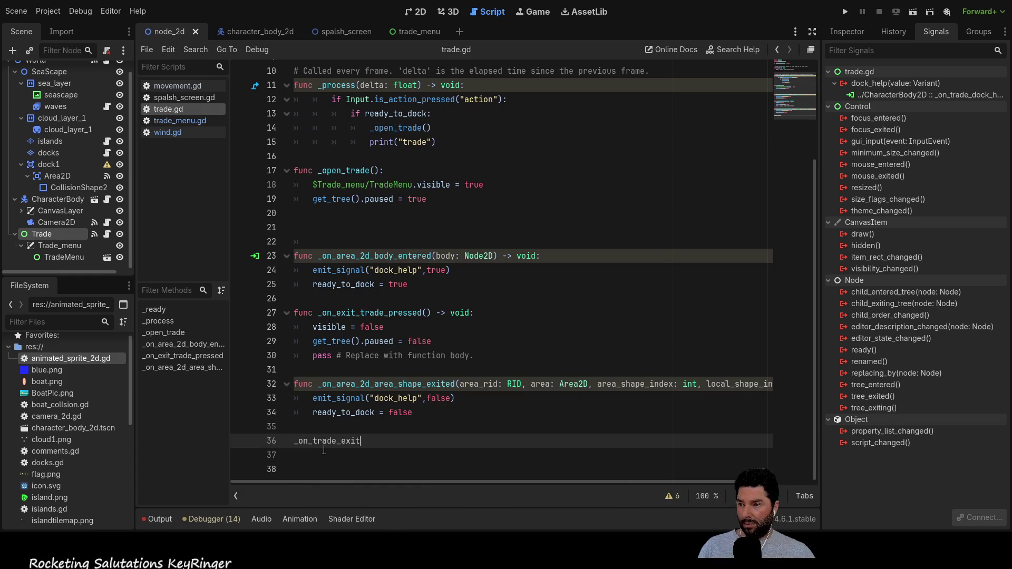
pyautogui.press('Home')
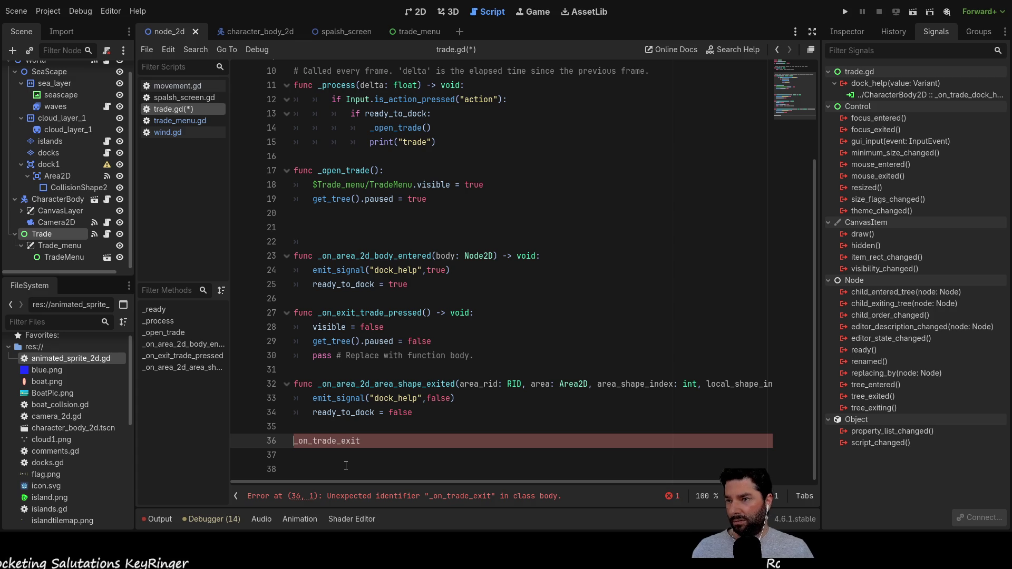
pyautogui.write('func')
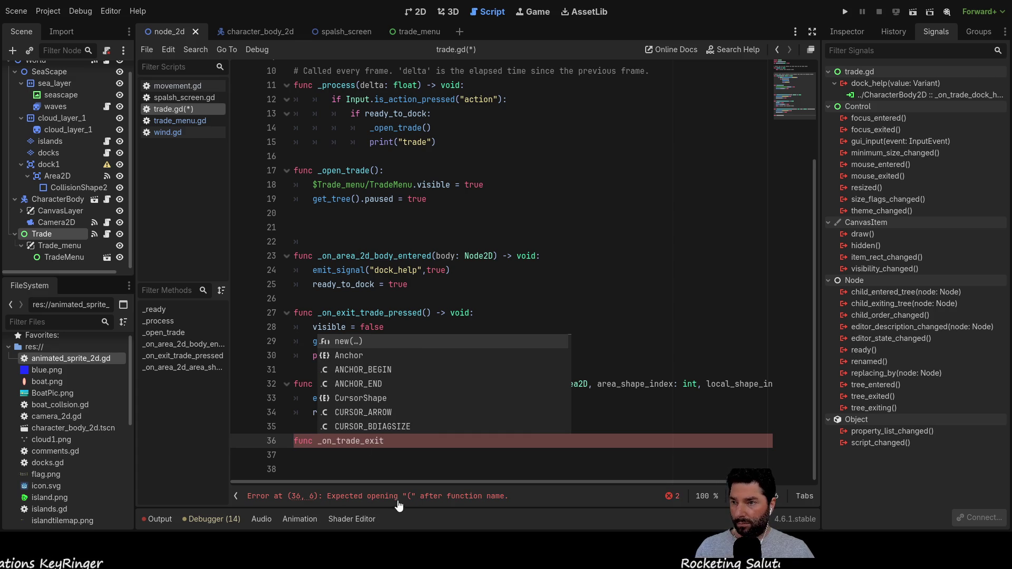
pyautogui.click(410, 445)
pyautogui.write('():')
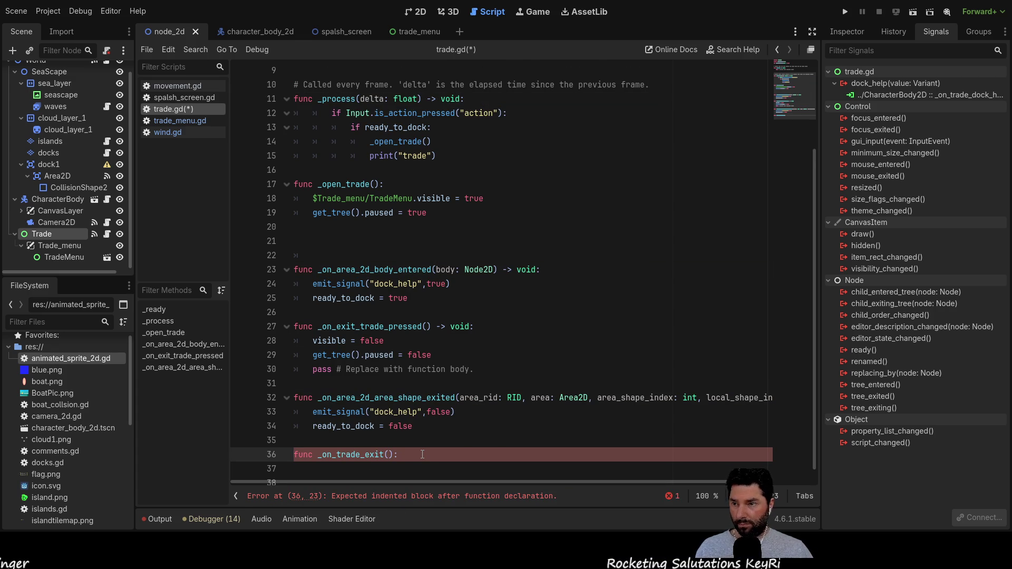
pyautogui.write(':')
pyautogui.press('Return')
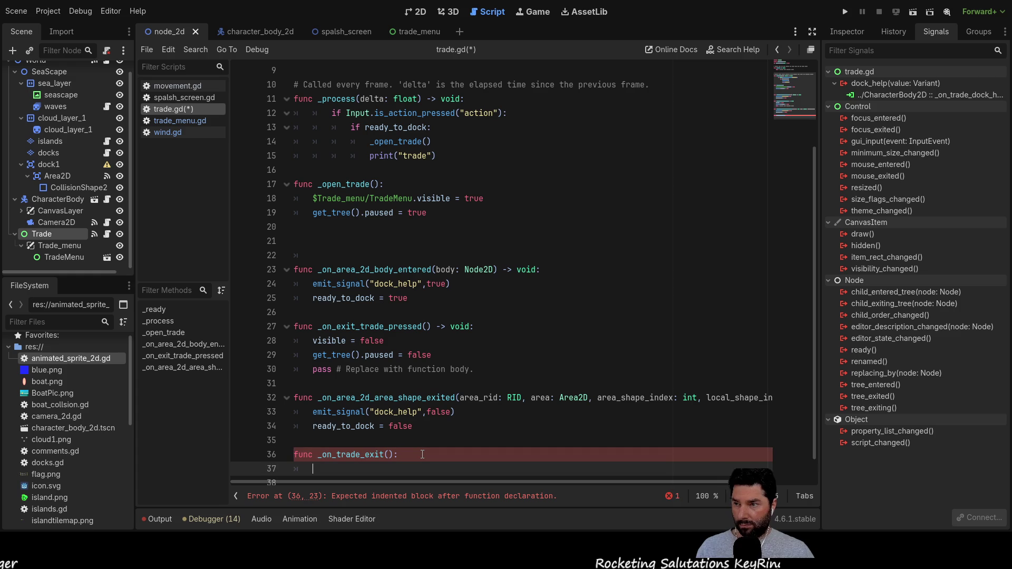
# Step: Copy line 18's $Trade_menu/TradeMenu.visible statement into the new function and change true to false
pyautogui.scroll(-1, 432, 427)
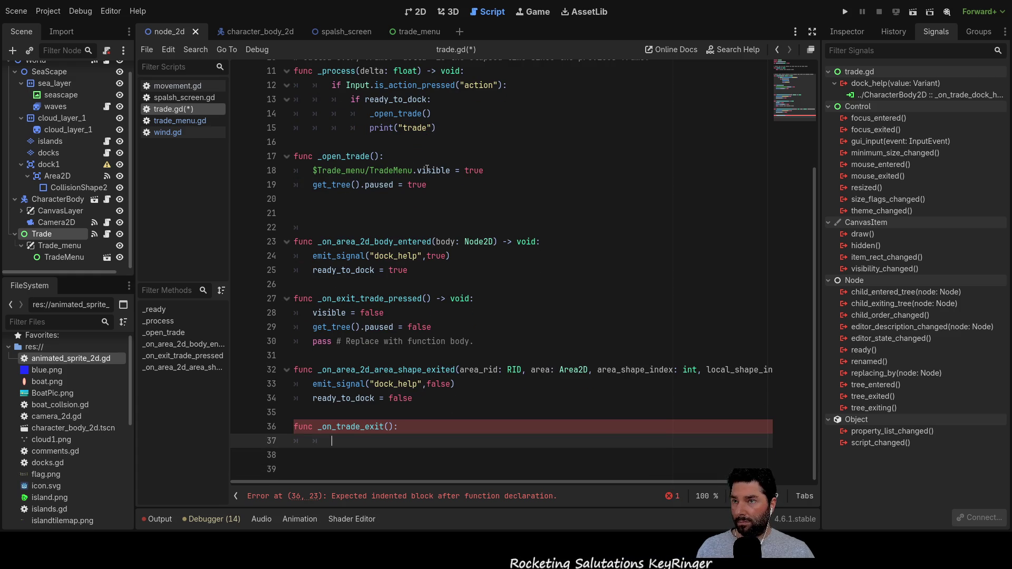
pyautogui.moveTo(315, 170); pyautogui.dragTo(500, 171)
pyautogui.hotkey('ctrl', 'c')
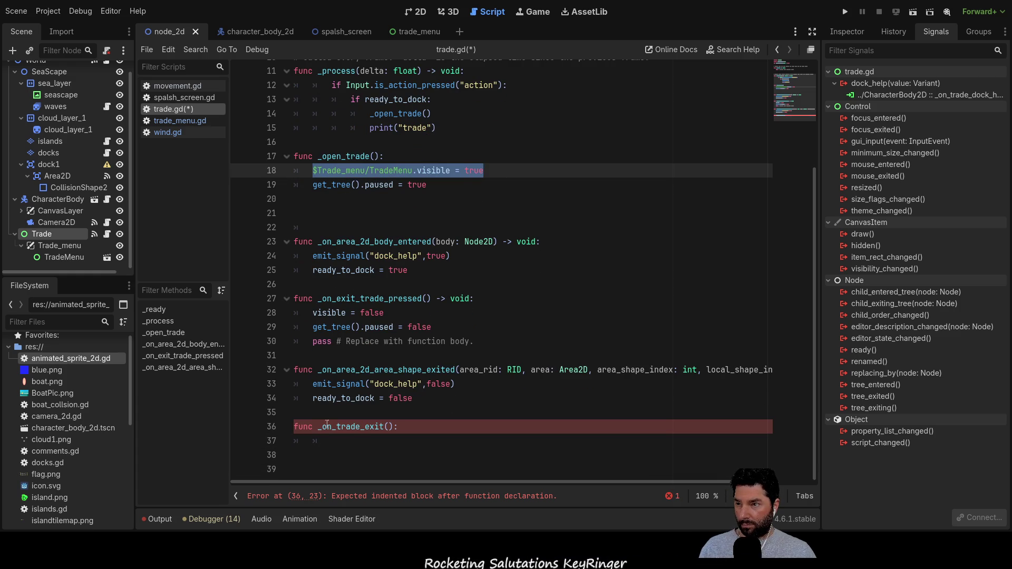
pyautogui.click(363, 446)
pyautogui.press('BackSpace')
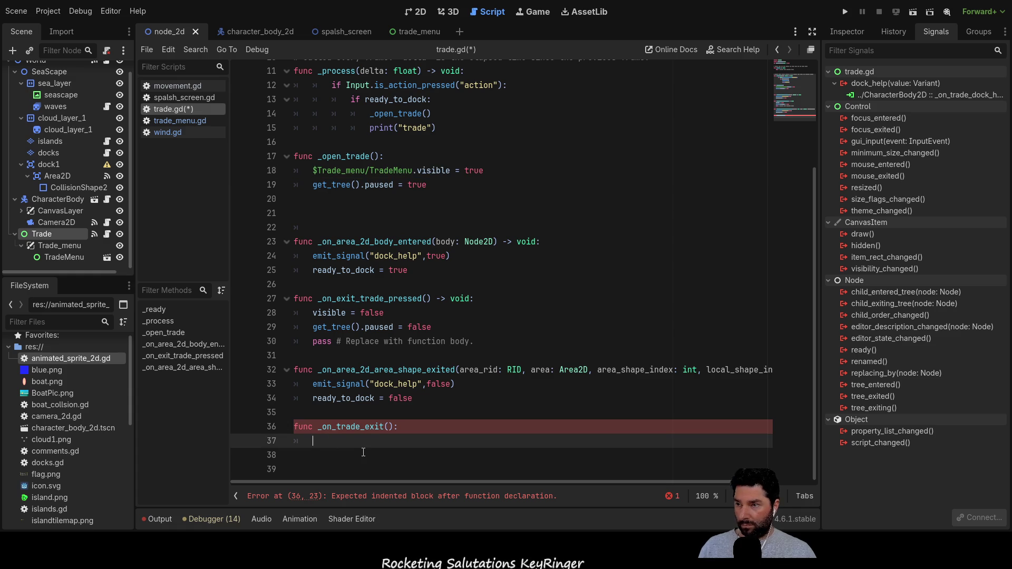
pyautogui.hotkey('ctrl', 'v')
pyautogui.press('BackSpace')
pyautogui.press('BackSpace')
pyautogui.press('BackSpace')
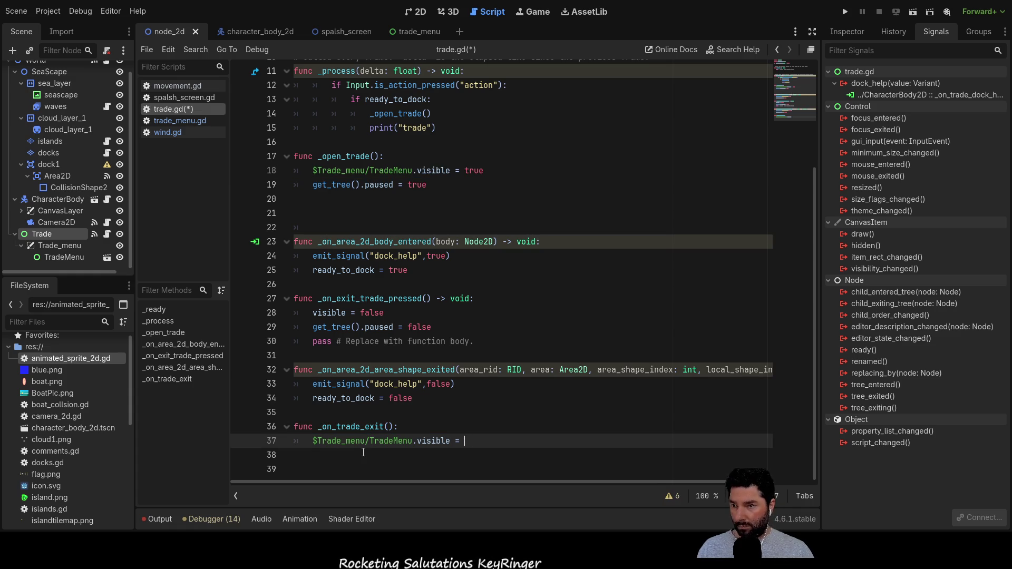
pyautogui.write('false')
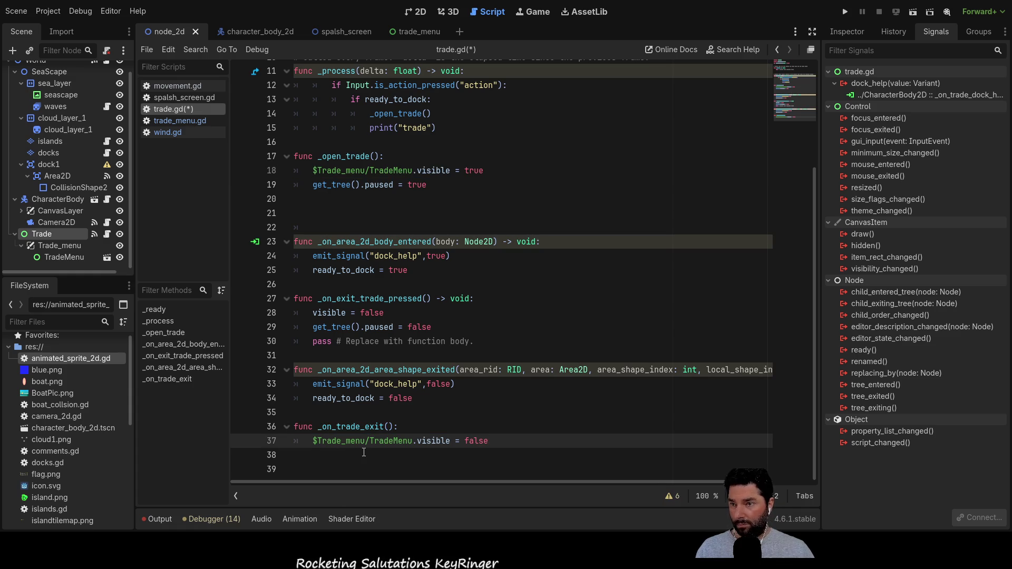
pyautogui.click(506, 419)
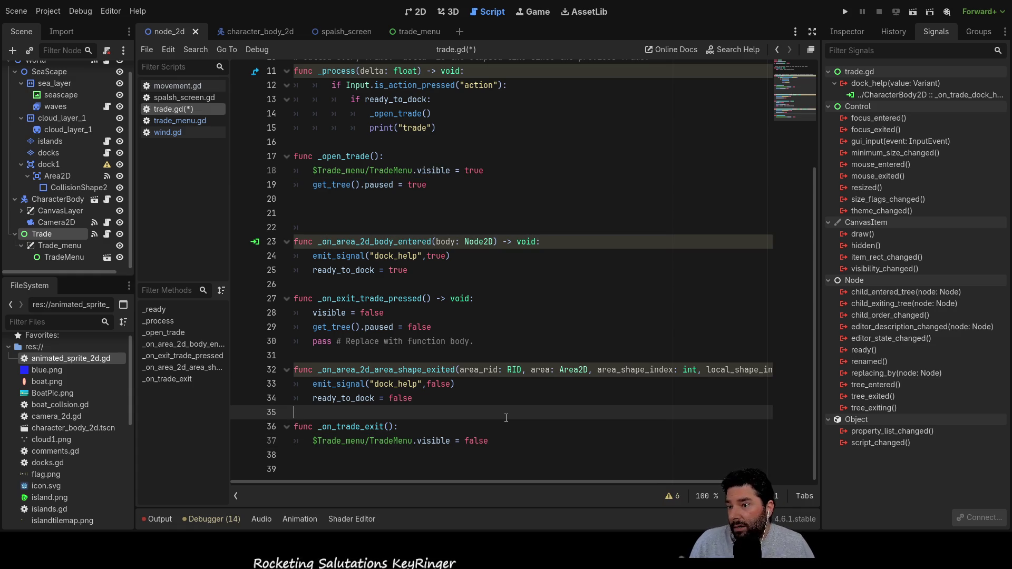
# Step: Run the project, start the game from its menu and sail the boat forward
pyautogui.click(845, 12)
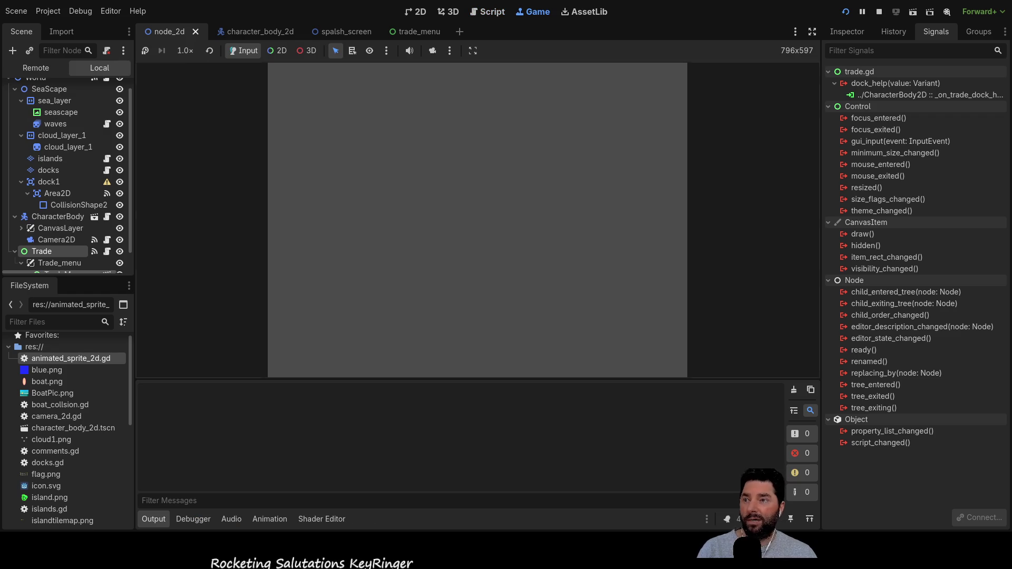
pyautogui.click(393, 83)
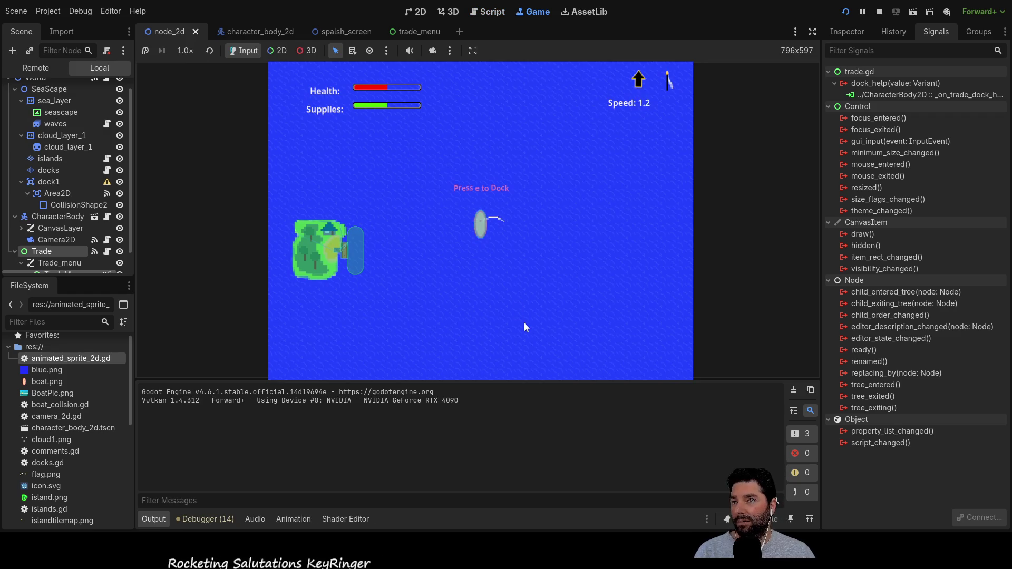
pyautogui.press('w')
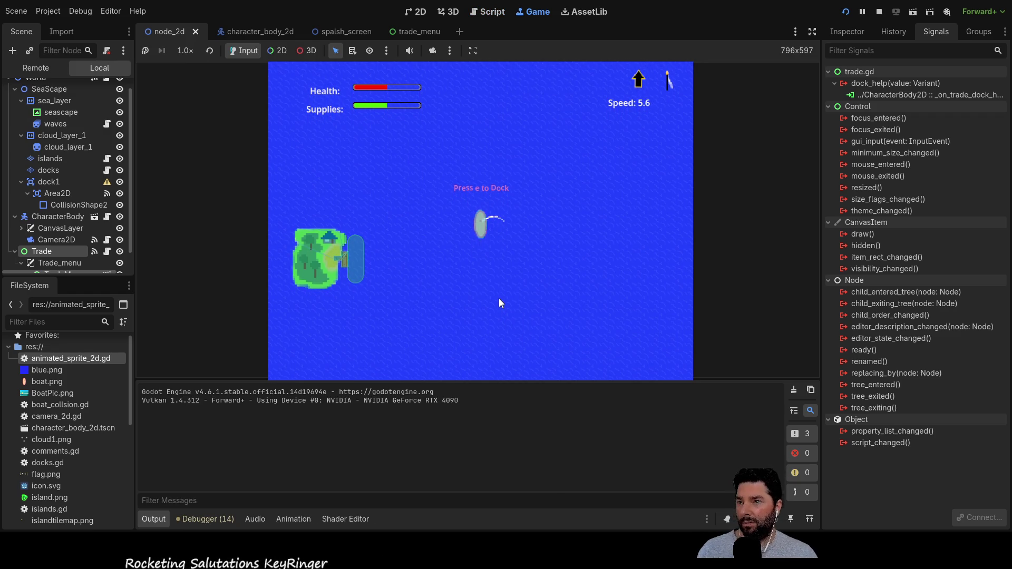
# Step: In the character_body_2d scene, toggle the edock docking prompt's visibility on and back off
pyautogui.click(847, 32)
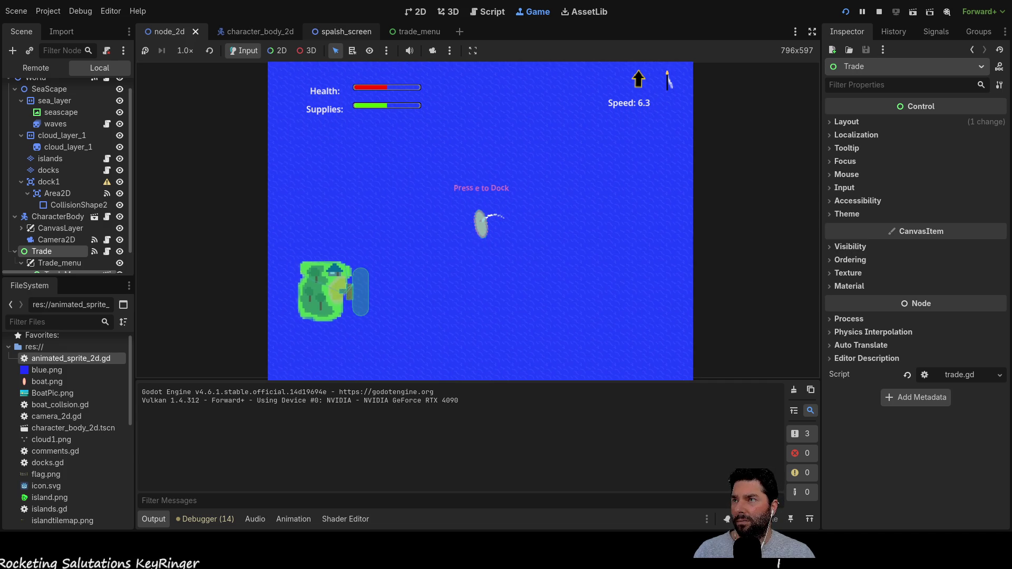
pyautogui.click(256, 32)
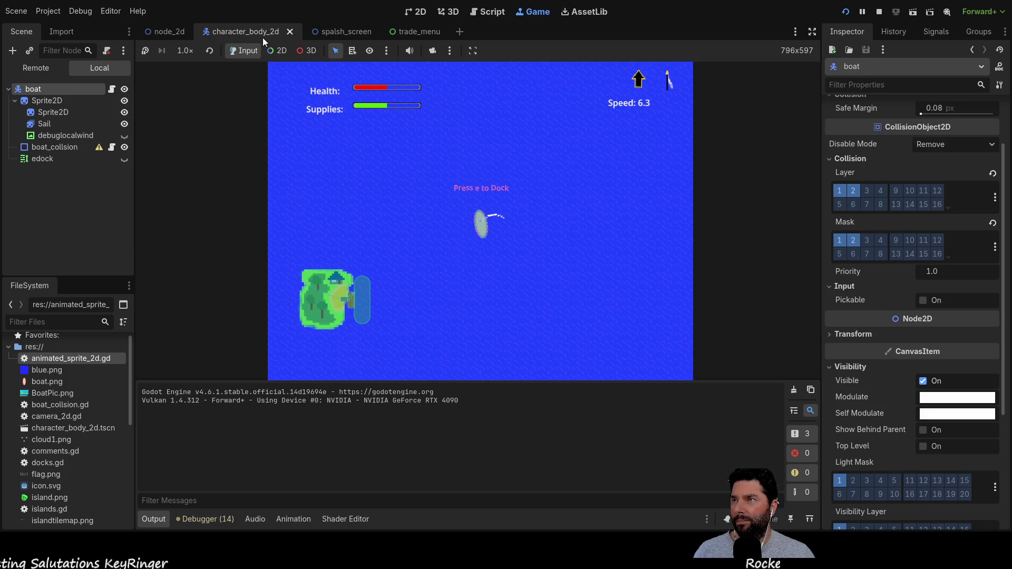
pyautogui.click(28, 159)
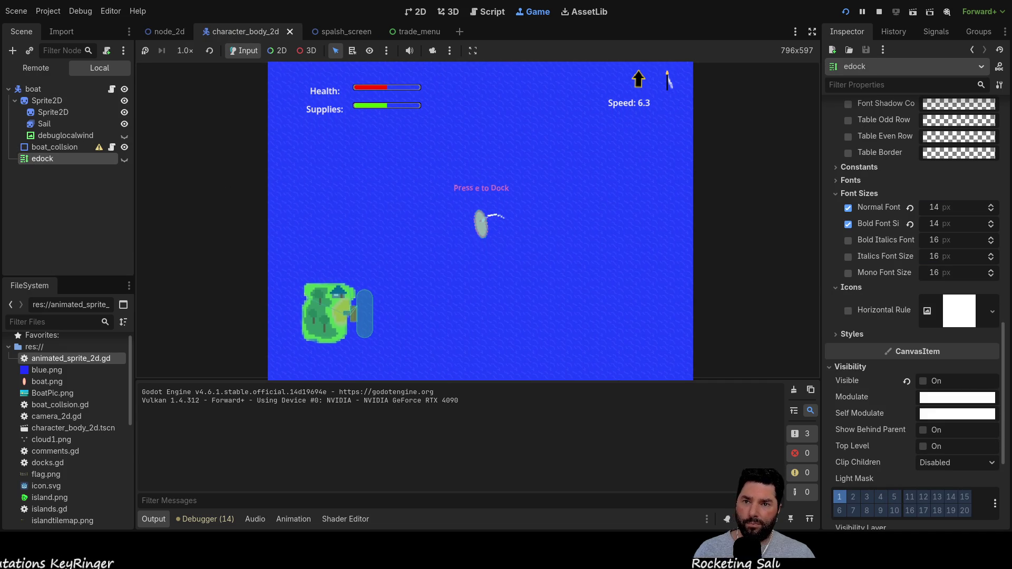
pyautogui.click(924, 381)
pyautogui.click(924, 381)
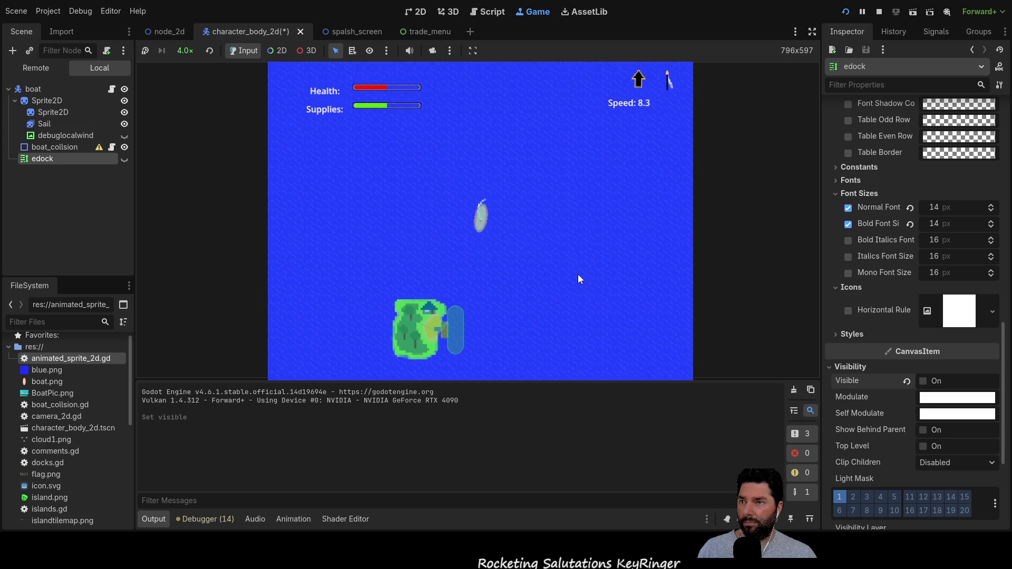
# Step: Dock the boat at the island with E to open the trade menu, then show the debugger errors
pyautogui.scroll(9, 547, 308)
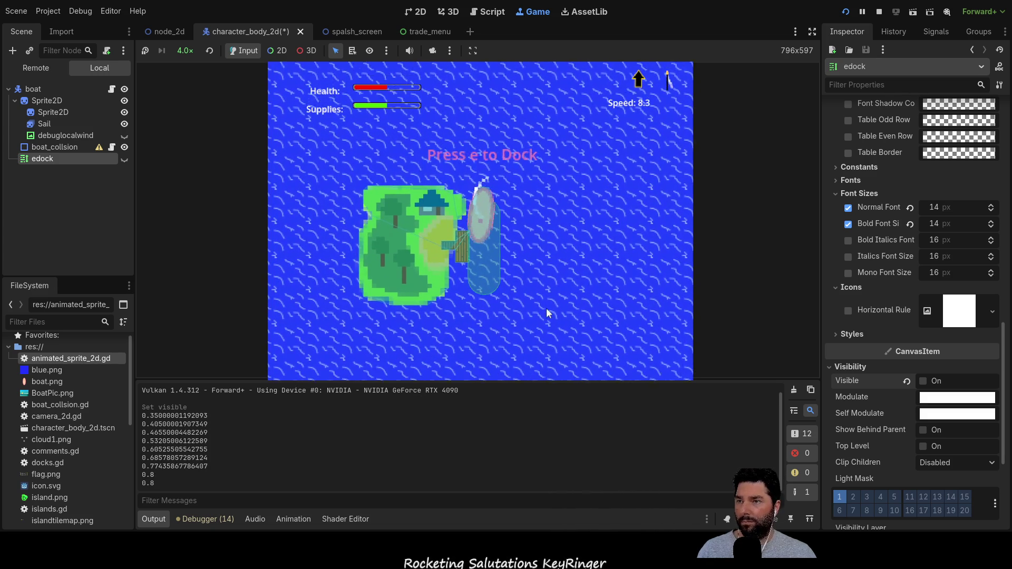
pyautogui.press('e')
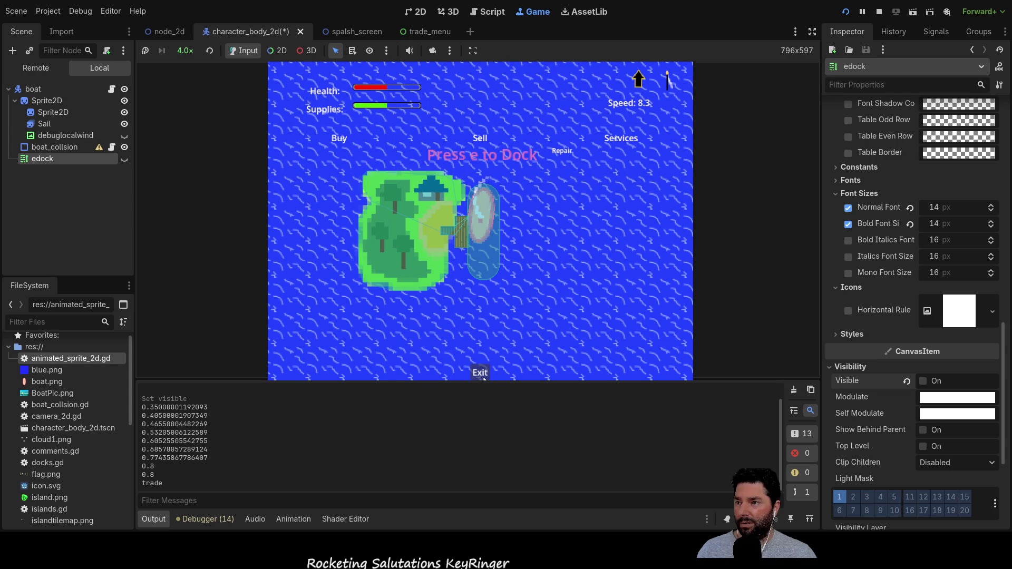
pyautogui.scroll(2, 369, 443)
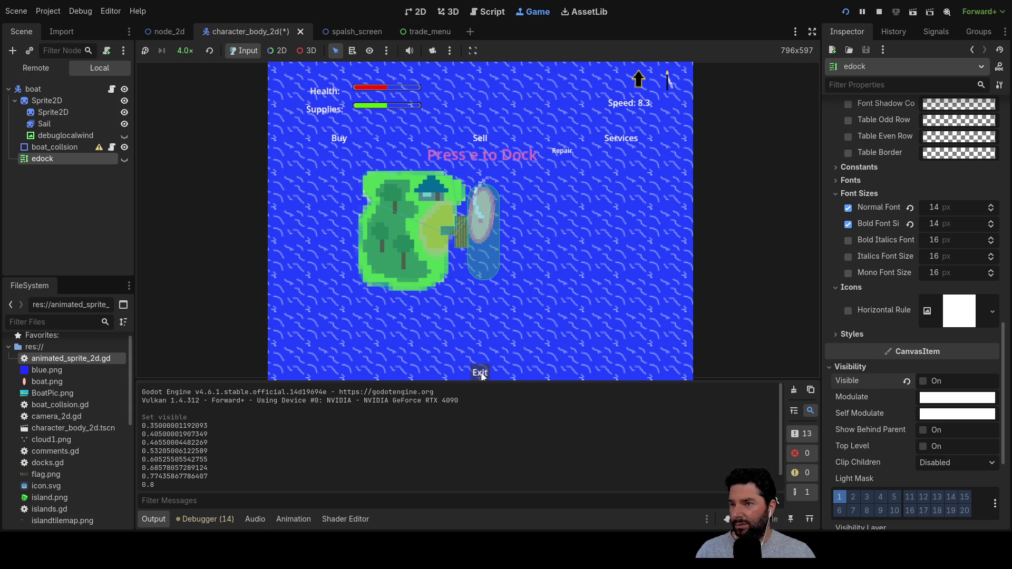
pyautogui.scroll(-2, 369, 443)
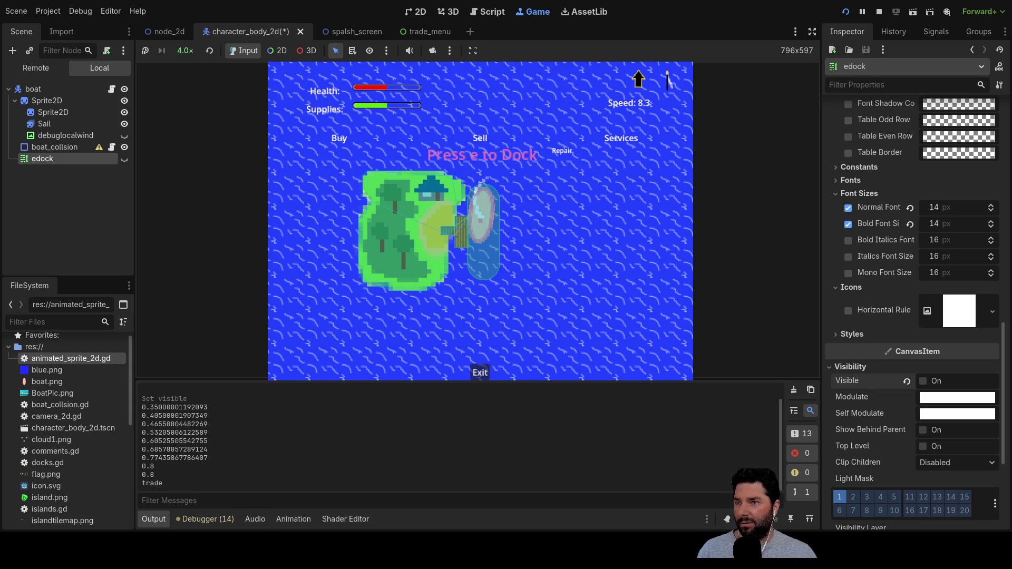
pyautogui.click(205, 519)
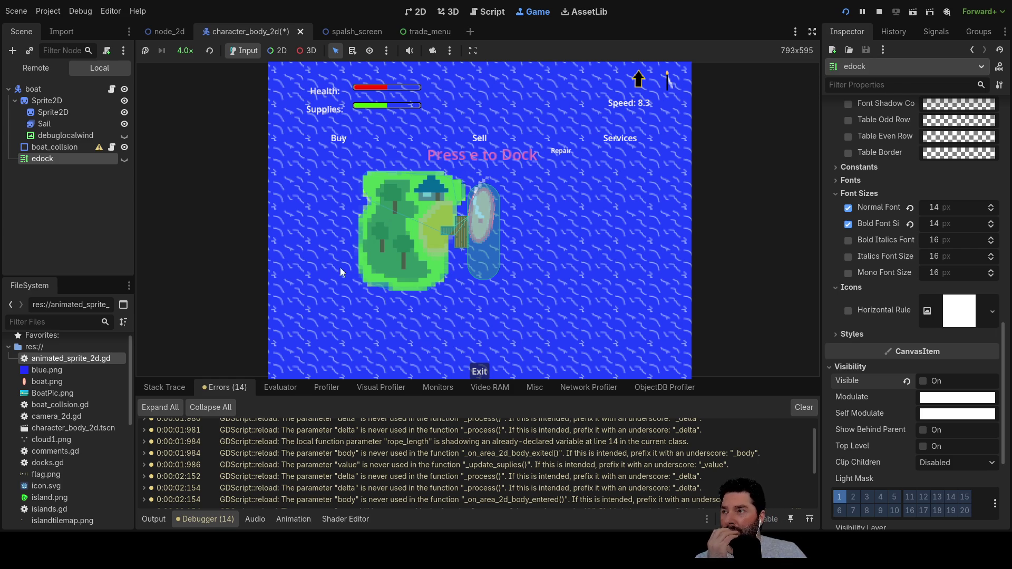
# Step: Check the debugger's Stack Trace and the 14 warnings in Errors, then switch to the trade_menu scene
pyautogui.click(184, 389)
pyautogui.click(201, 390)
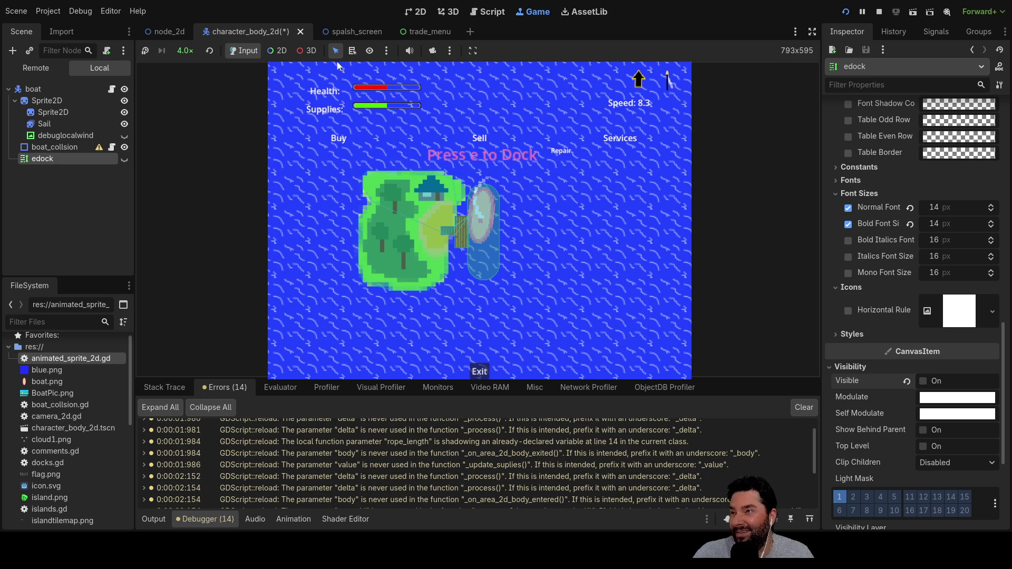
pyautogui.click(350, 32)
# Step: Switch between scene tabs and open trade_menu.gd in the script editor, browsing lines 15 and 2
pyautogui.click(414, 31)
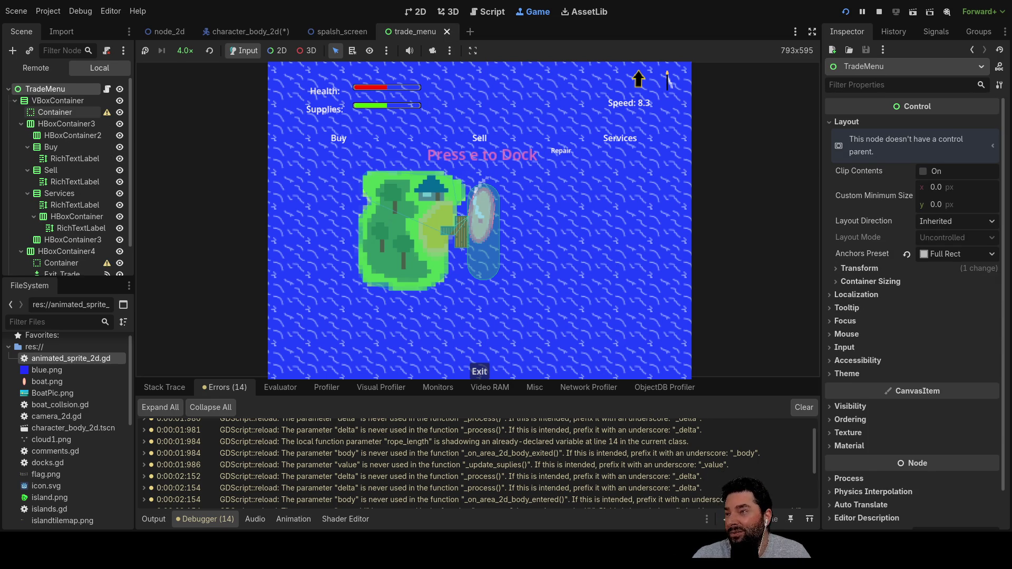
pyautogui.scroll(-3, 68, 232)
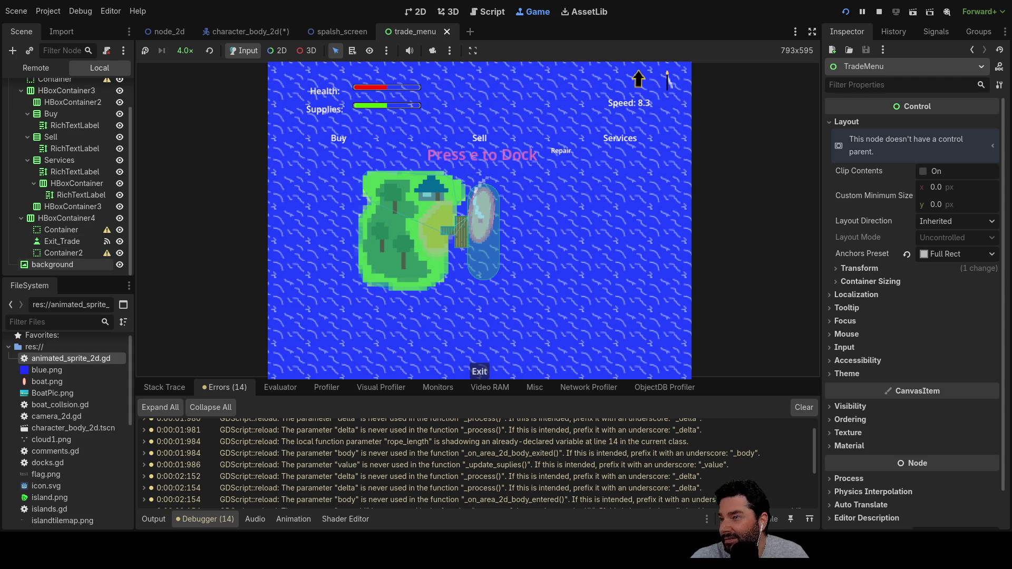
pyautogui.click(337, 32)
pyautogui.click(272, 33)
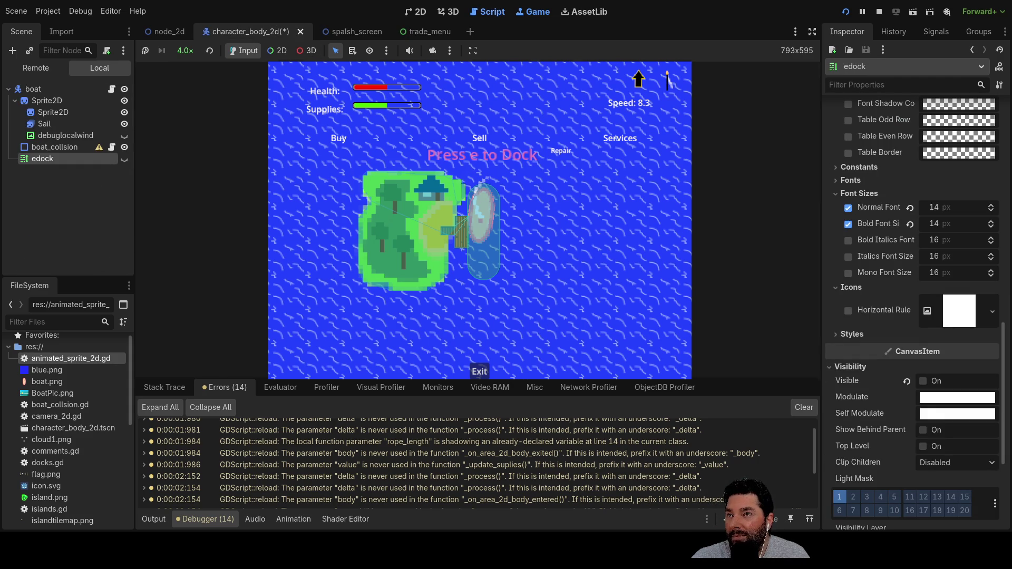
pyautogui.hotkey('ctrl', 'F3')
pyautogui.click(176, 122)
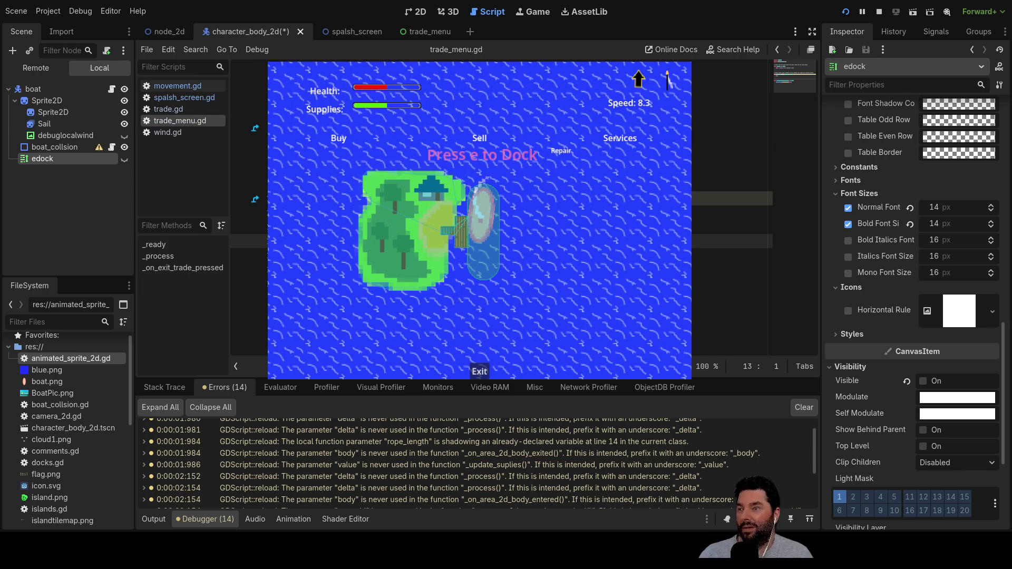
pyautogui.click(733, 270)
pyautogui.hotkey('ctrl', 'v')
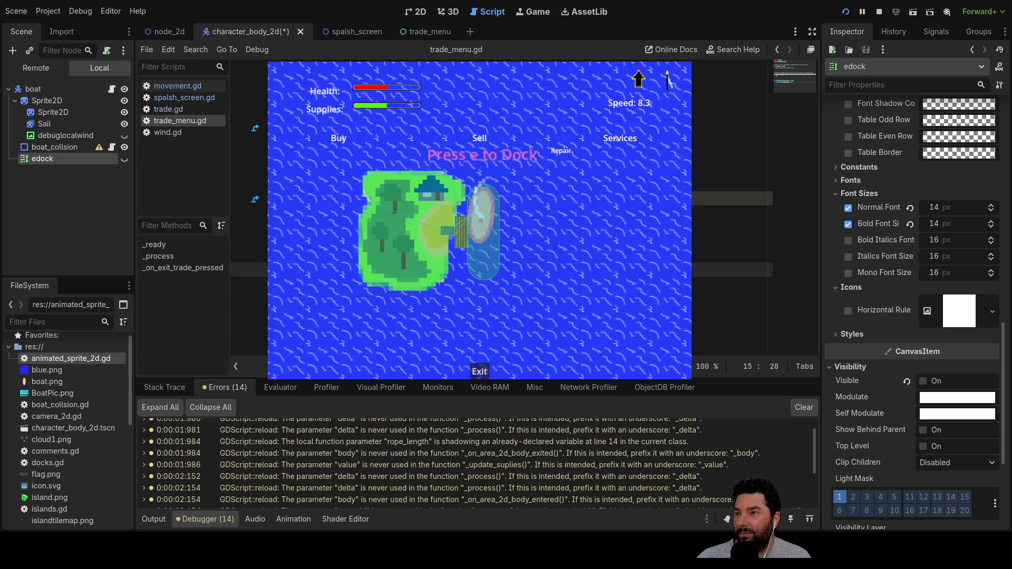
pyautogui.click(733, 84)
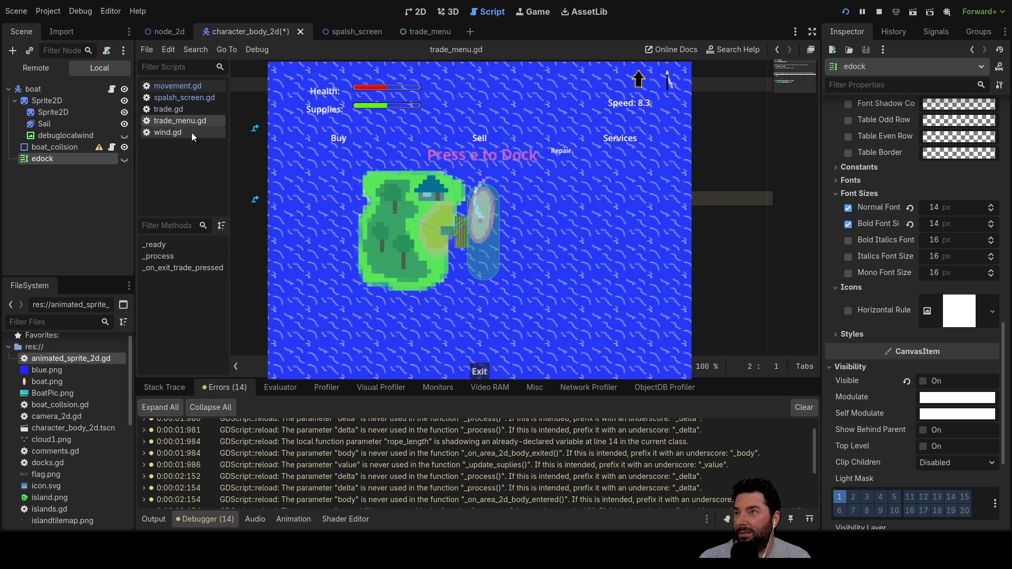
# Step: Return to the trade_menu scene and select the Exit_Trade button to inspect its properties
pyautogui.click(429, 33)
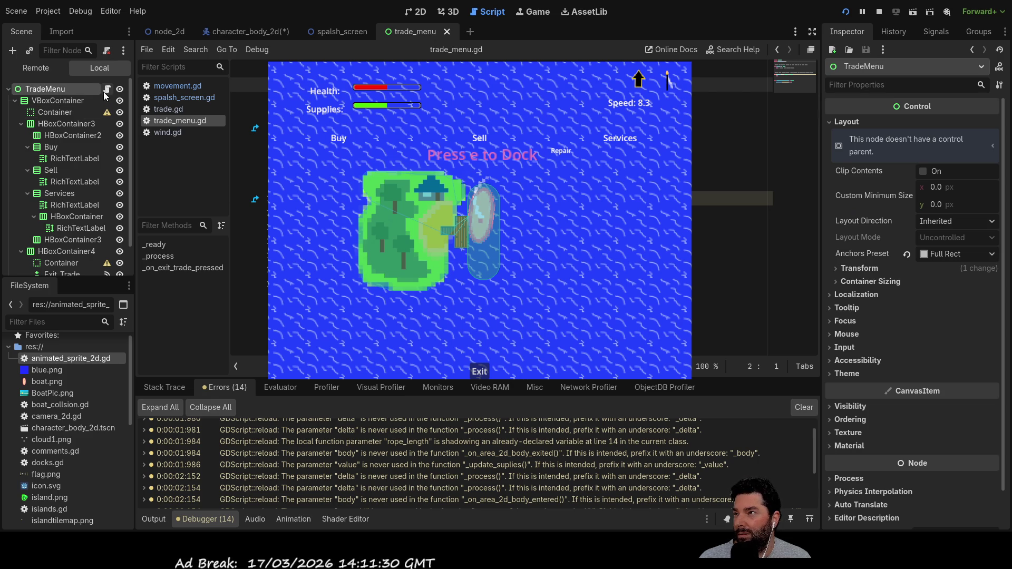
pyautogui.scroll(-2, 865, 353)
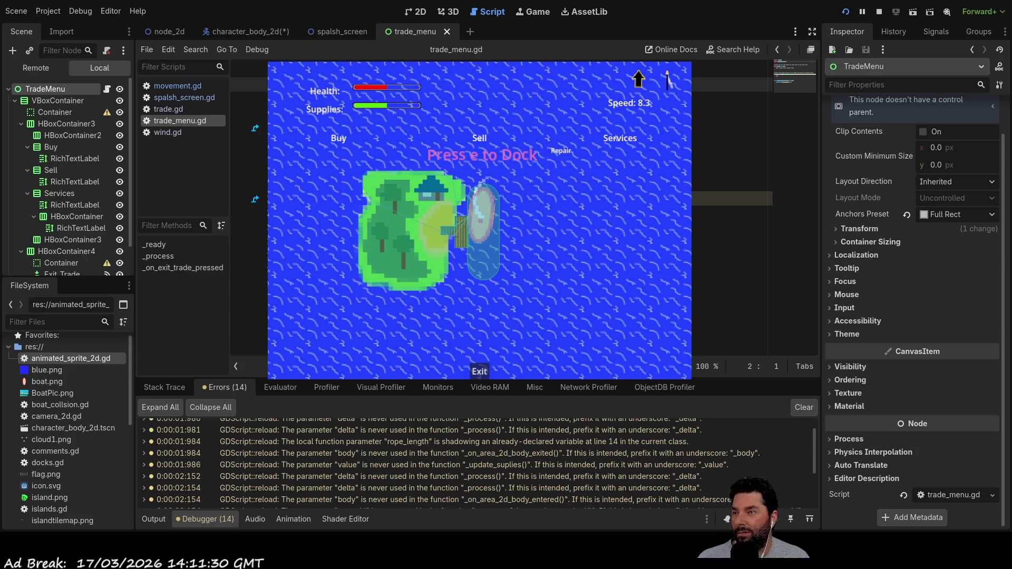
pyautogui.click(271, 255)
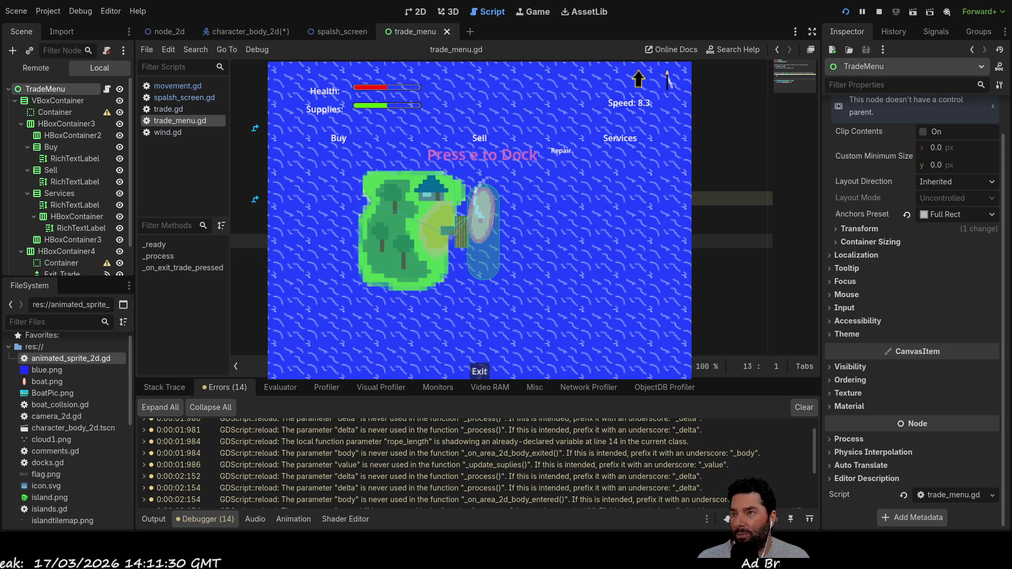
pyautogui.press('End')
pyautogui.scroll(-3, 131, 256)
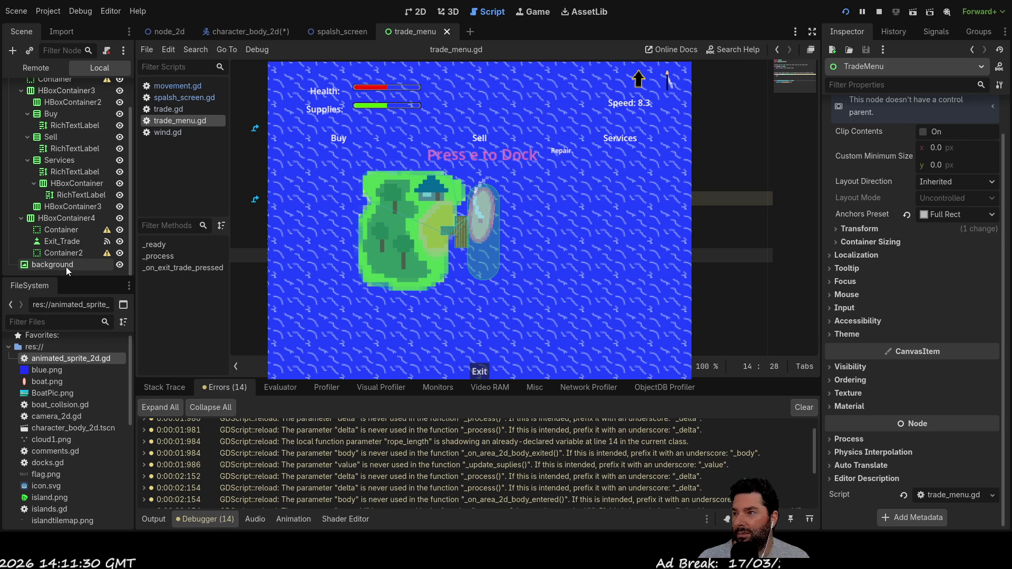
pyautogui.click(61, 239)
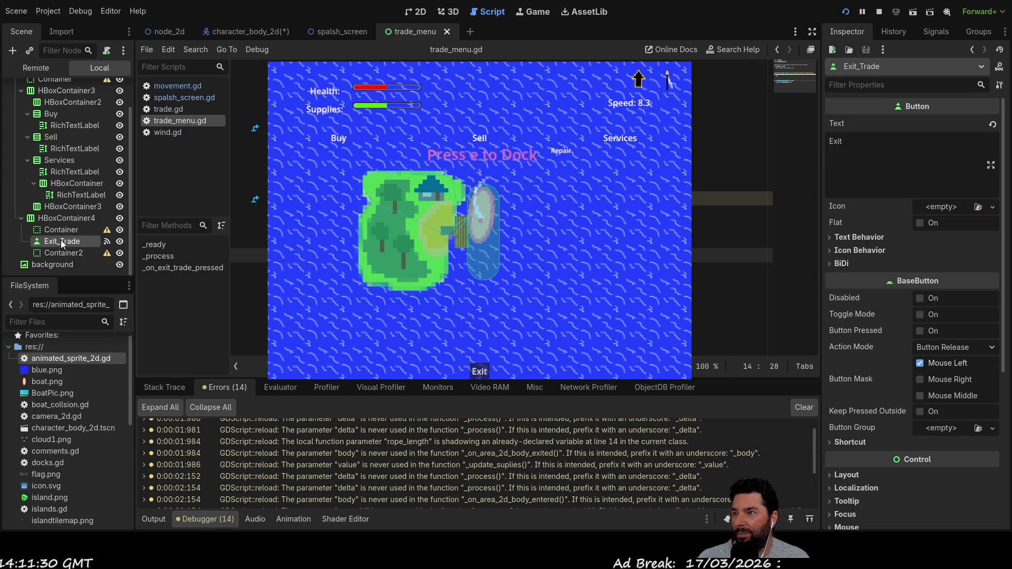
# Step: Disconnect Exit_Trade's pressed signal from _on_exit_trade_pressed and relaunch the game with F8
pyautogui.click(936, 33)
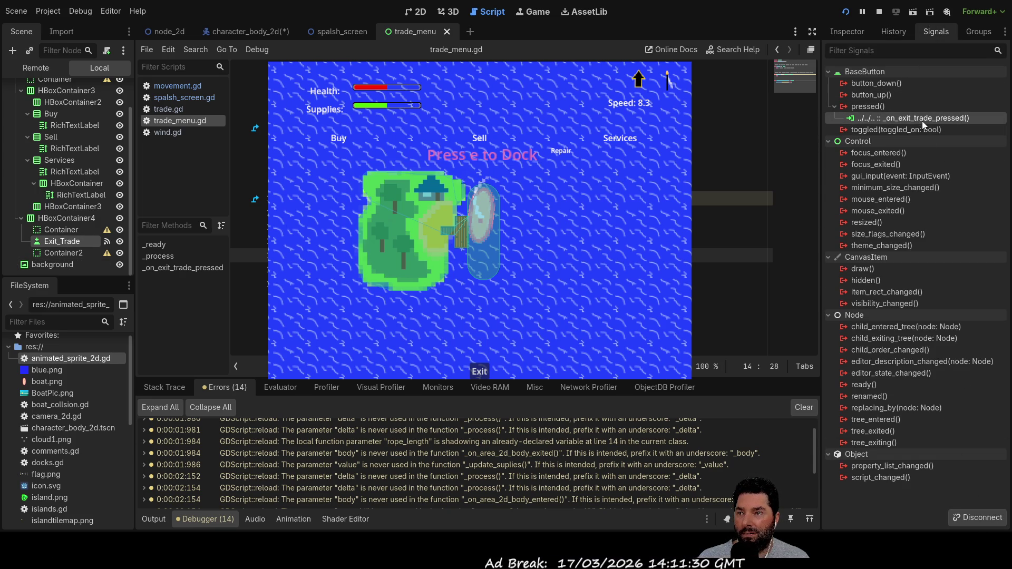
pyautogui.click(980, 518)
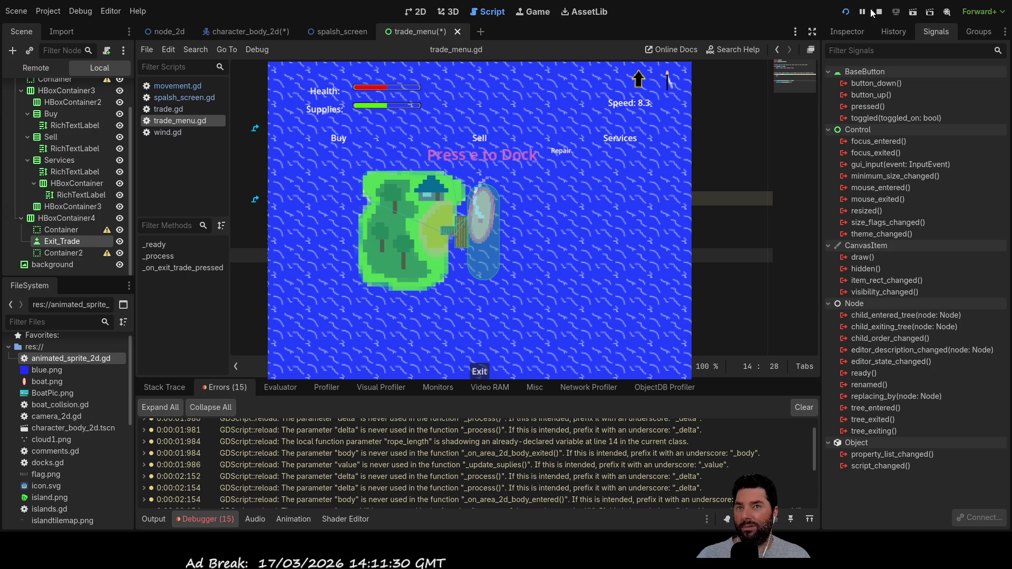
pyautogui.press('F8')
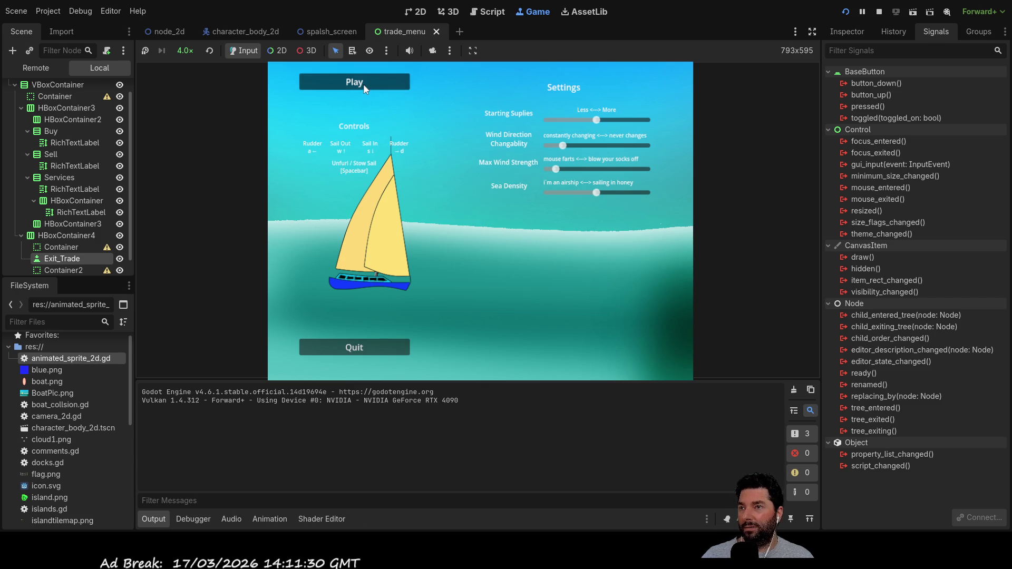
# Step: Click Play, steer the boat to the island with W and S, and dock with E
pyautogui.click(362, 84)
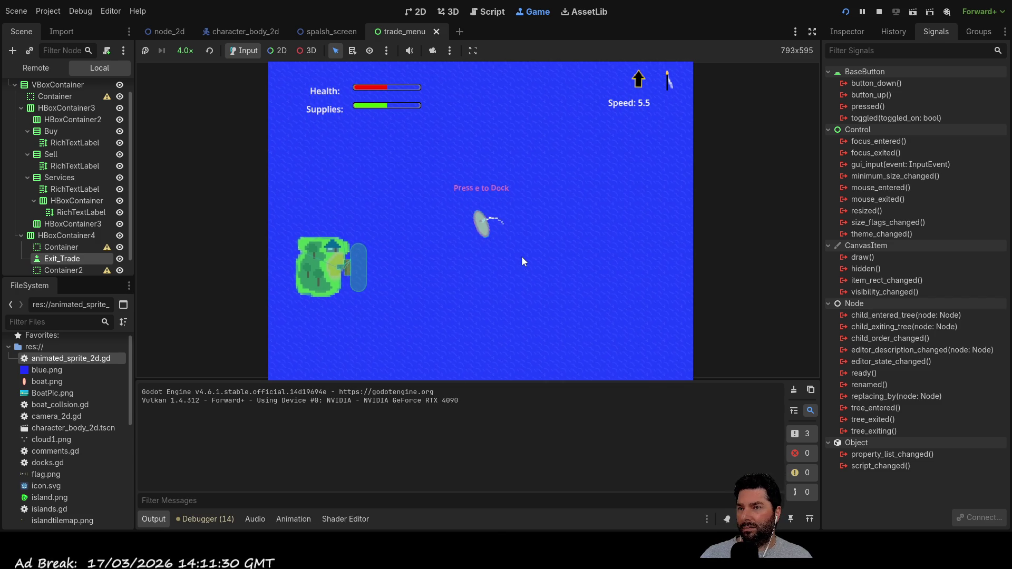
pyautogui.press('w')
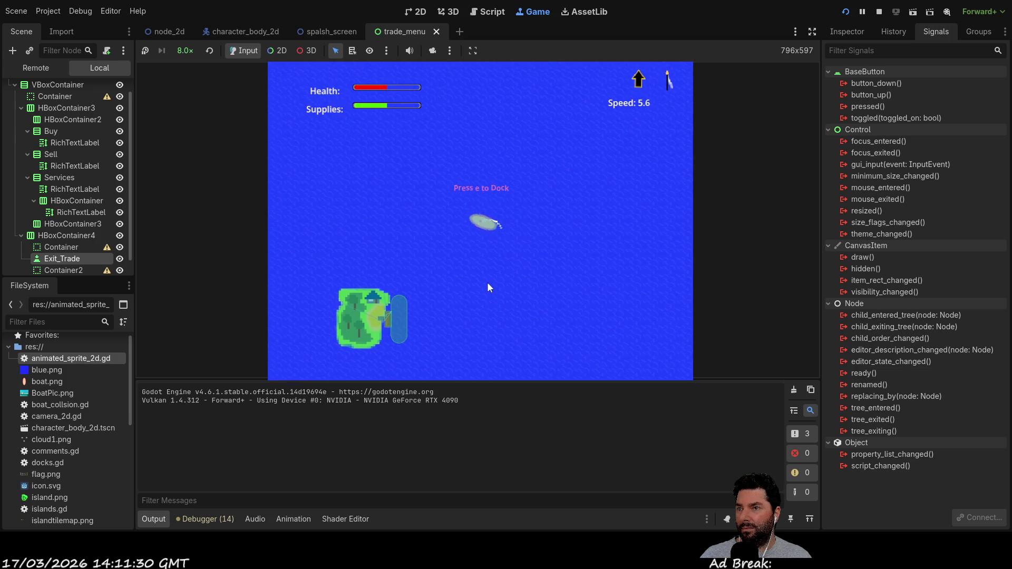
pyautogui.press('s')
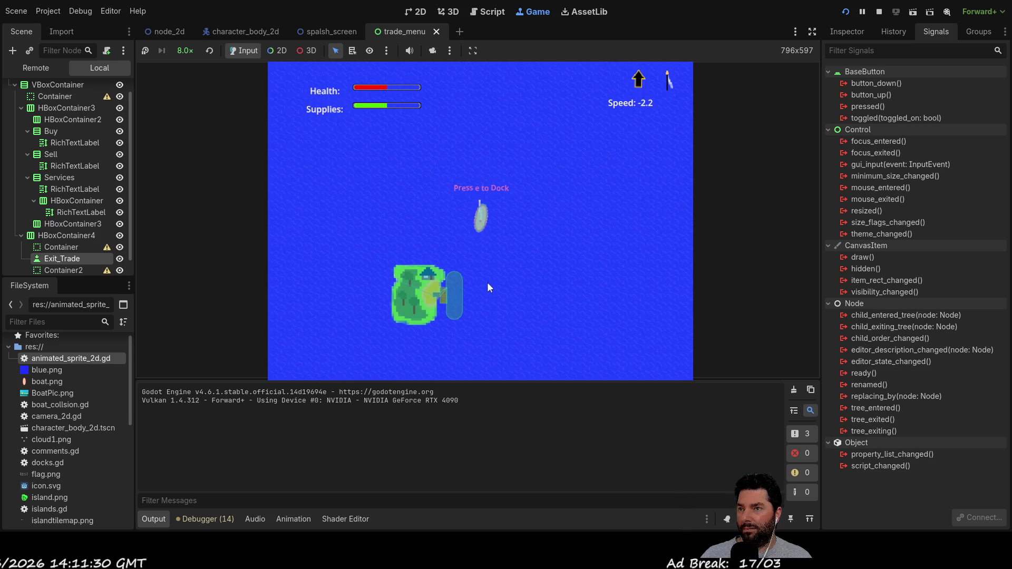
pyautogui.press('w')
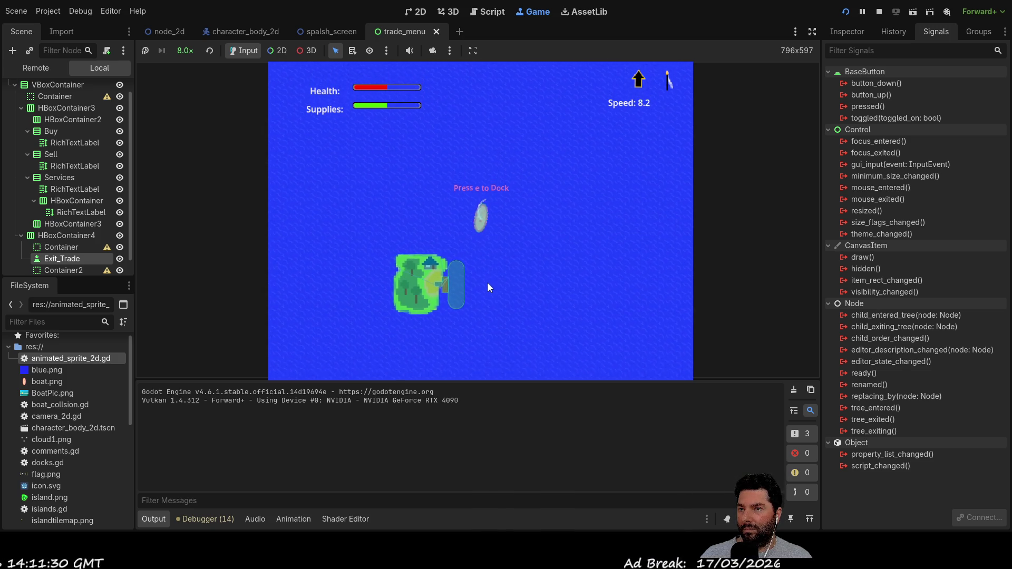
pyautogui.press('e')
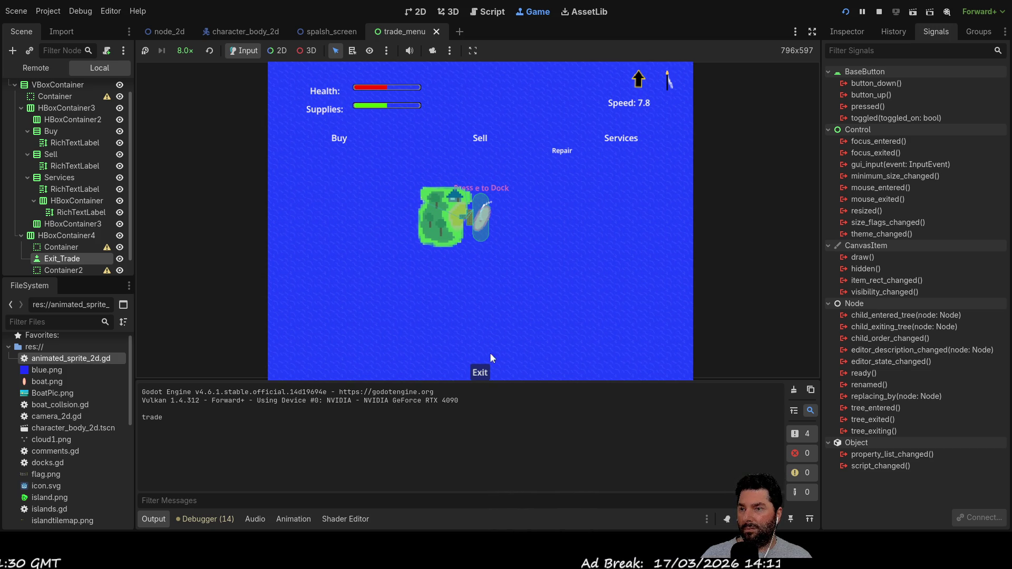
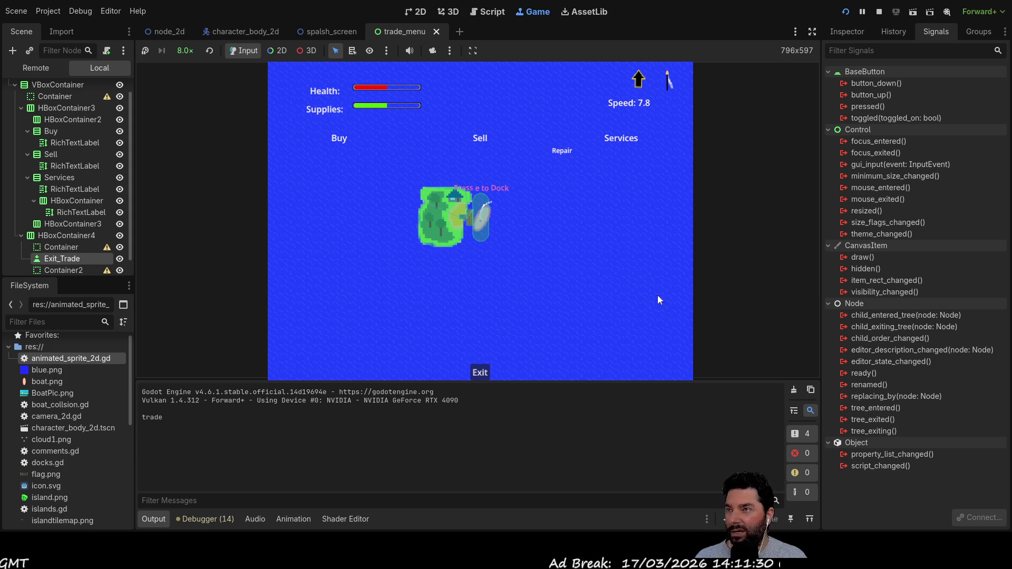
# Step: Review trade.gd's unpause line 29 and commented pause line 19, then rerun the game
pyautogui.hotkey('ctrl', 'F3')
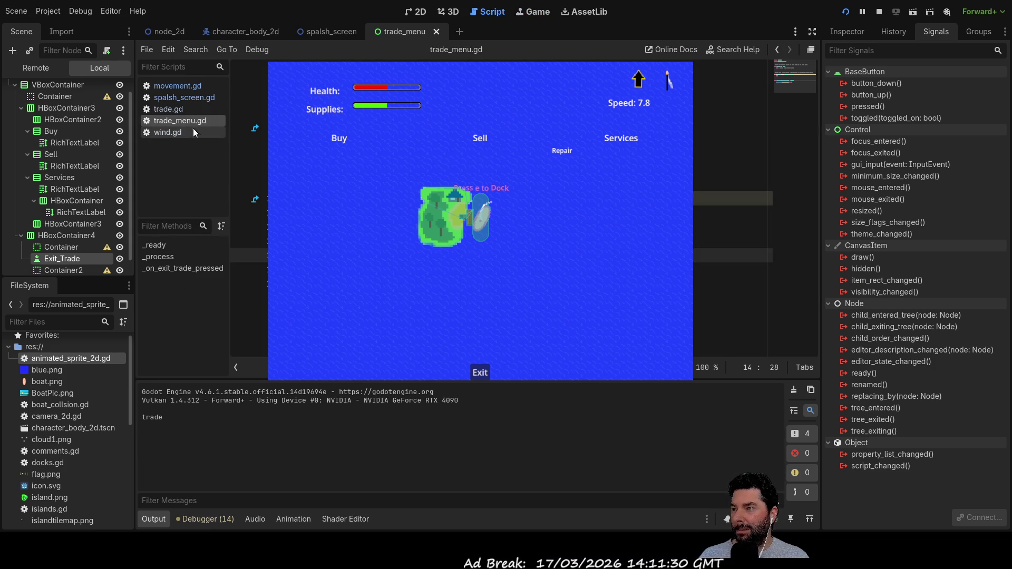
pyautogui.click(180, 111)
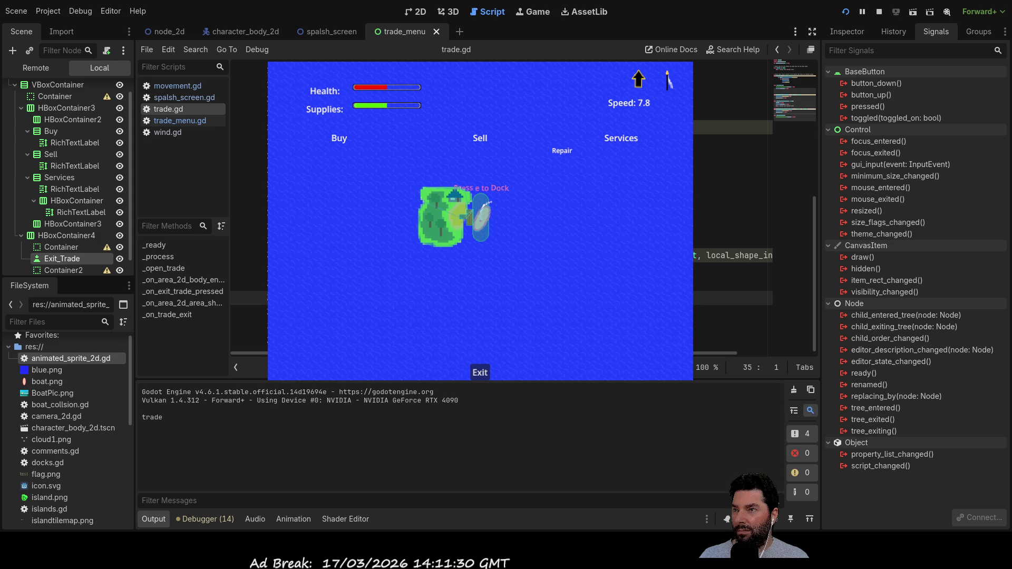
pyautogui.click(733, 213)
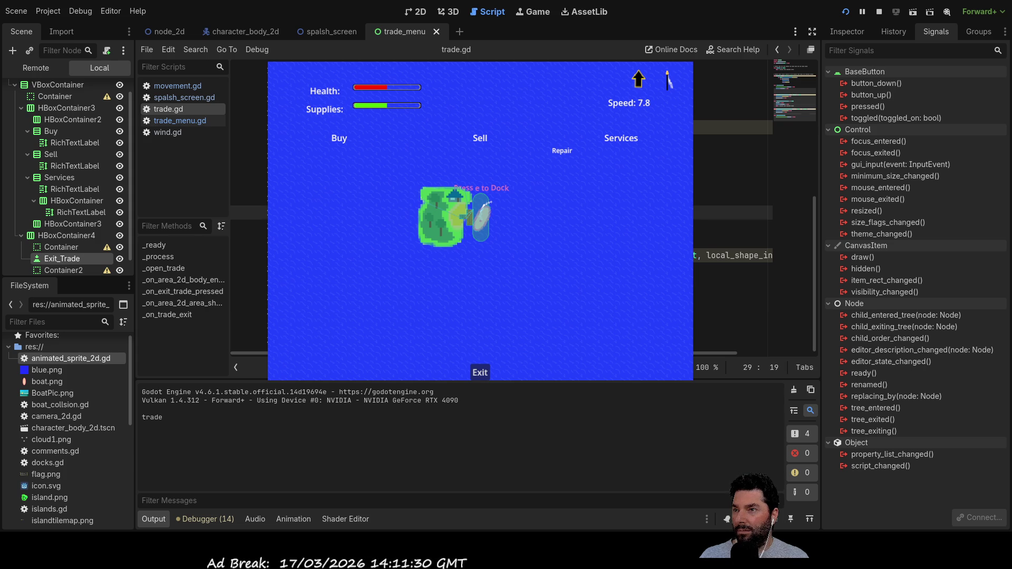
pyautogui.scroll(3, 733, 211)
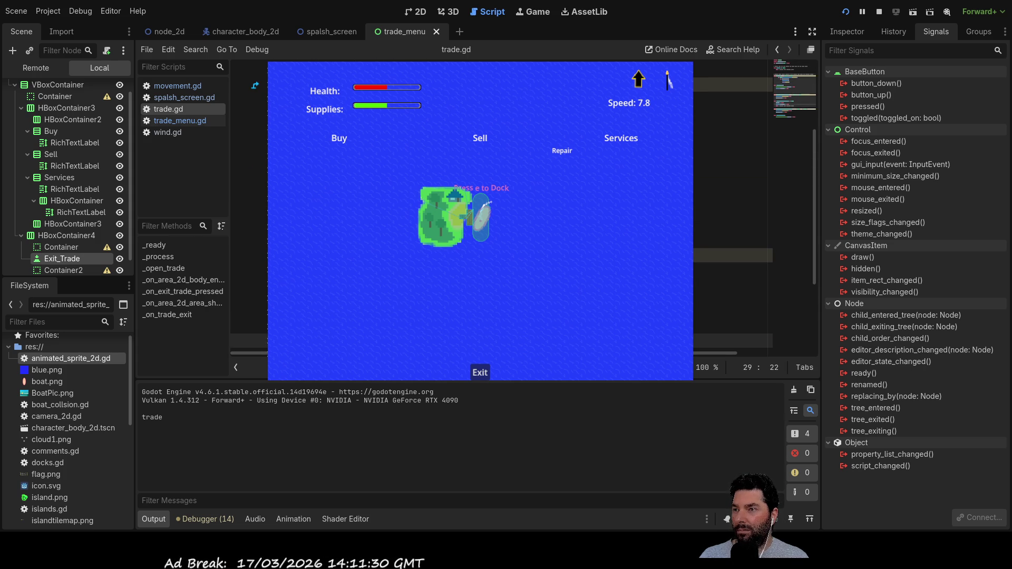
pyautogui.click(733, 199)
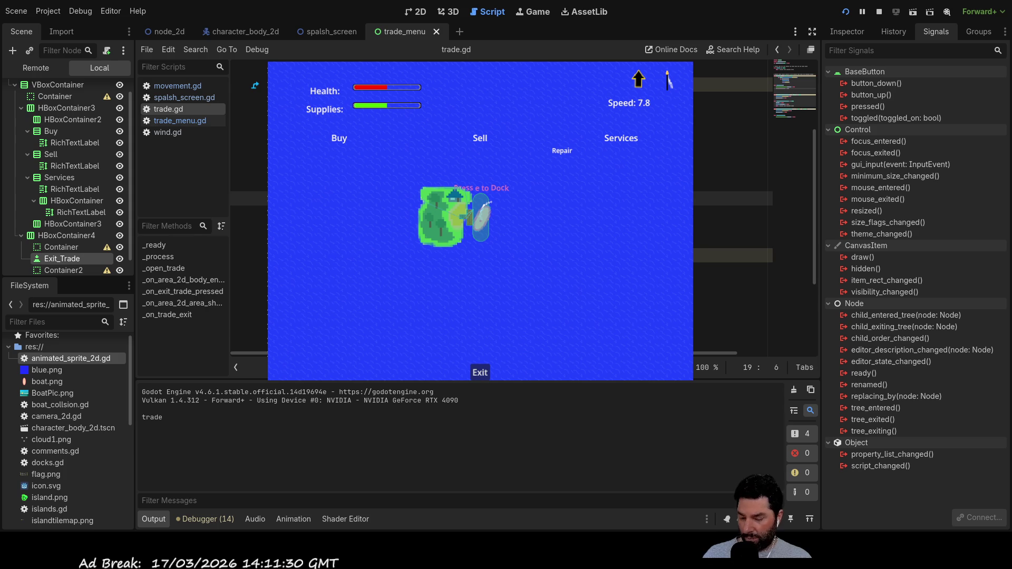
pyautogui.click(846, 12)
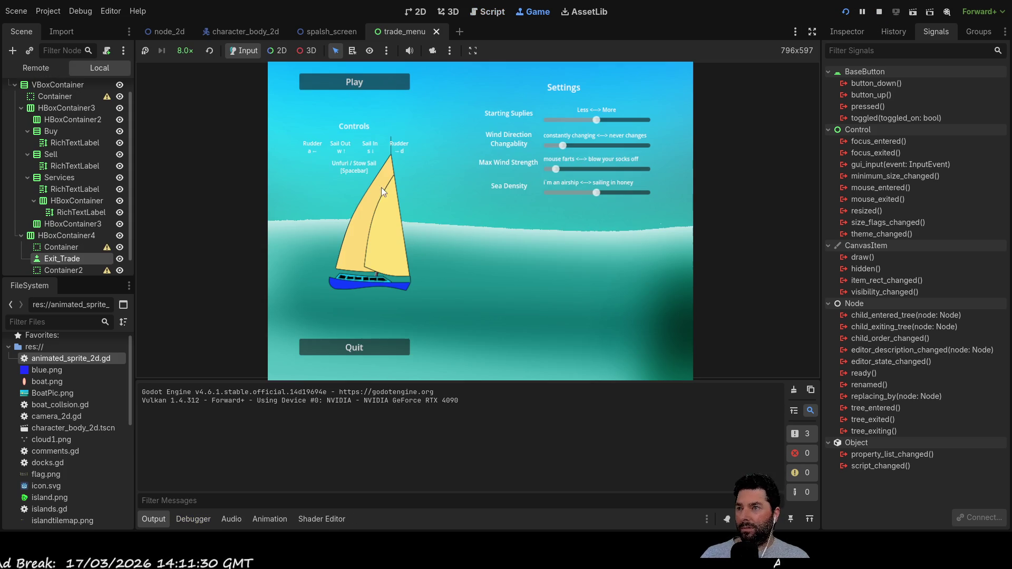
# Step: Start the game with Play, dock at the island using e, and return to trade.gd
pyautogui.click(374, 80)
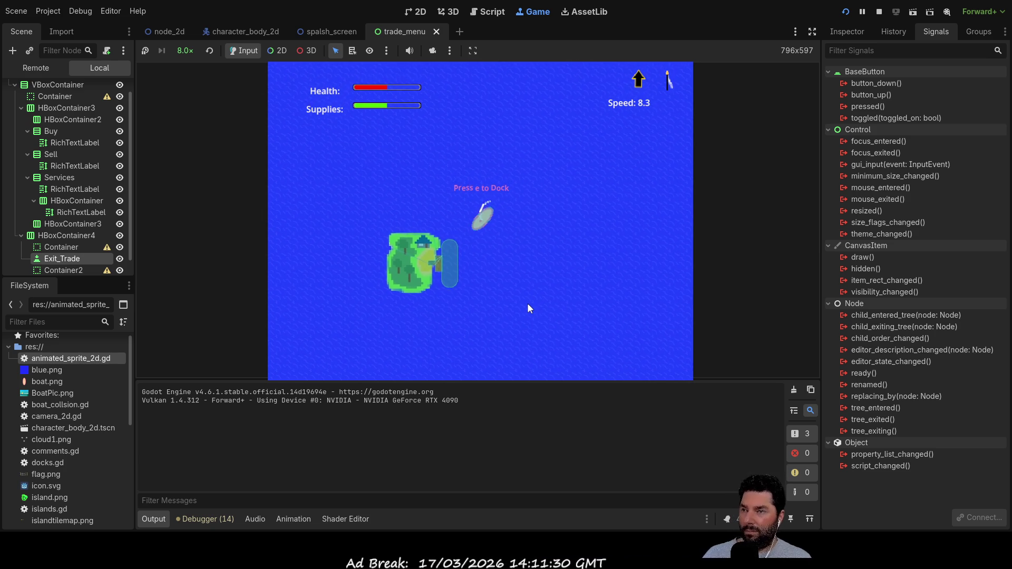
pyautogui.press('e')
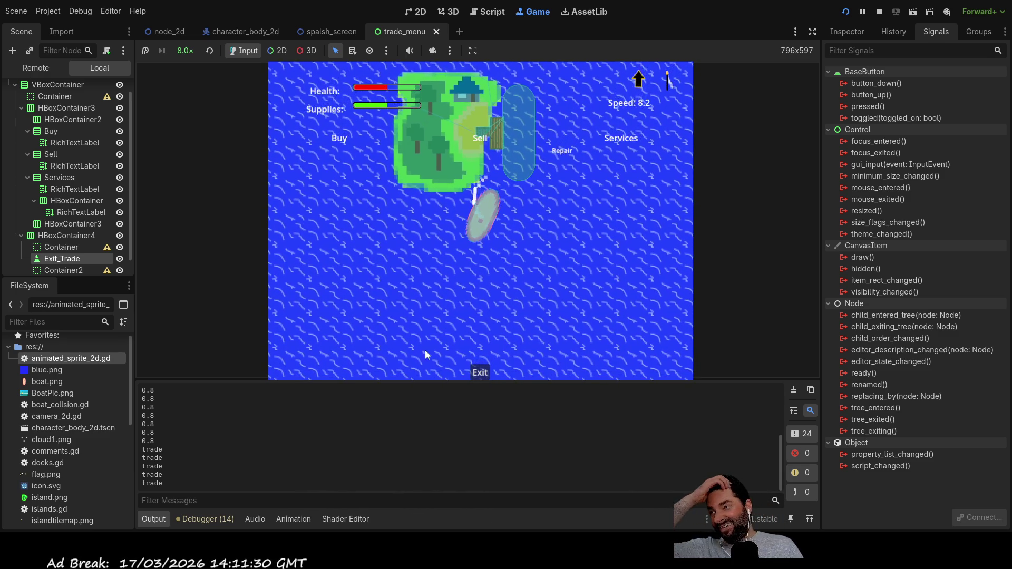
pyautogui.click(488, 12)
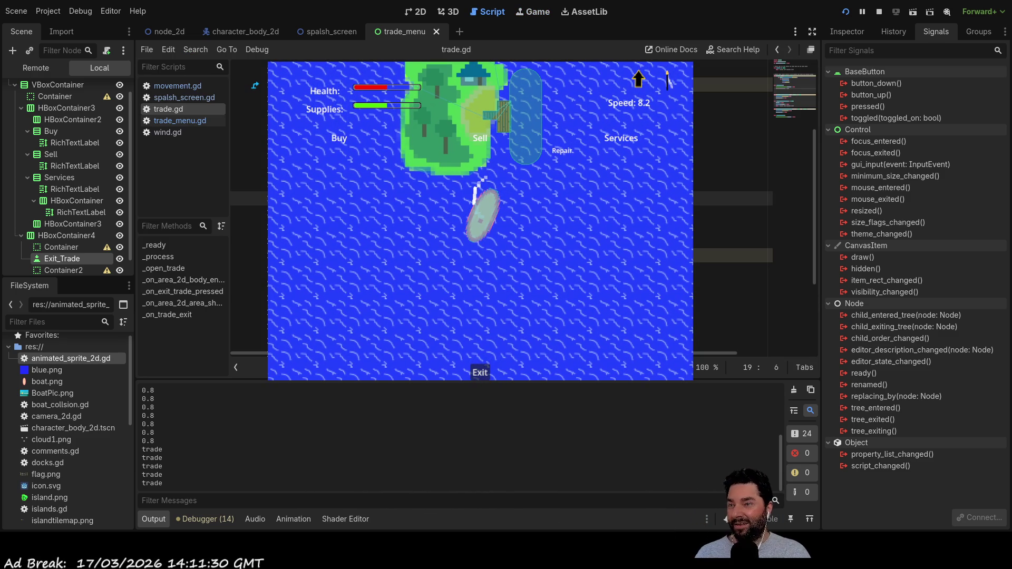
# Step: Stop the game and uncomment get_tree().paused = true on line 19 of trade.gd
pyautogui.click(879, 12)
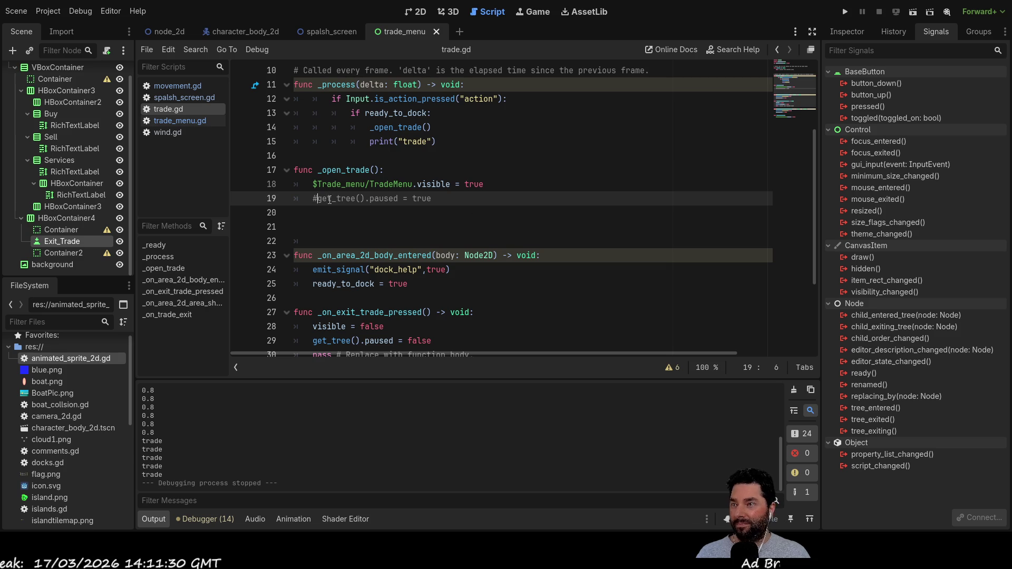
pyautogui.press('BackSpace')
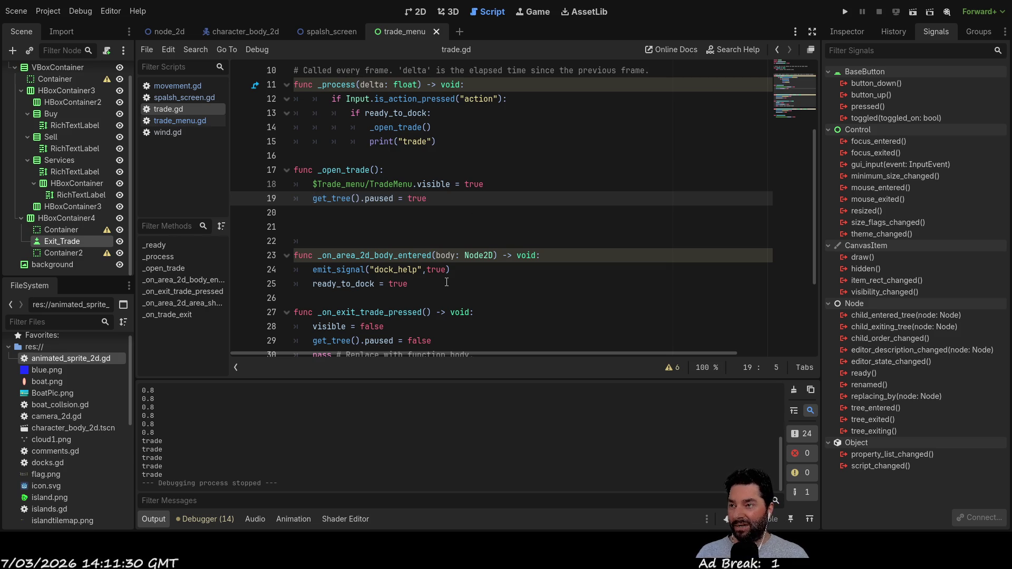
pyautogui.press('Down')
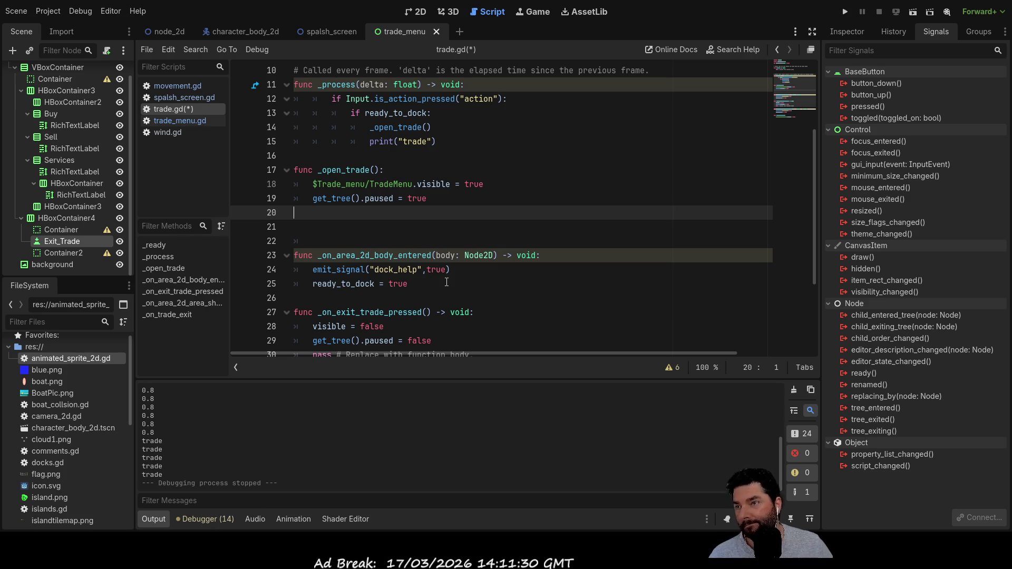
pyautogui.scroll(-3, 420, 226)
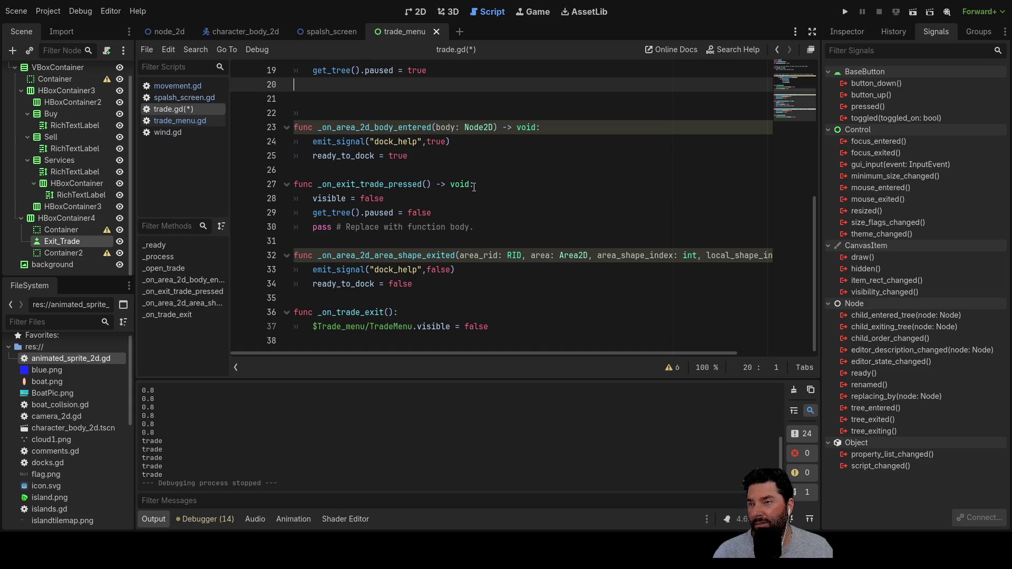
pyautogui.click(195, 125)
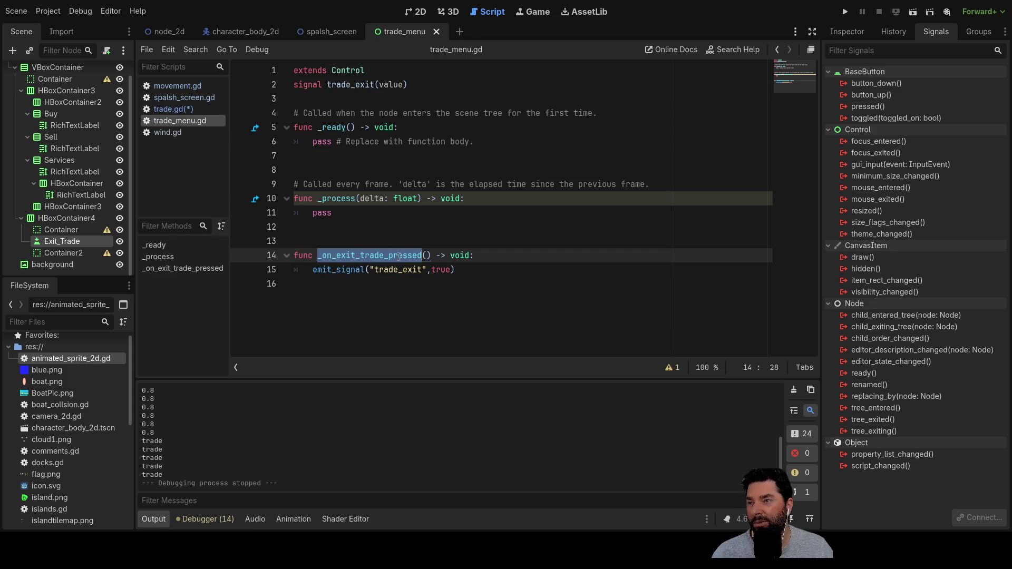
# Step: Add a new line at trade_menu.gd's emit_signal call, then select trade.gd's TradeMenu hiding line
pyautogui.click(331, 270)
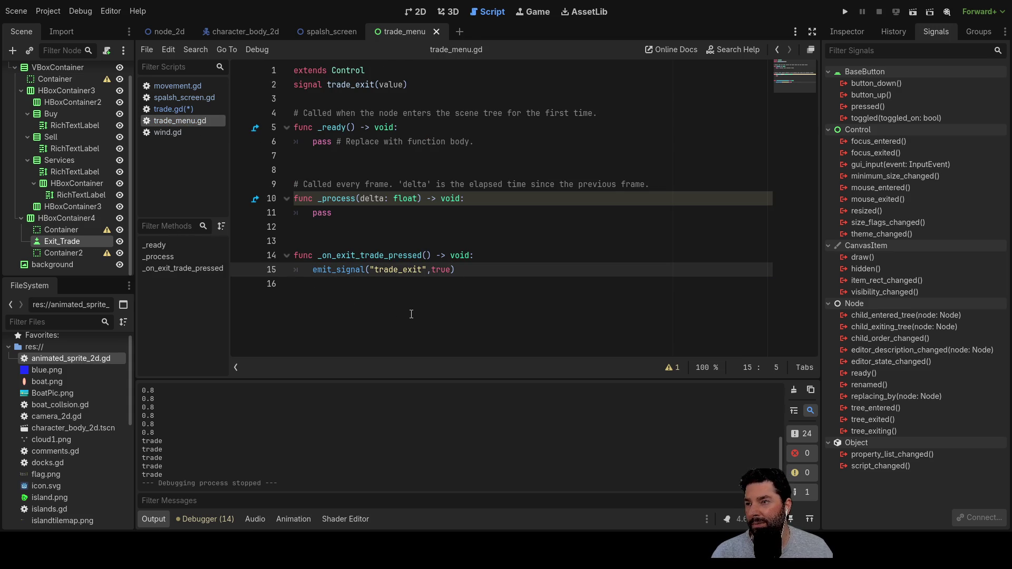
pyautogui.press('Return')
pyautogui.press('Return')
pyautogui.press('Up')
pyautogui.press('Up')
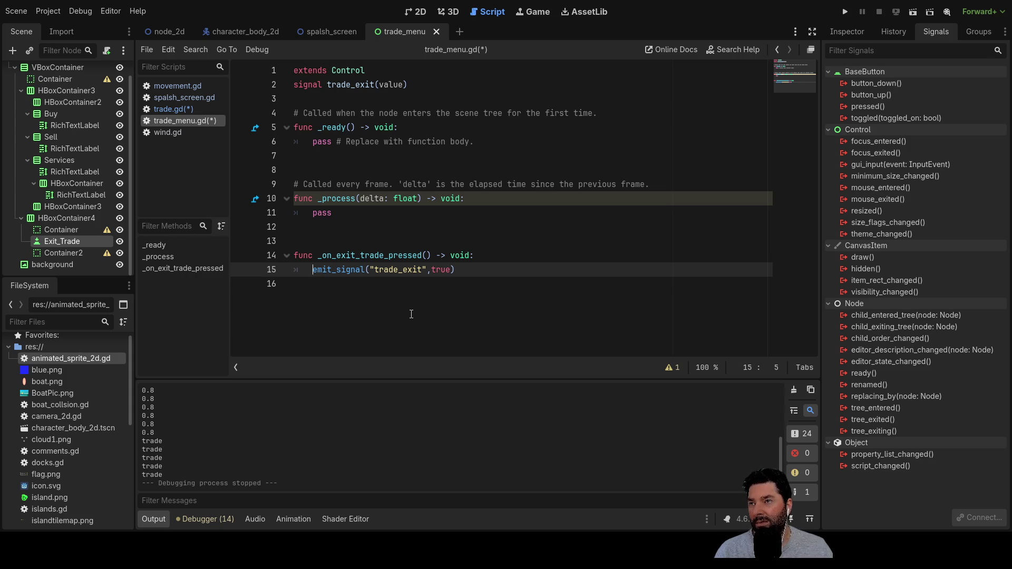
pyautogui.click(177, 112)
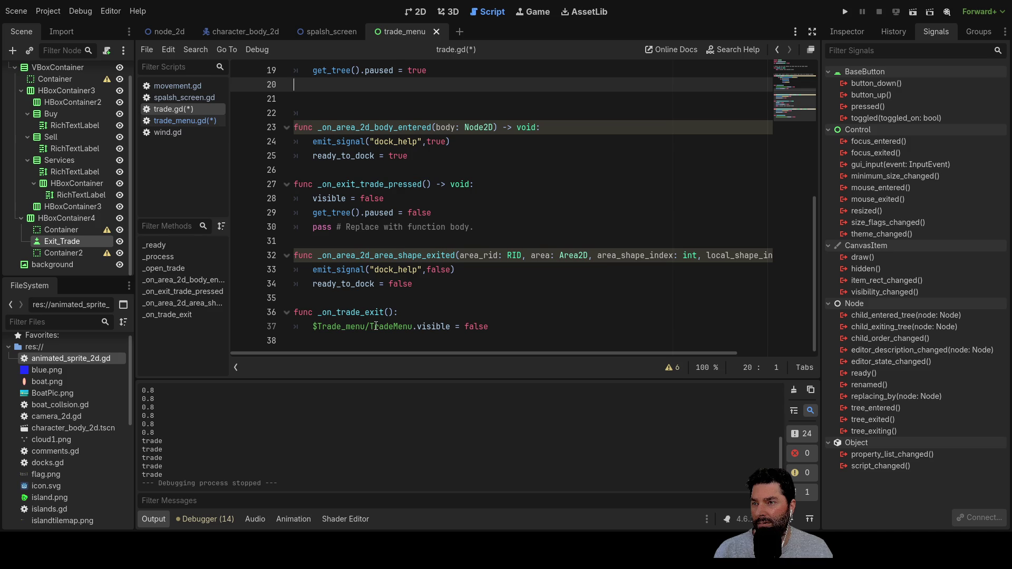
pyautogui.moveTo(314, 327); pyautogui.dragTo(415, 325)
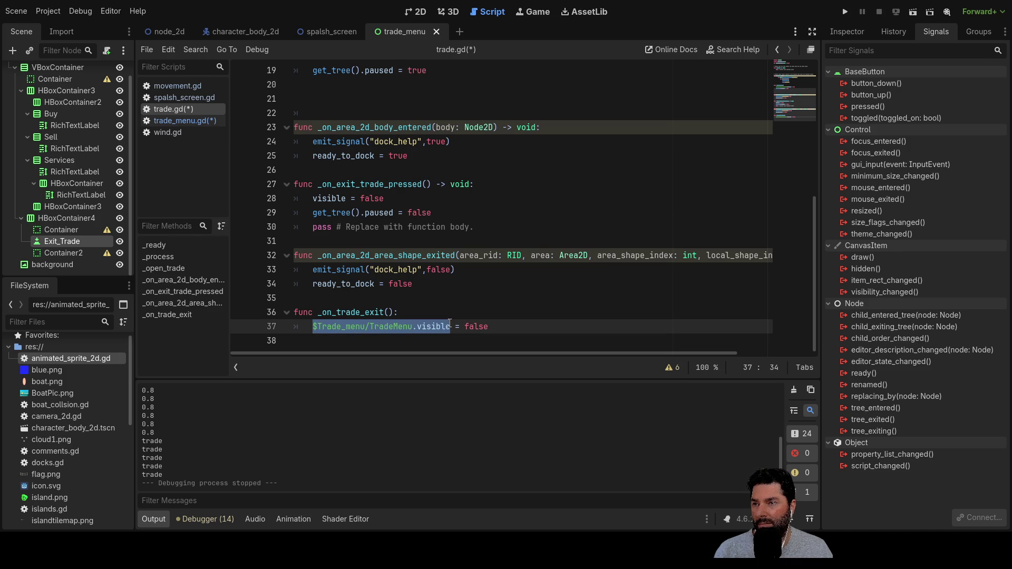
# Step: Copy the $Trade_menu/TradeMenu.visible = false line into the area-exited handler above ready_to_dock
pyautogui.doubleClick(359, 312)
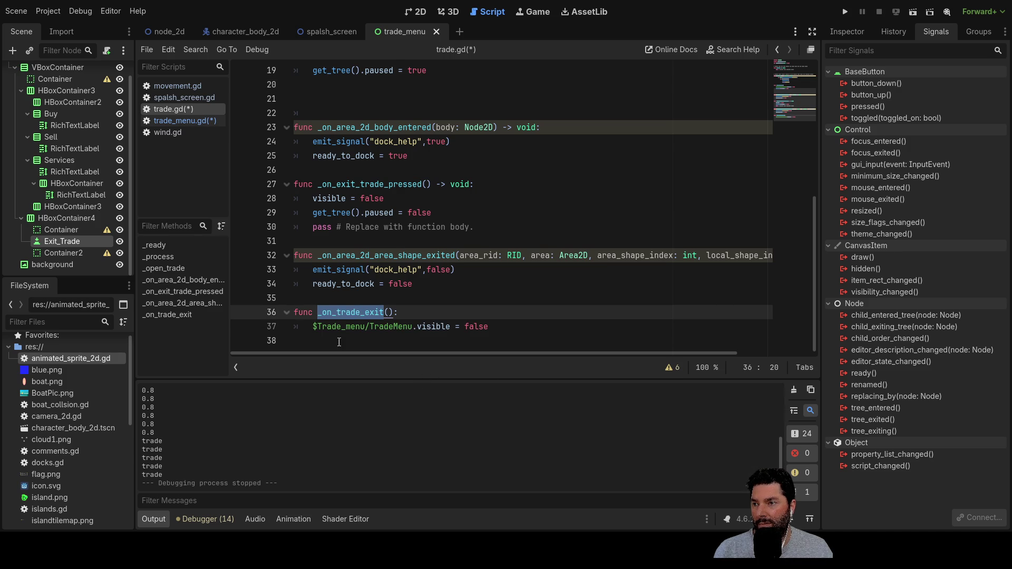
pyautogui.click(314, 327)
pyautogui.moveTo(460, 320); pyautogui.dragTo(490, 323)
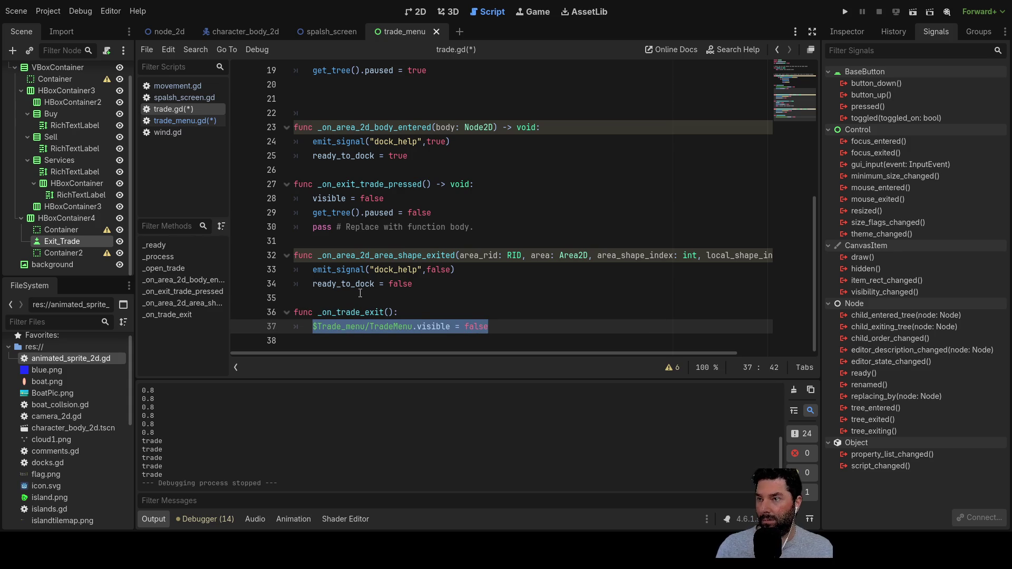
pyautogui.click(315, 284)
pyautogui.press('Return')
pyautogui.press('Up')
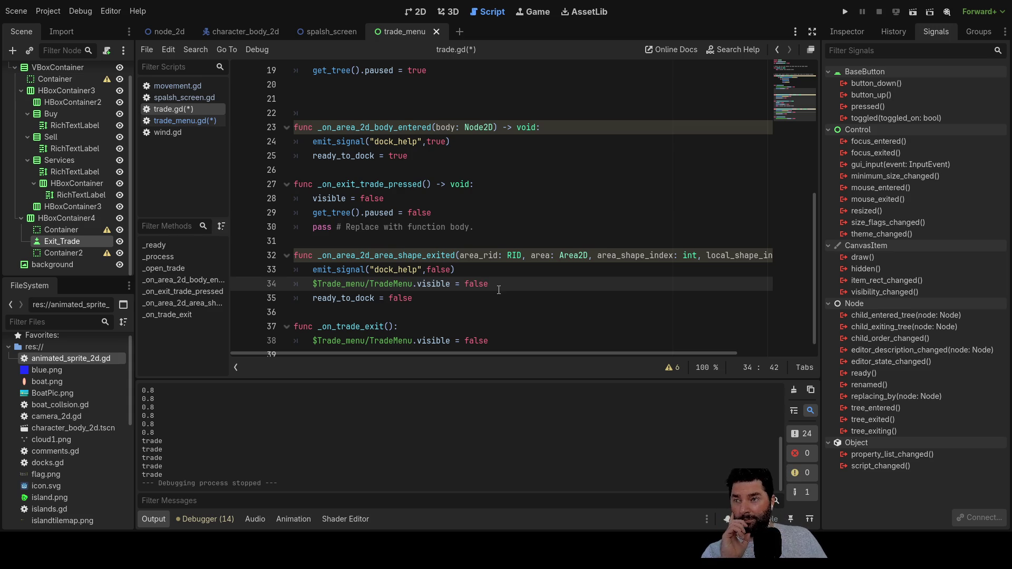
# Step: Scroll through trade.gd and compare it against trade_menu.gd
pyautogui.scroll(7, 454, 247)
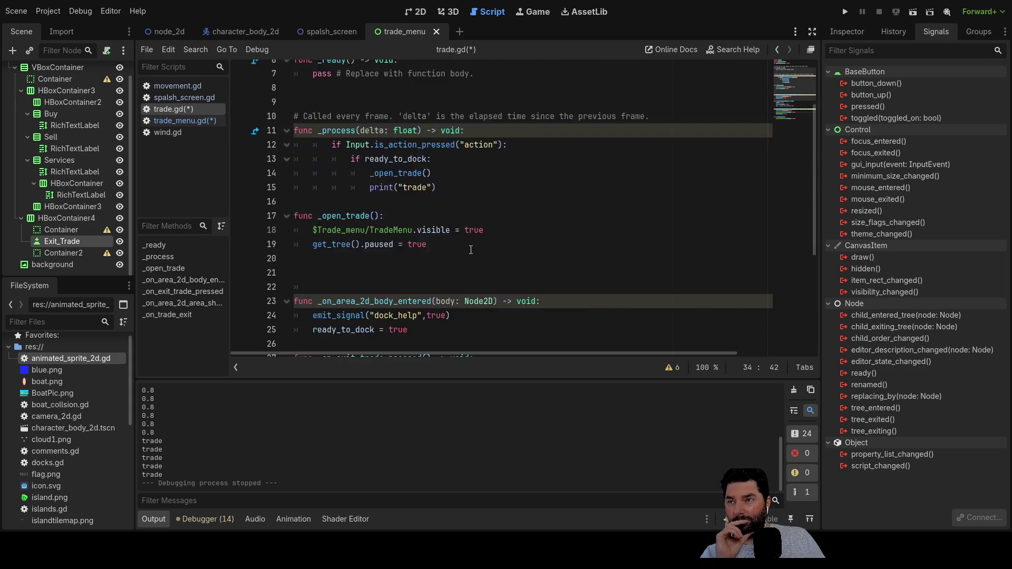
pyautogui.scroll(-7, 485, 256)
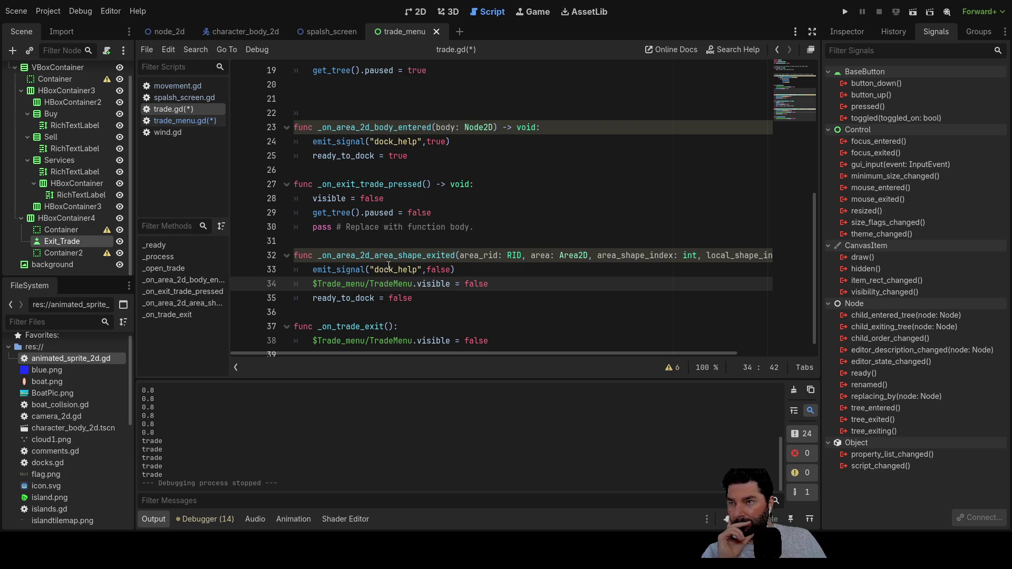
pyautogui.scroll(6, 386, 269)
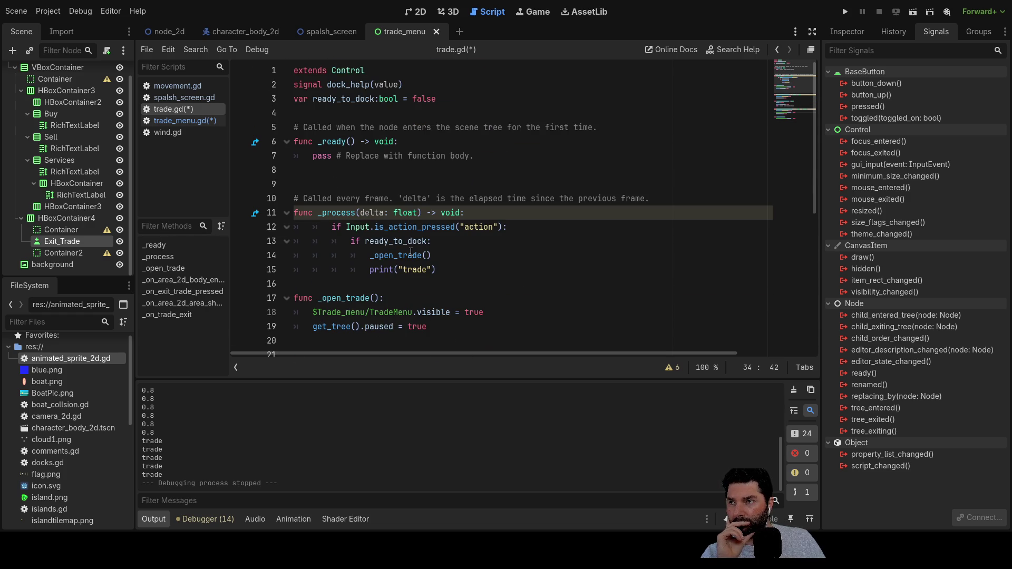
pyautogui.scroll(-3, 410, 252)
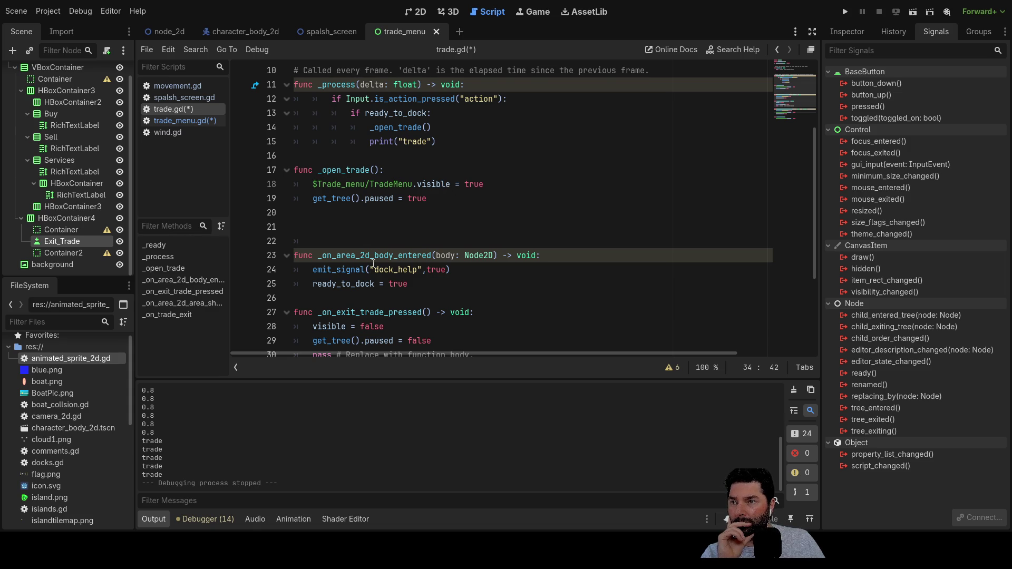
pyautogui.scroll(3, 374, 264)
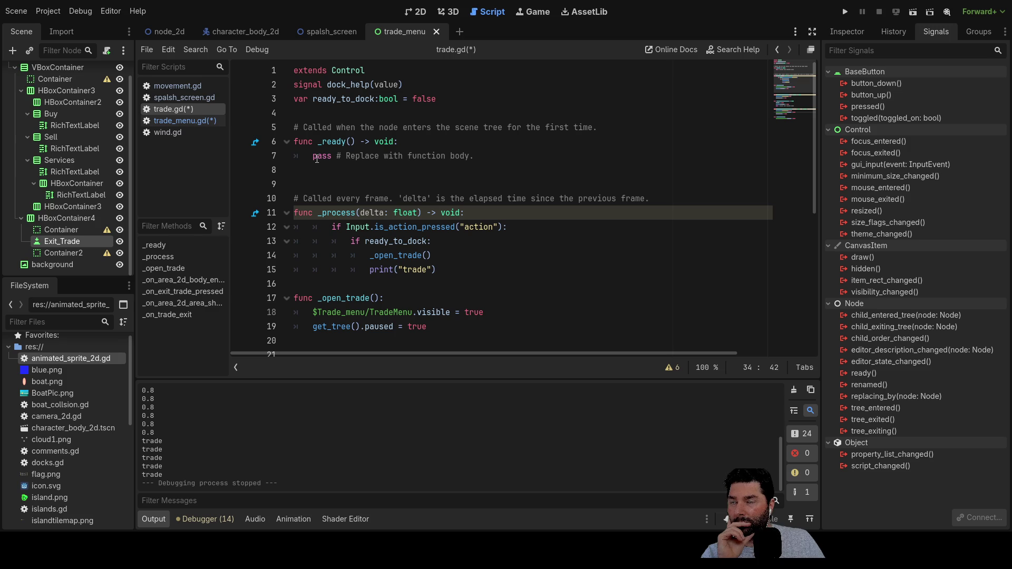
pyautogui.click(190, 119)
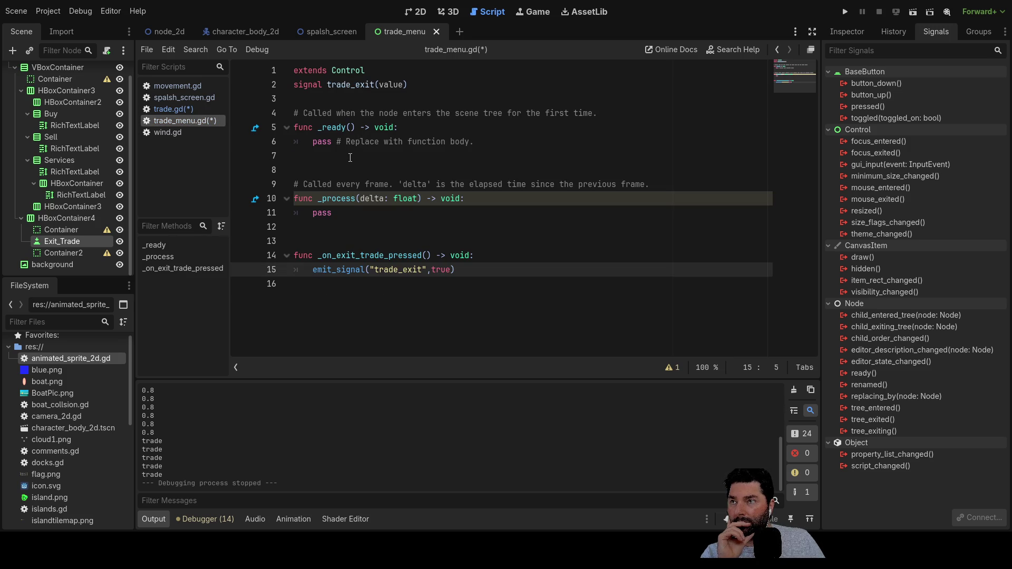
pyautogui.click(179, 111)
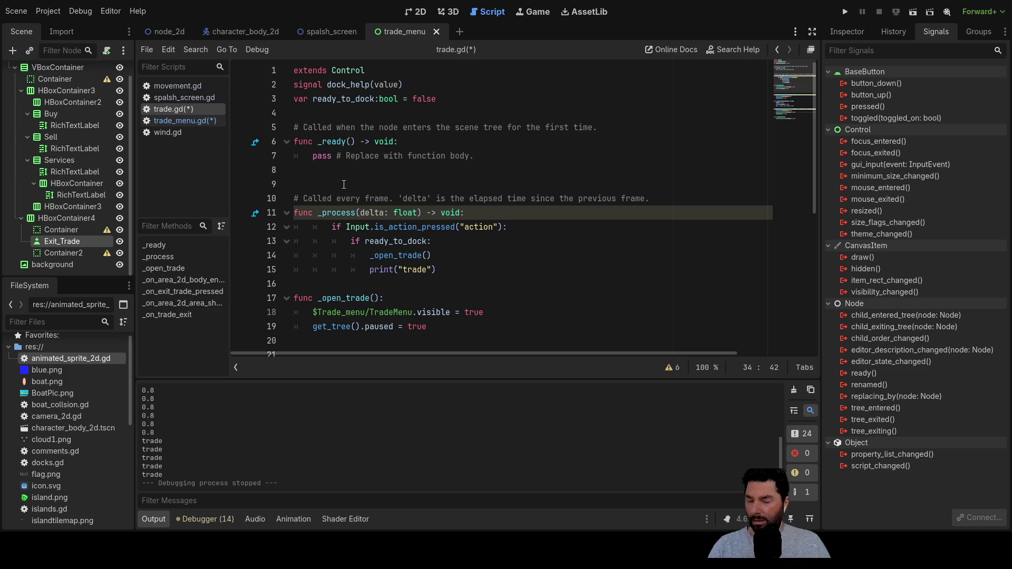
# Step: Save both modified scripts and bring up movement.gd's _ready function
pyautogui.hotkey('ctrl', 's')
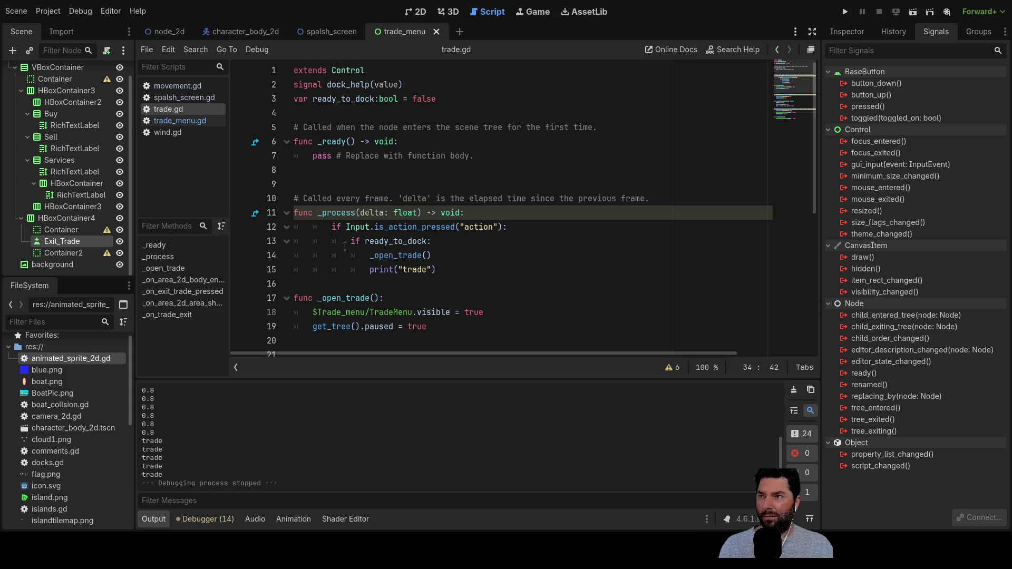
pyautogui.click(177, 85)
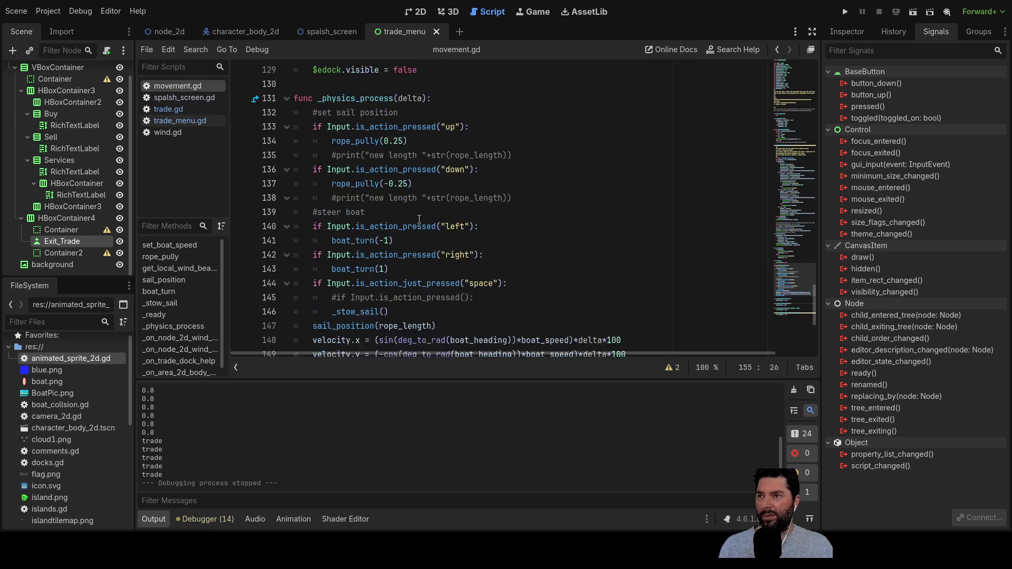
pyautogui.scroll(5, 419, 219)
pyautogui.scroll(3, 422, 249)
pyautogui.scroll(-7, 422, 249)
# Step: Insert a line above the edock-hiding line in _ready and try await, then pause
pyautogui.moveTo(313, 128); pyautogui.dragTo(419, 127)
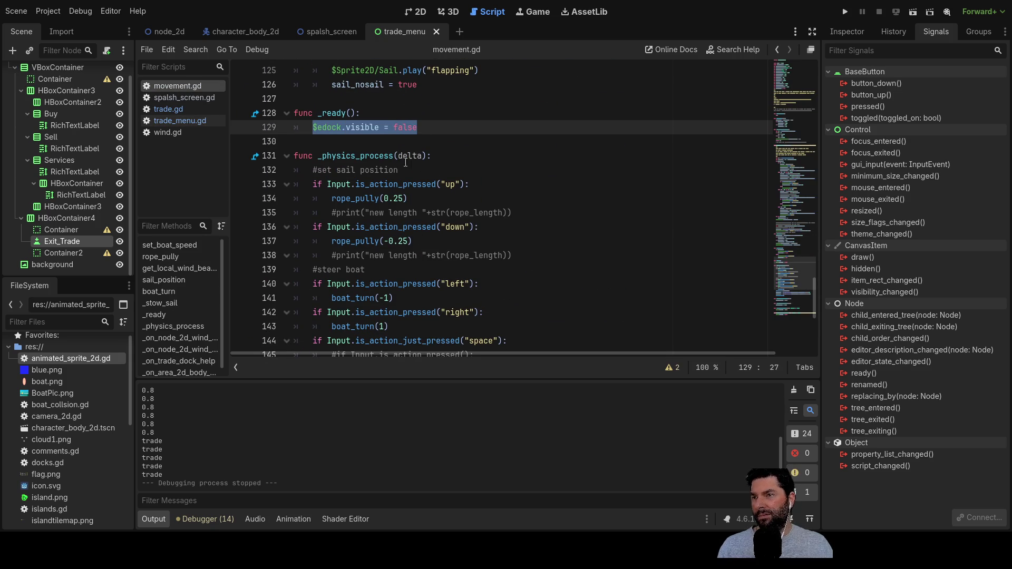
pyautogui.click(311, 127)
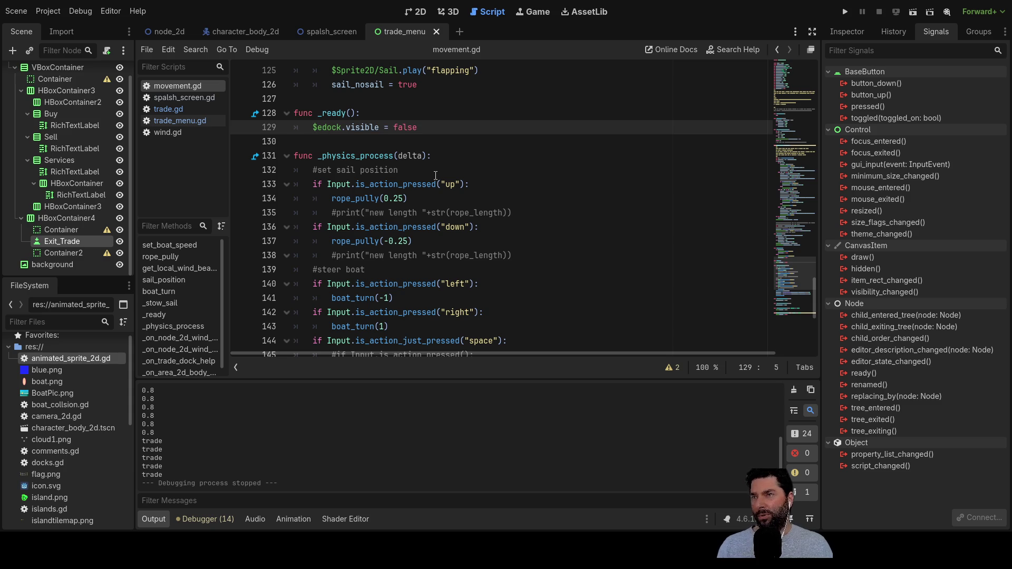
pyautogui.press('Return')
pyautogui.press('Up')
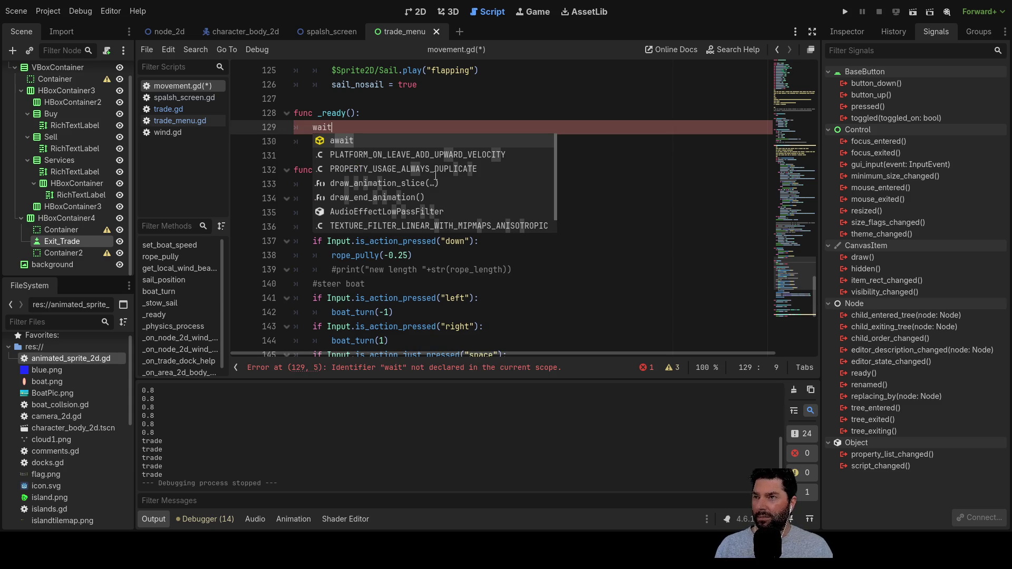
pyautogui.click(337, 140)
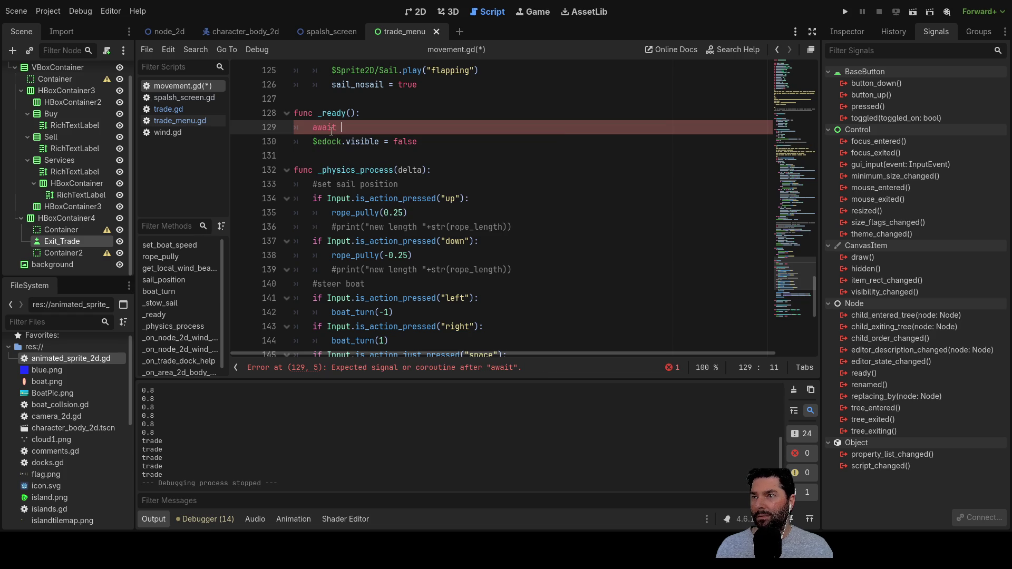
pyautogui.doubleClick(320, 127)
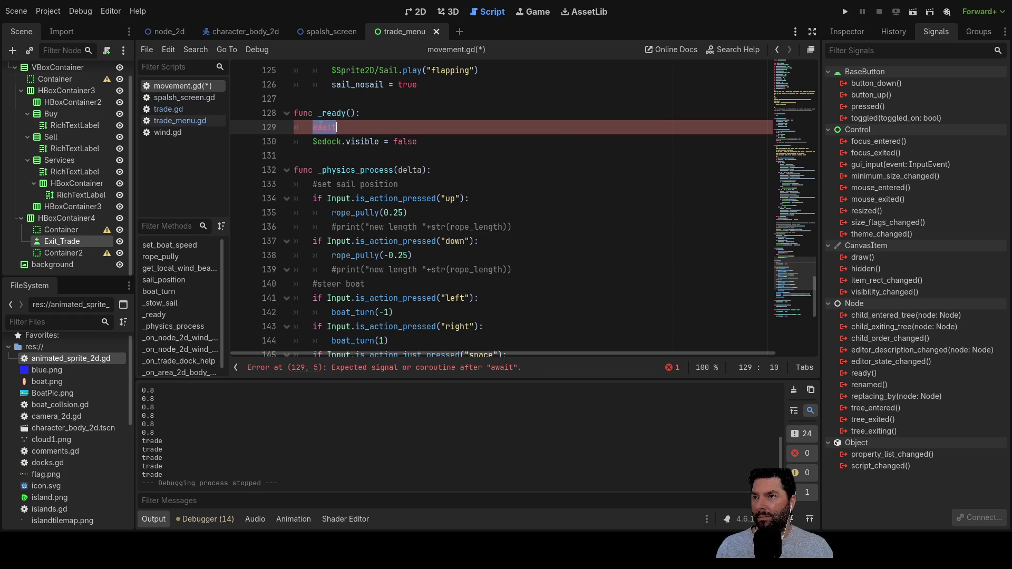
pyautogui.click(351, 124)
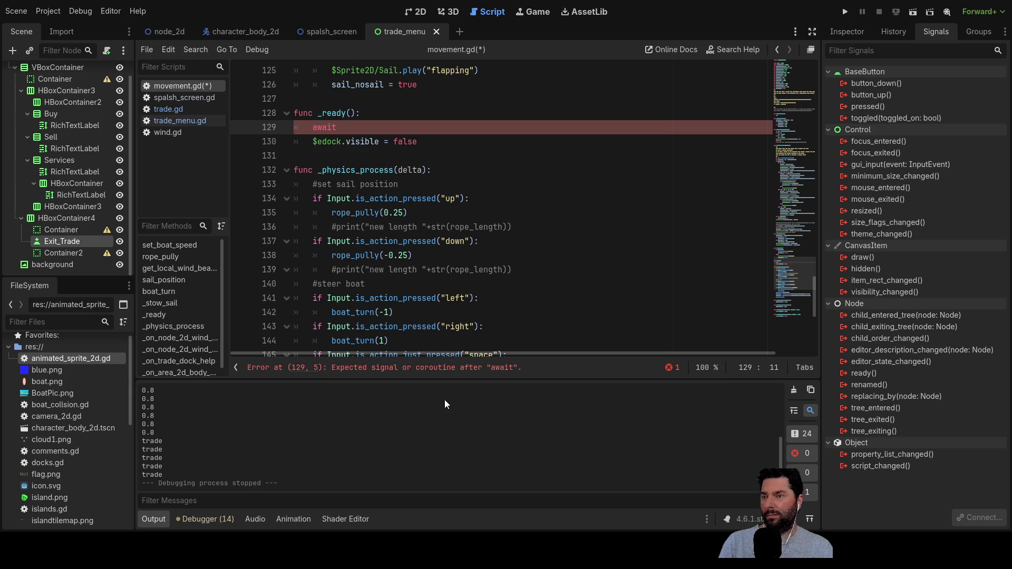
pyautogui.press('BackSpace')
pyautogui.press('BackSpace')
pyautogui.press('BackSpace')
pyautogui.write('pause')
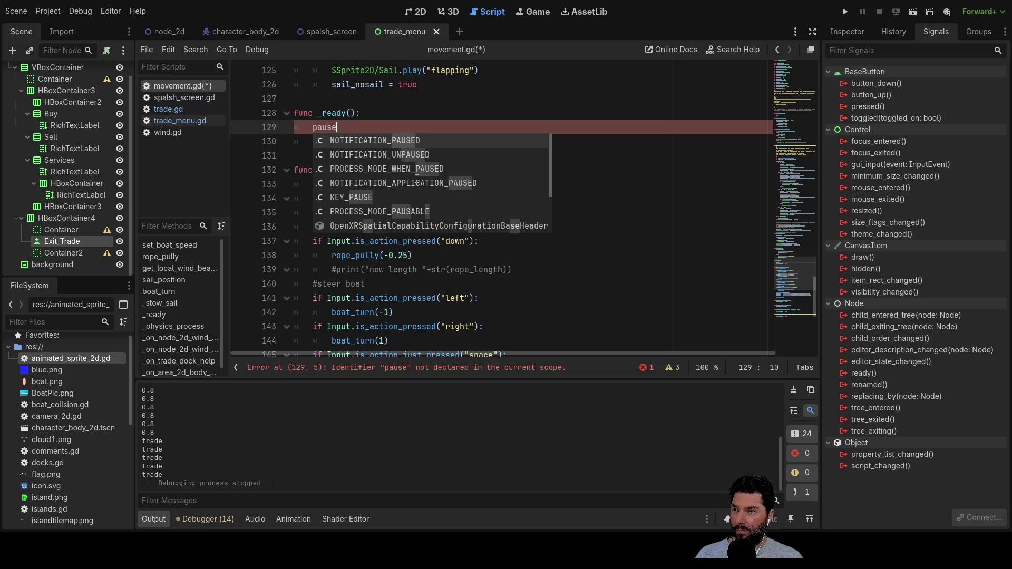
# Step: Remove the trial words and the extra blank line, restoring _ready to only hide edock
pyautogui.press('BackSpace')
pyautogui.press('BackSpace')
pyautogui.press('BackSpace')
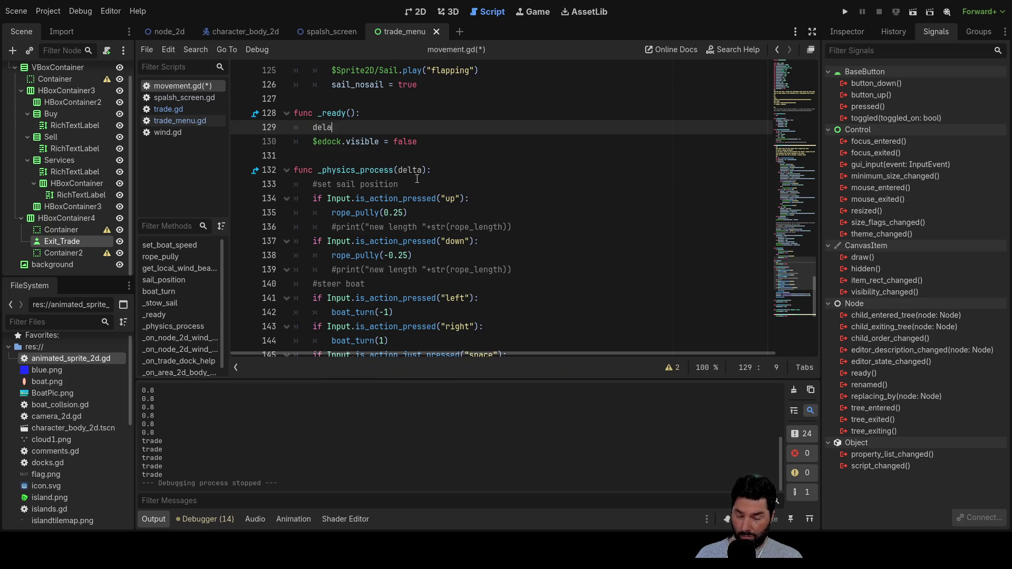
pyautogui.write('y')
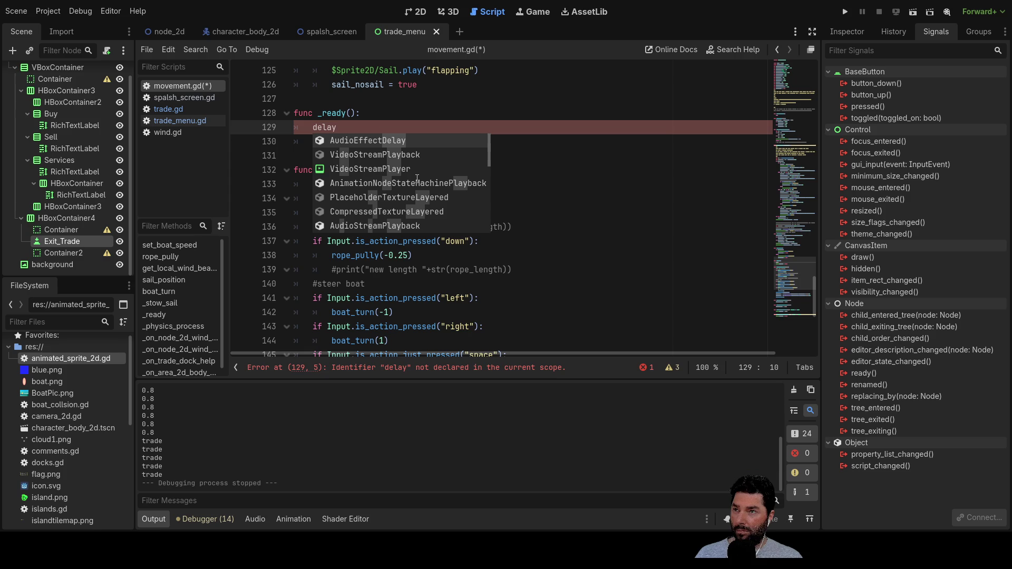
pyautogui.scroll(-10, 417, 179)
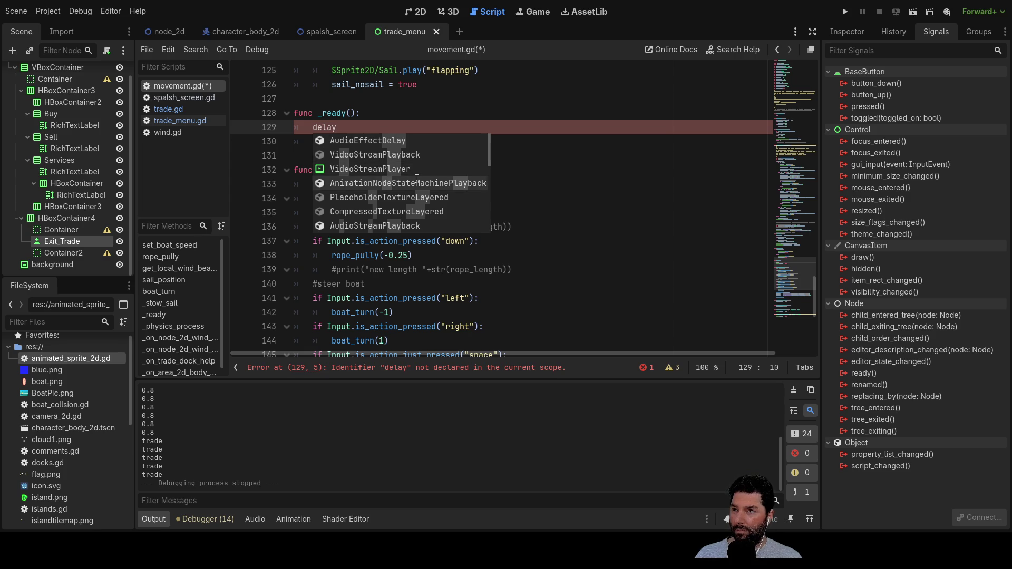
pyautogui.scroll(3, 417, 180)
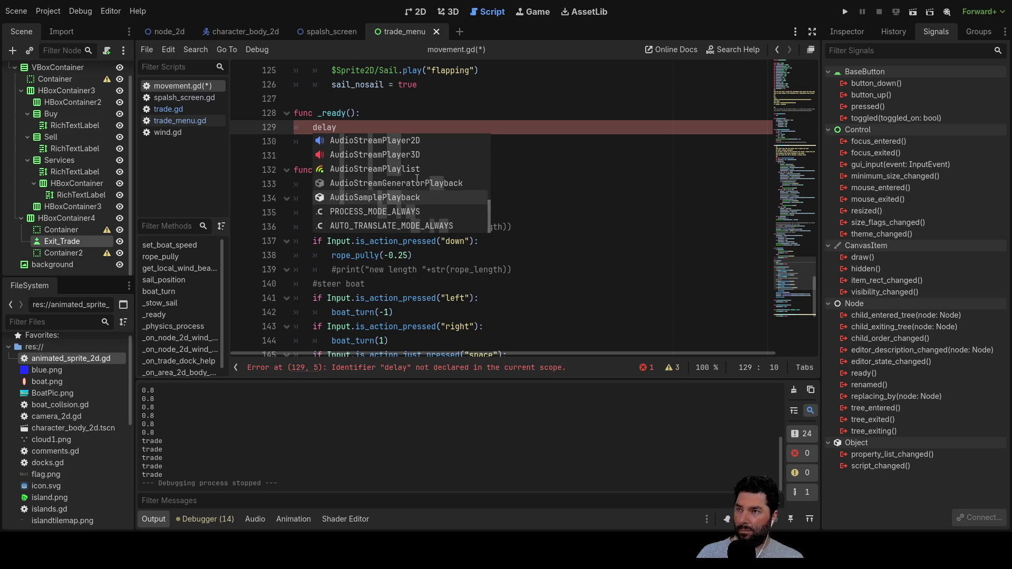
pyautogui.press('BackSpace')
pyautogui.press('BackSpace')
pyautogui.press('BackSpace')
pyautogui.press('BackSpace')
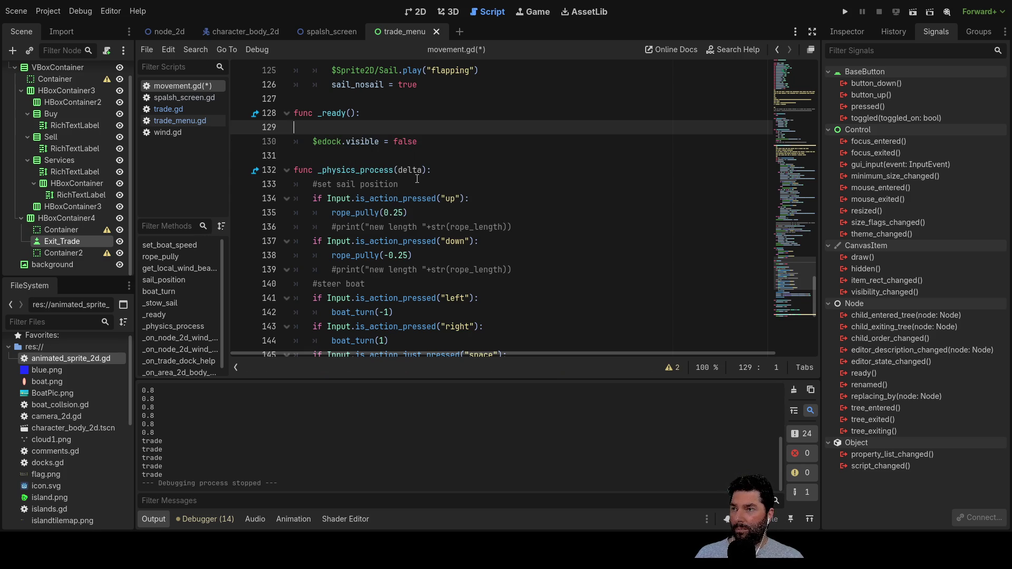
pyautogui.hotkey('ctrl', 'x')
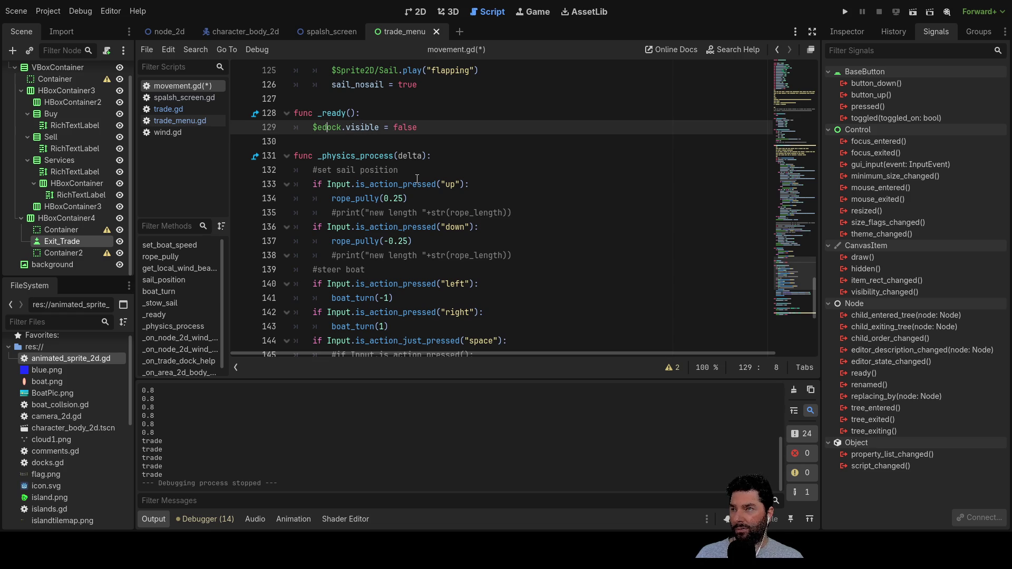
pyautogui.press('Return')
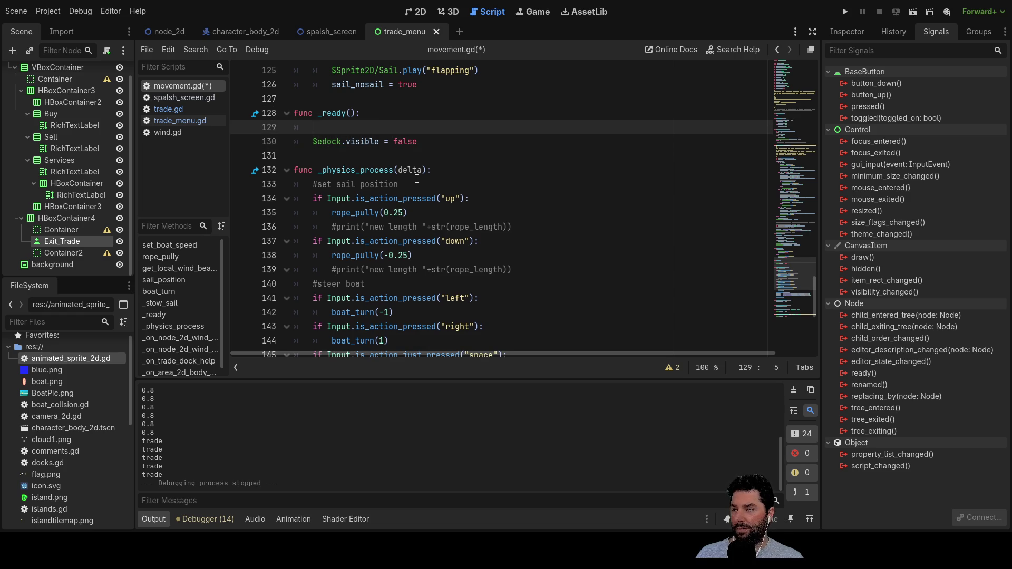
pyautogui.press('BackSpace')
pyautogui.press('BackSpace')
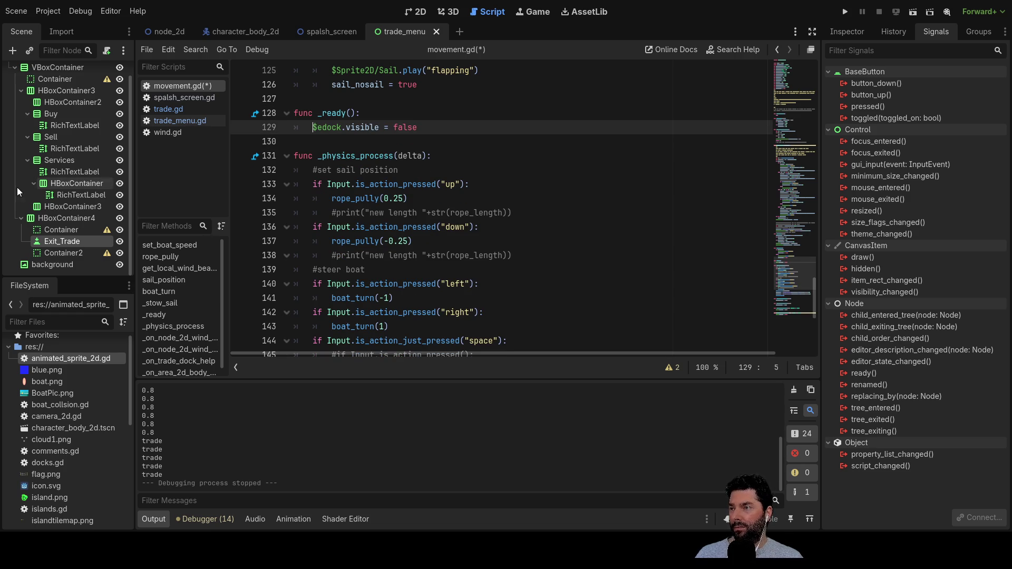
pyautogui.click(416, 11)
# Step: Open the character_body_2d scene and briefly show, then hide, the Press e to Dock label
pyautogui.click(250, 34)
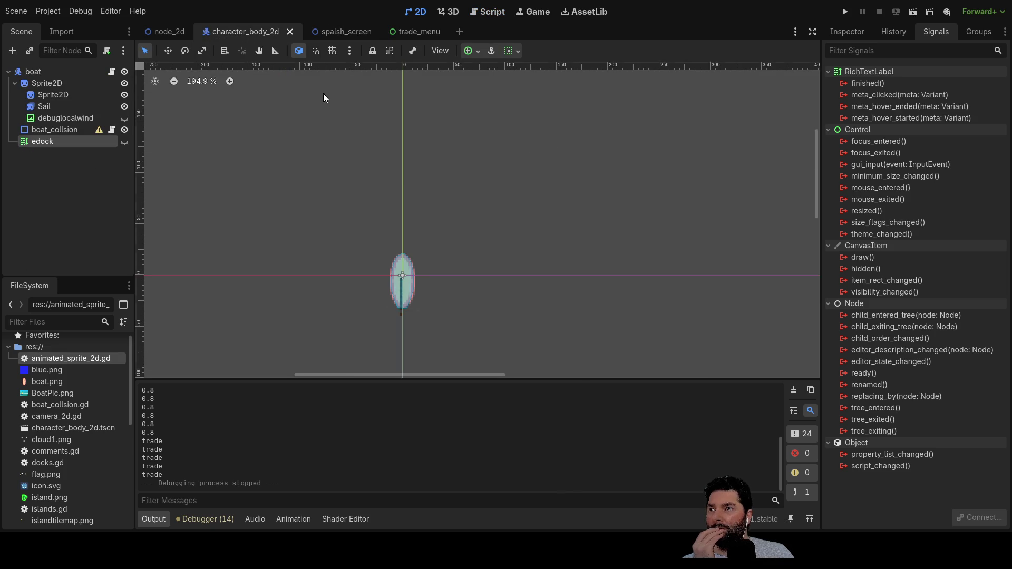
pyautogui.click(124, 141)
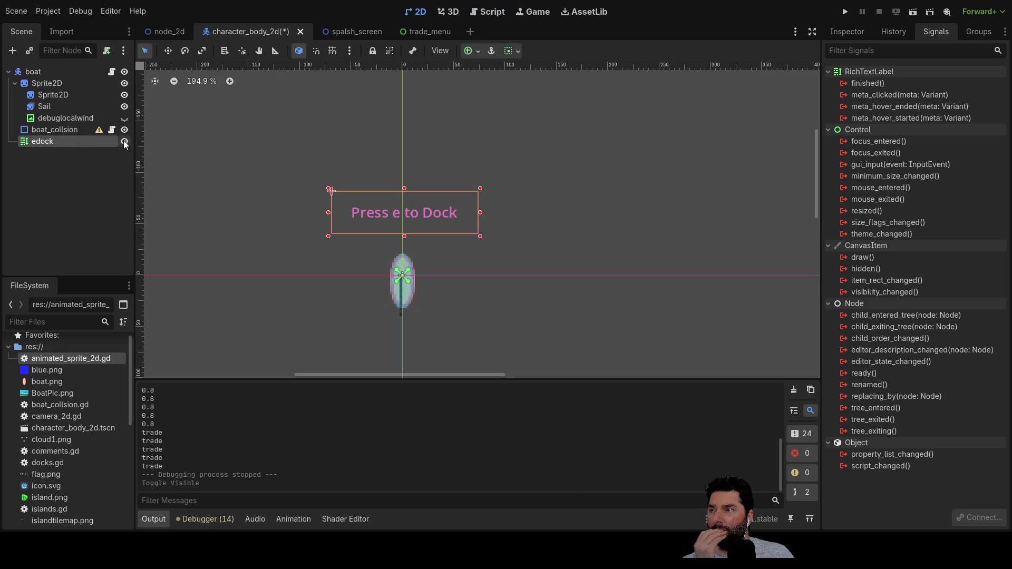
pyautogui.click(124, 142)
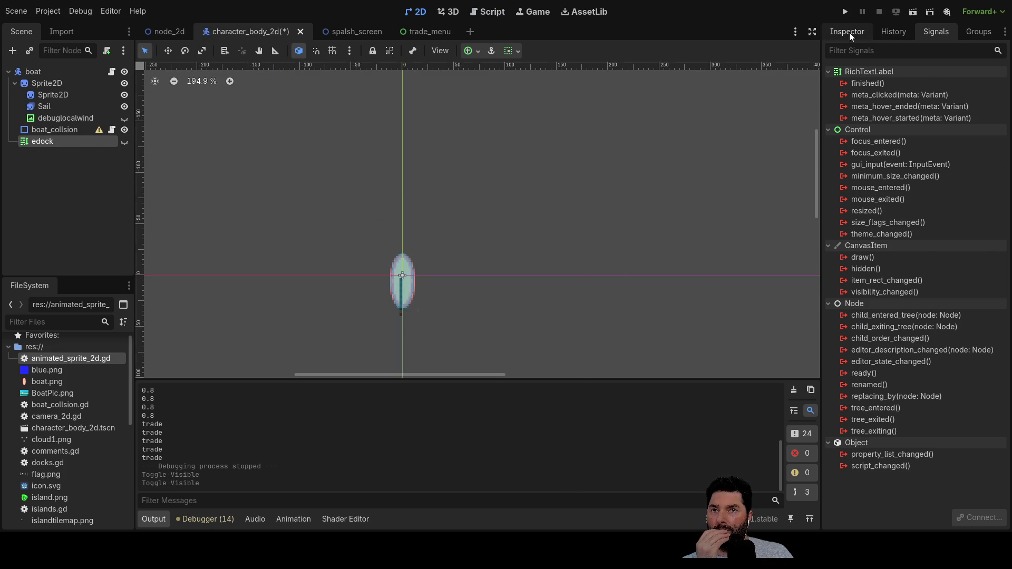
# Step: Browse edock's Inspector properties, expanding and collapsing Displayed Text, then deselect it
pyautogui.click(850, 33)
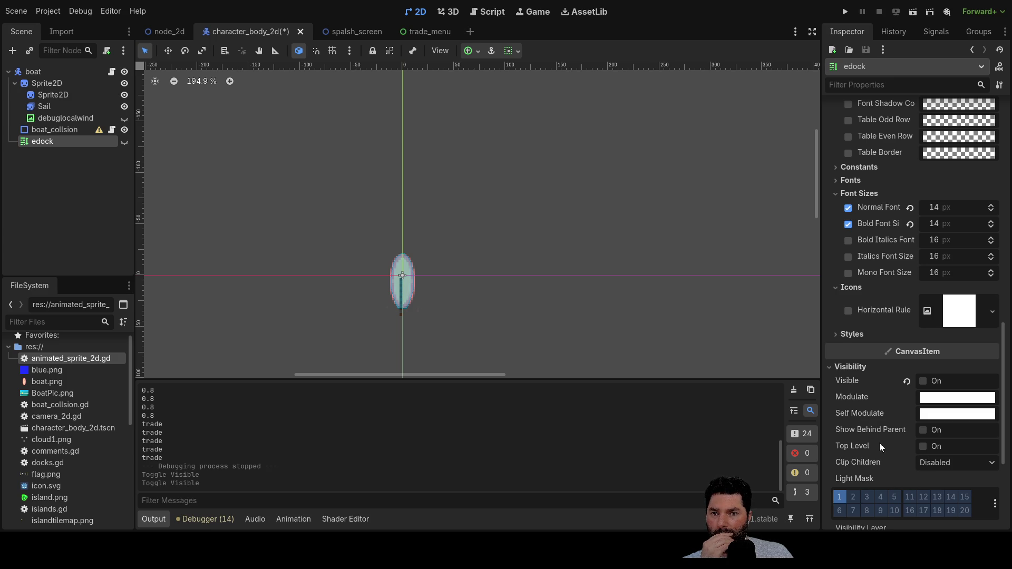
pyautogui.scroll(10, 849, 288)
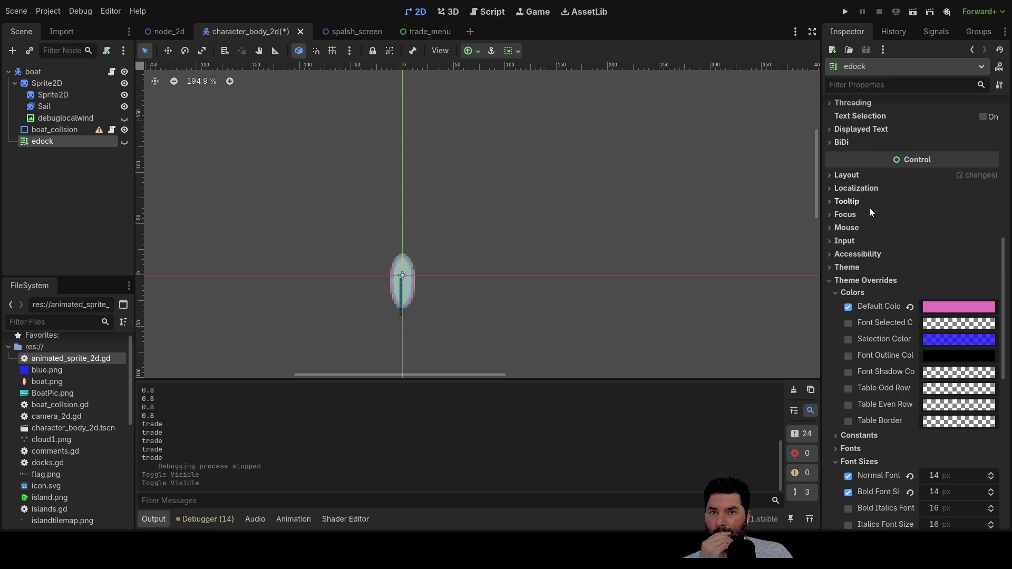
pyautogui.scroll(6, 870, 208)
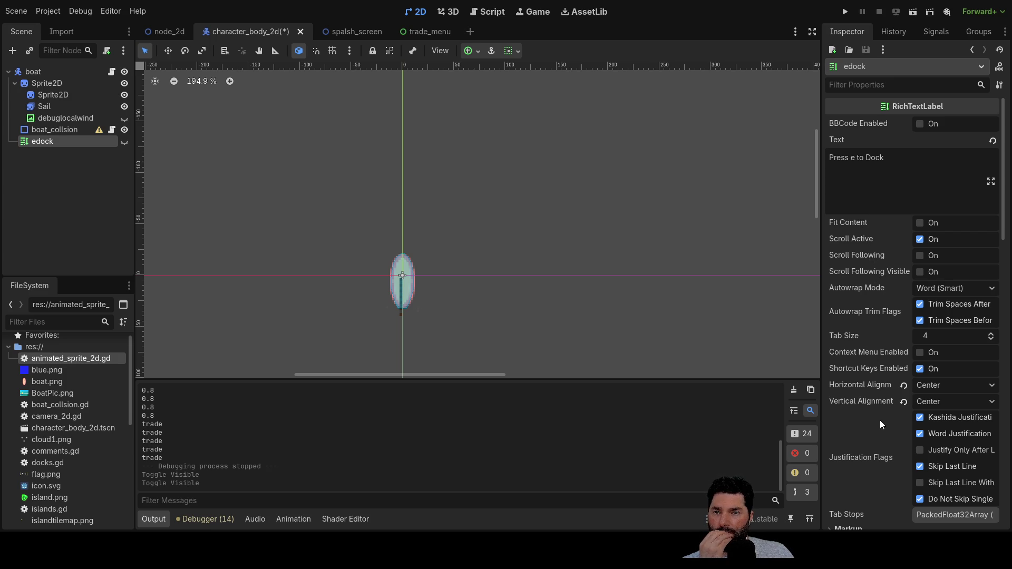
pyautogui.scroll(-5, 874, 416)
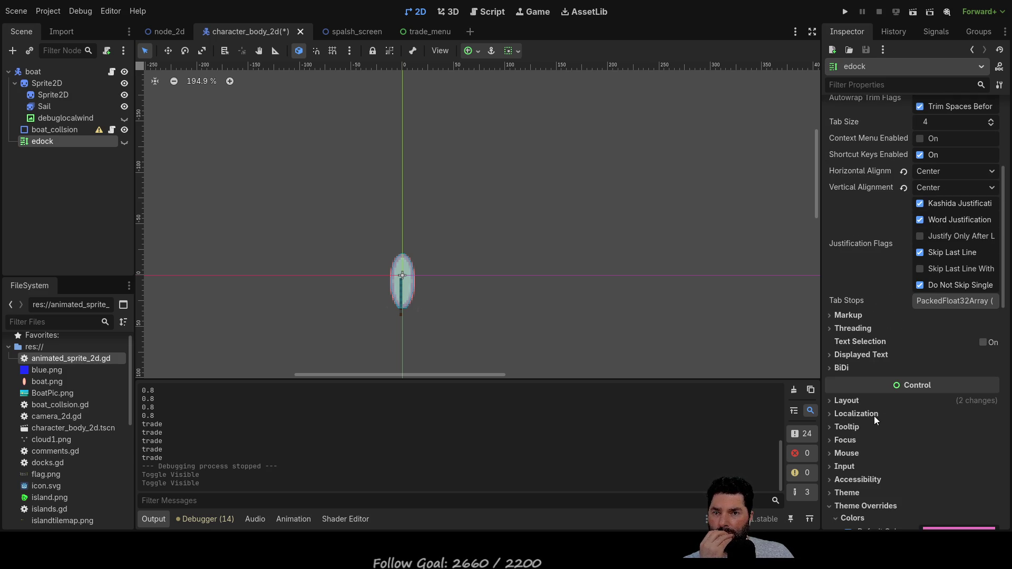
pyautogui.click(841, 357)
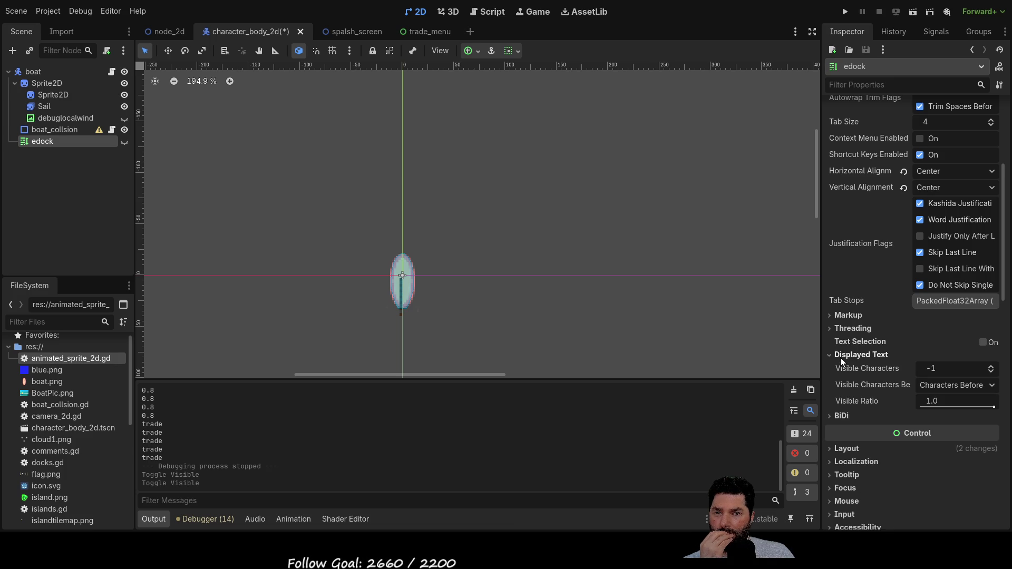
pyautogui.click(840, 355)
pyautogui.scroll(-2, 840, 378)
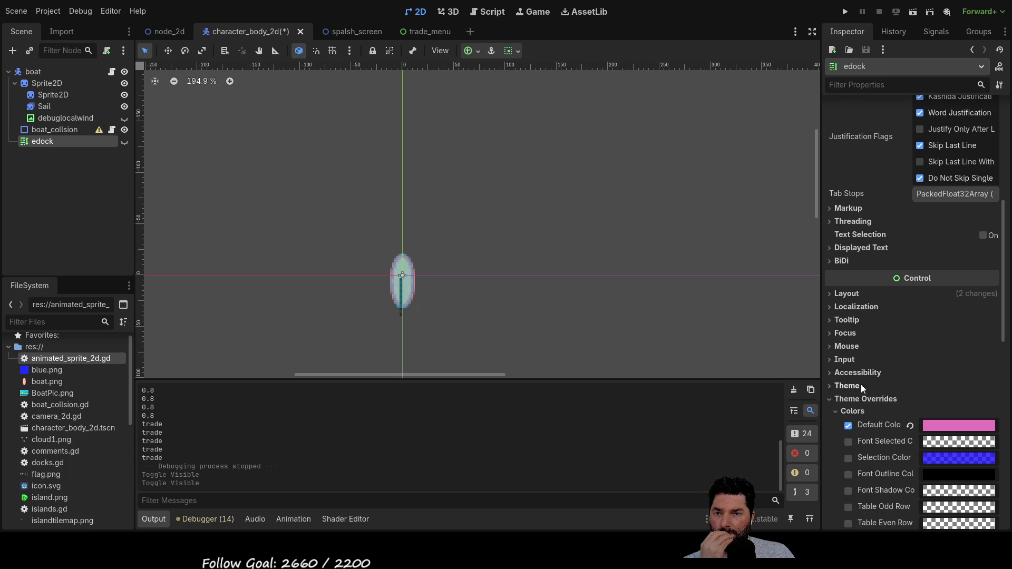
pyautogui.scroll(-5, 864, 425)
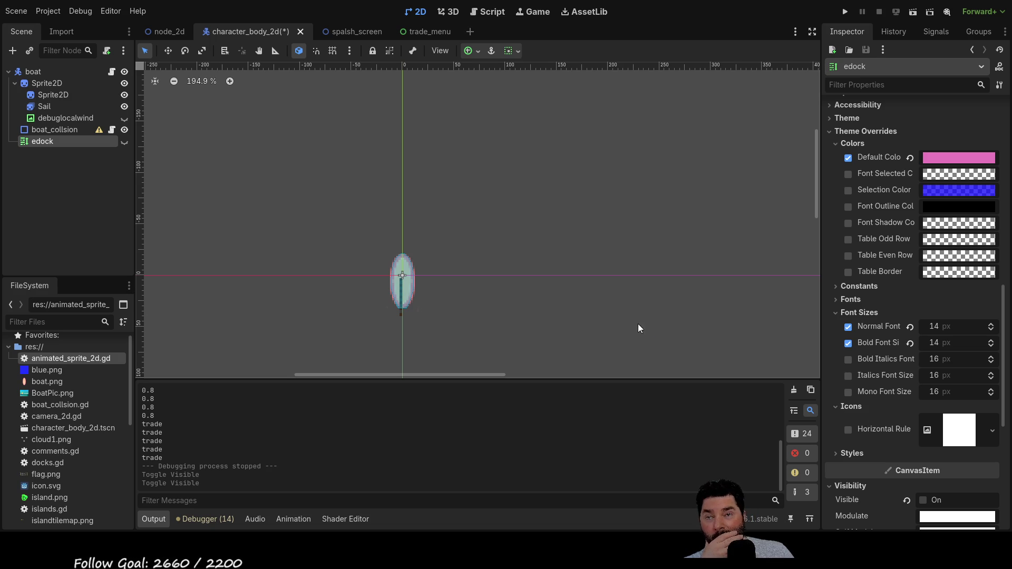
pyautogui.click(502, 227)
# Step: Toggle the Press e to Dock label on and off again and run the project
pyautogui.click(125, 143)
pyautogui.click(125, 143)
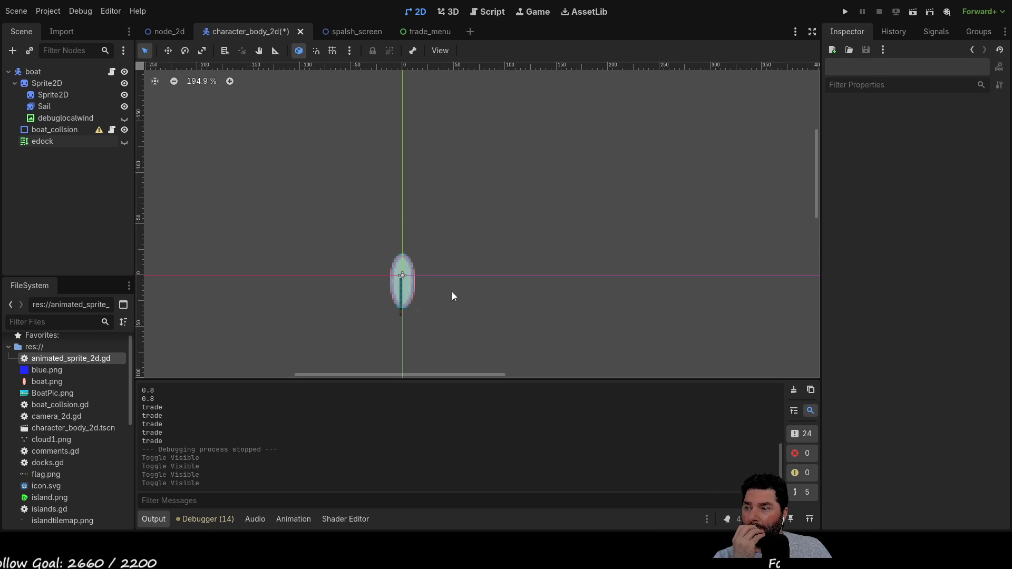
pyautogui.click(845, 11)
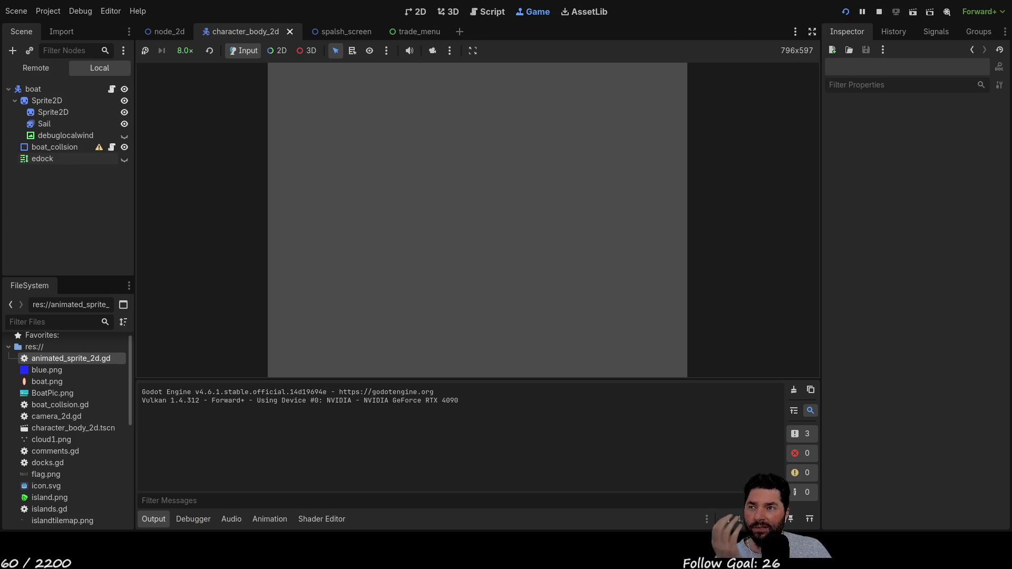
# Step: Start playing and toggle the edock node's visibility repeatedly while the game runs
pyautogui.click(384, 85)
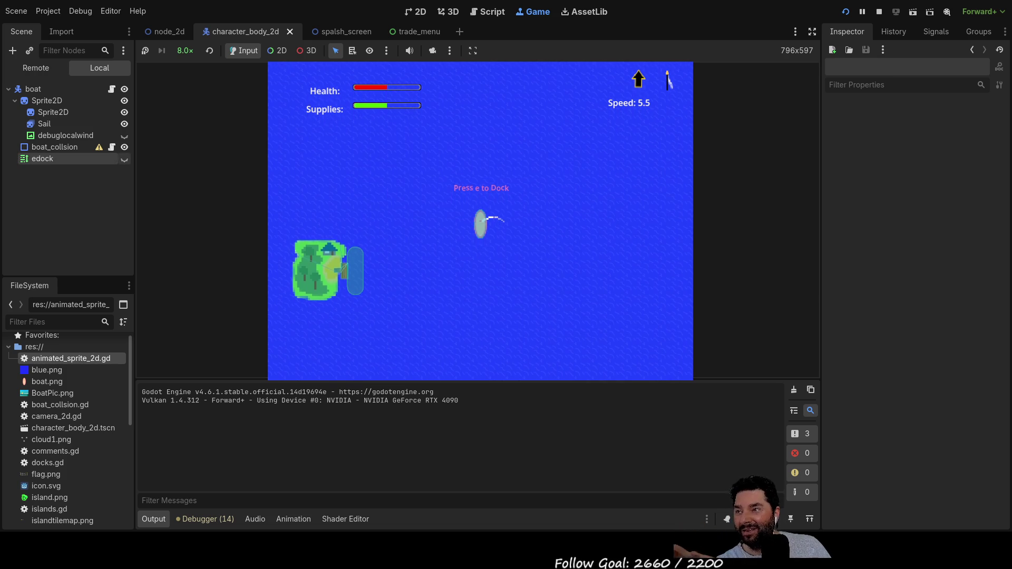
pyautogui.click(125, 159)
pyautogui.click(125, 161)
pyautogui.click(124, 162)
pyautogui.click(124, 162)
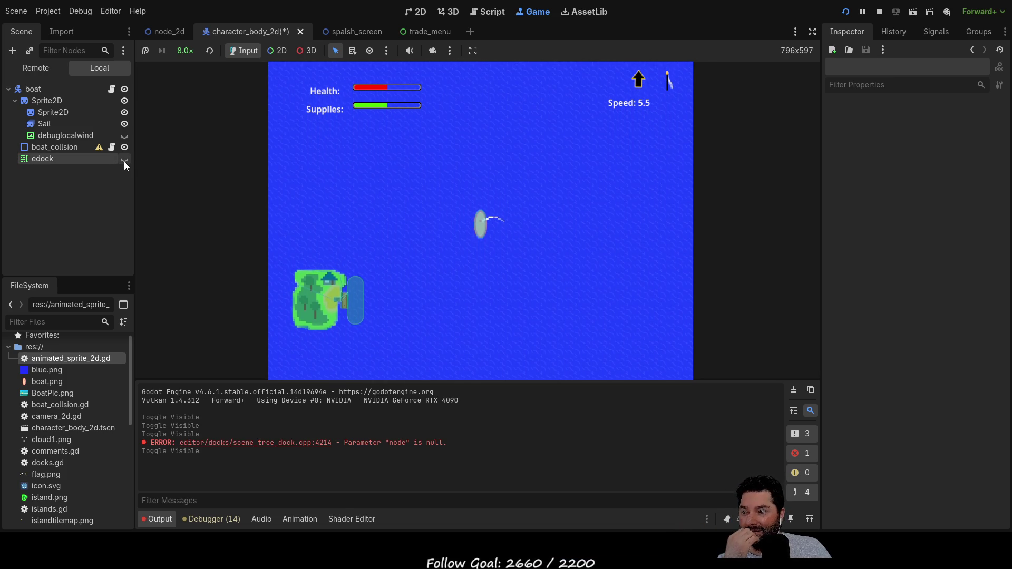
pyautogui.click(124, 160)
pyautogui.click(125, 160)
pyautogui.click(125, 161)
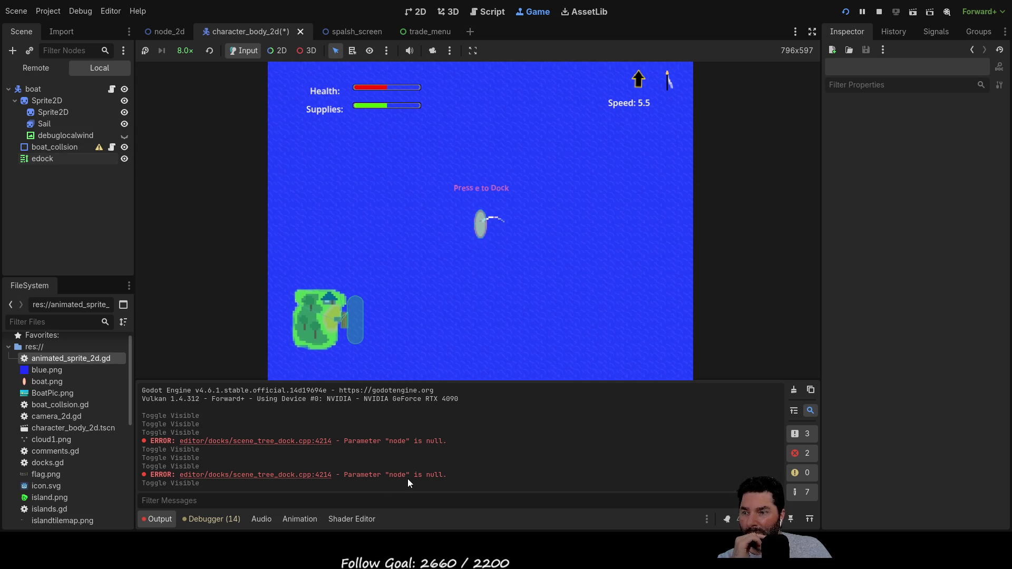
# Step: Inspect the error line's file path, then toggle edock until it ends hidden
pyautogui.doubleClick(294, 476)
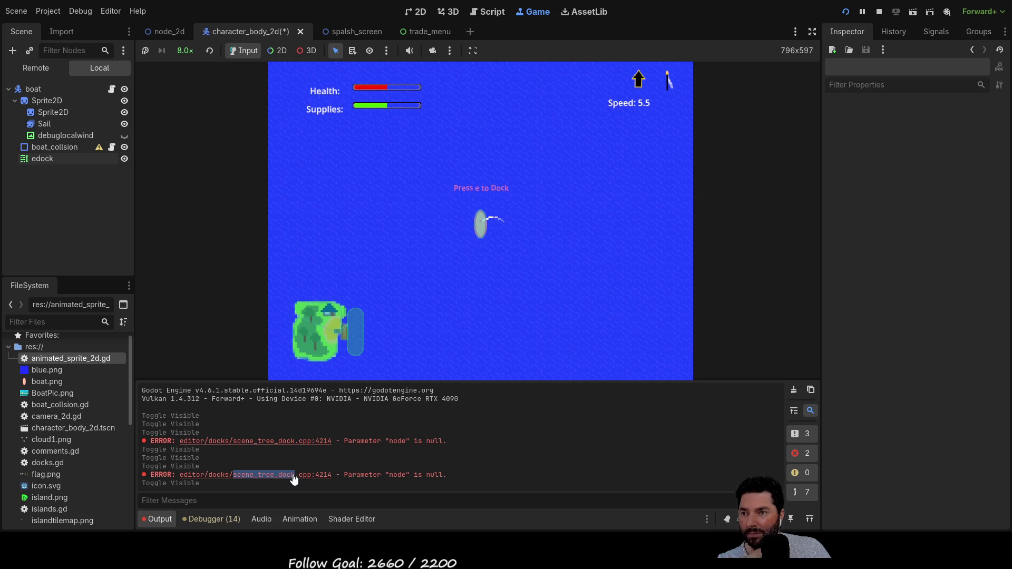
pyautogui.doubleClick(219, 475)
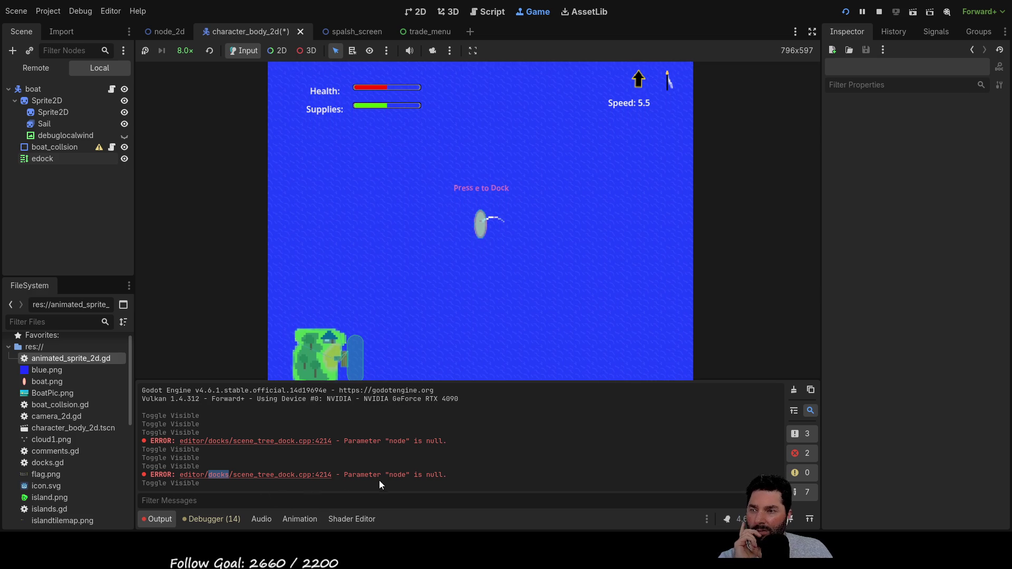
pyautogui.click(125, 160)
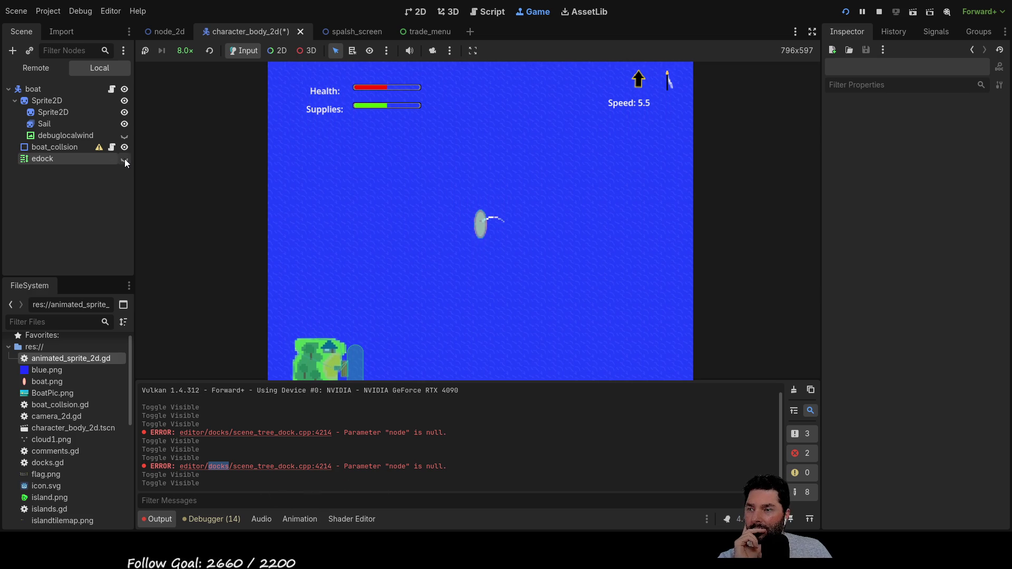
pyautogui.click(125, 159)
pyautogui.click(125, 159)
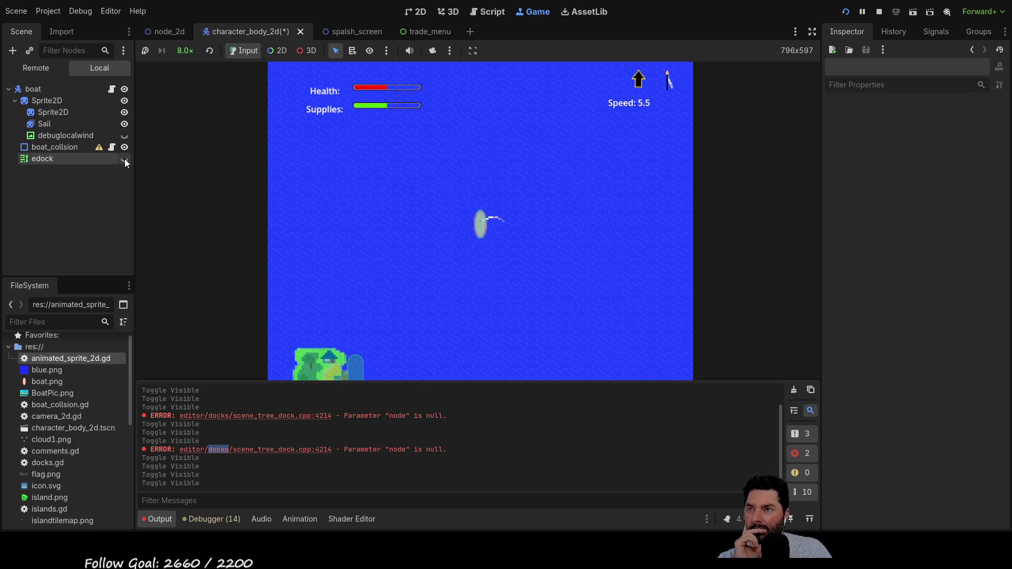
pyautogui.click(125, 160)
pyautogui.click(125, 159)
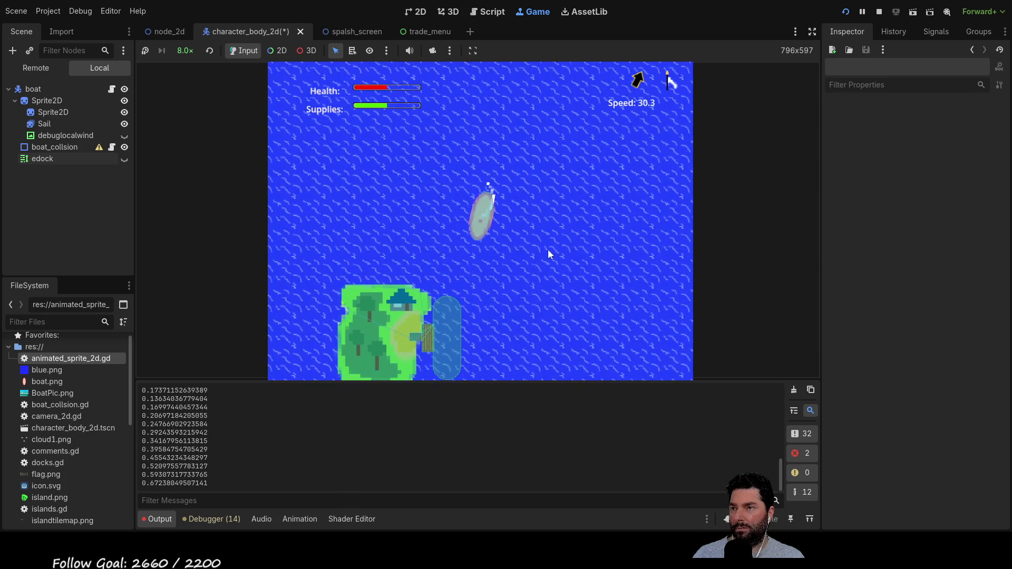
# Step: Steer the boat south with d into the dock zone and press e to trade
pyautogui.press('d')
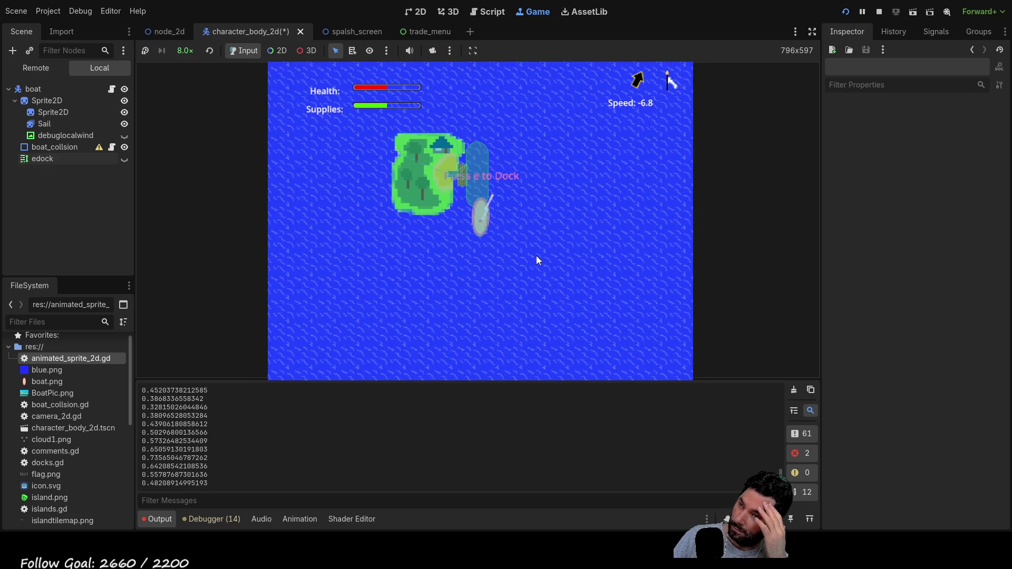
pyautogui.press('e')
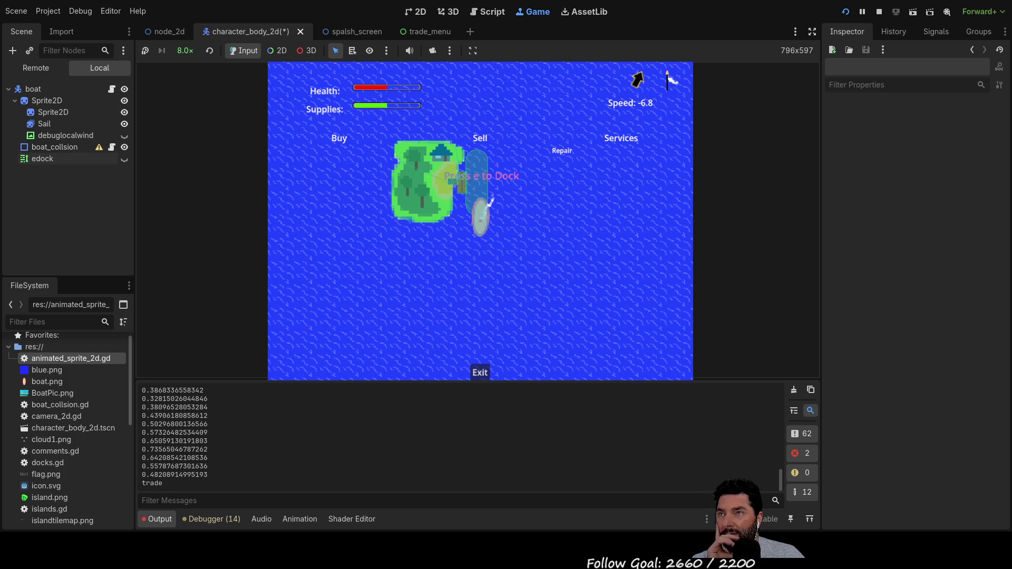
# Step: Stop the game, open trade.gd in the Script workspace, and show the Signals panel
pyautogui.click(879, 11)
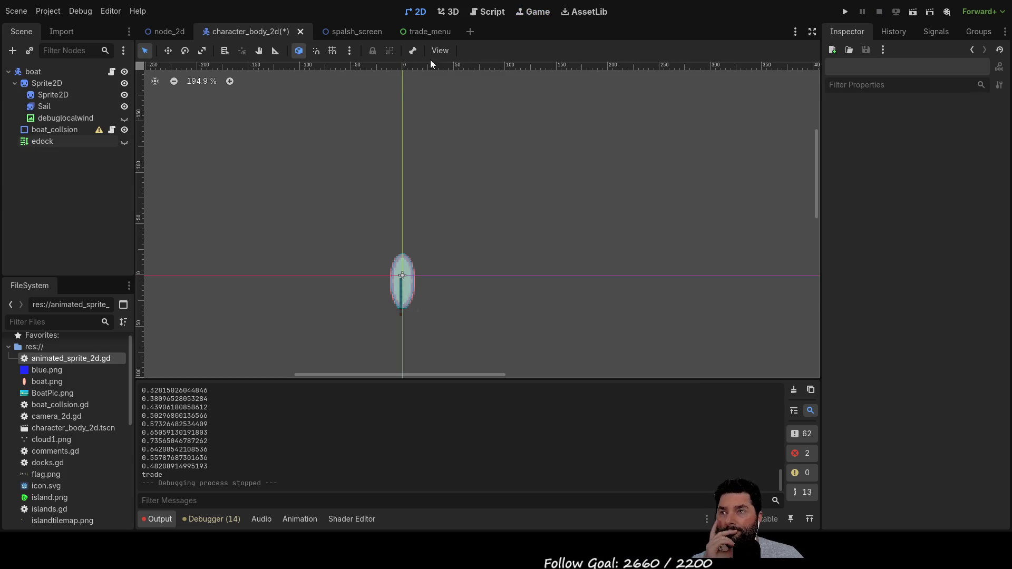
pyautogui.click(490, 12)
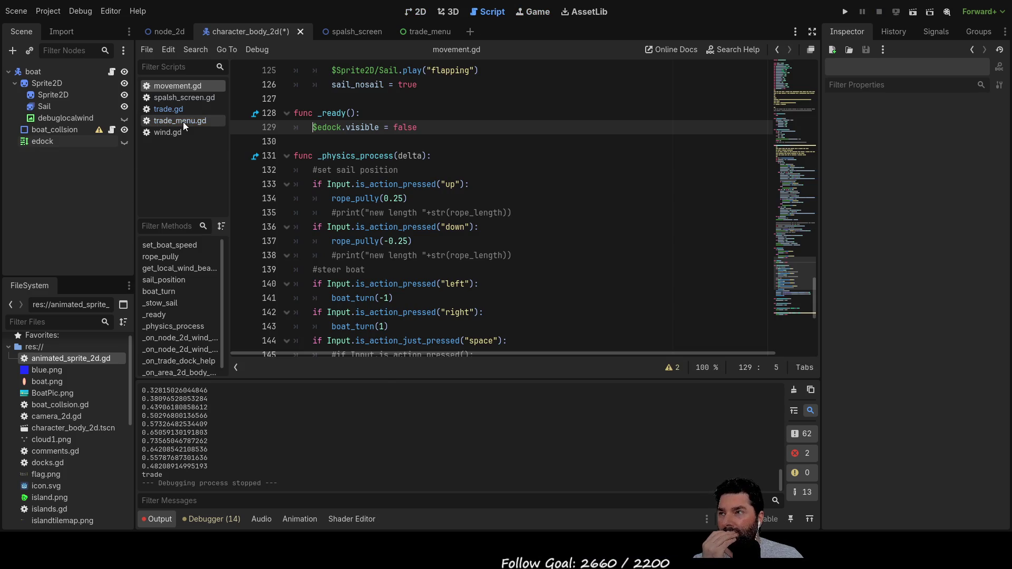
pyautogui.click(173, 109)
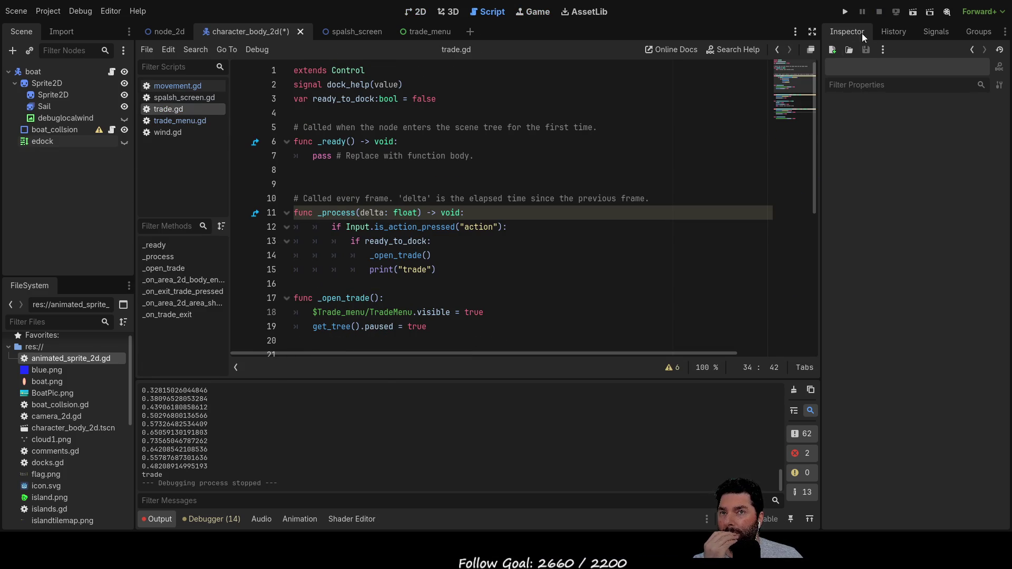
pyautogui.click(931, 31)
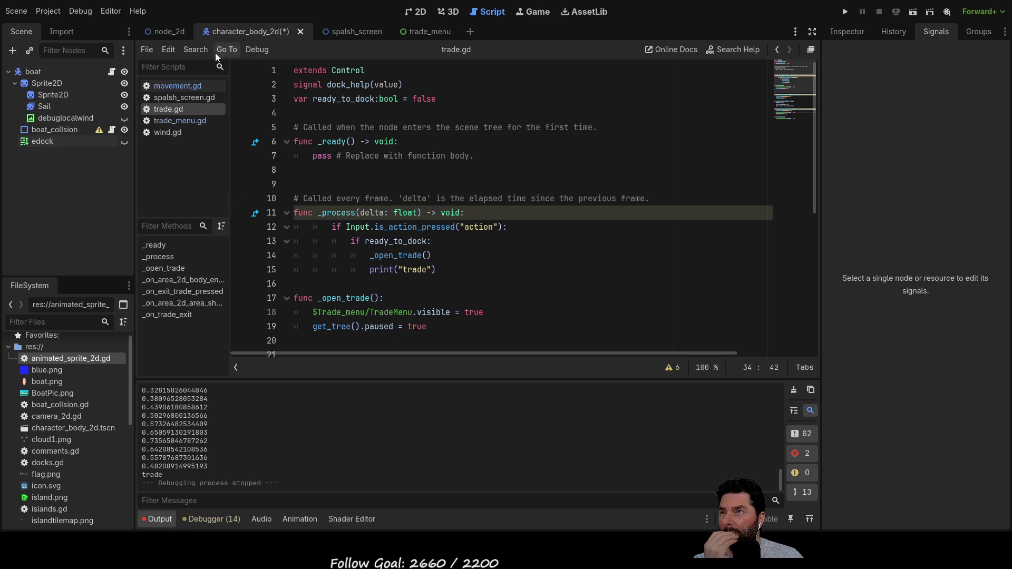
# Step: Select TradeMenu in node_2d, then open trade_menu and pick Exit_Trade's pressed signal
pyautogui.click(160, 33)
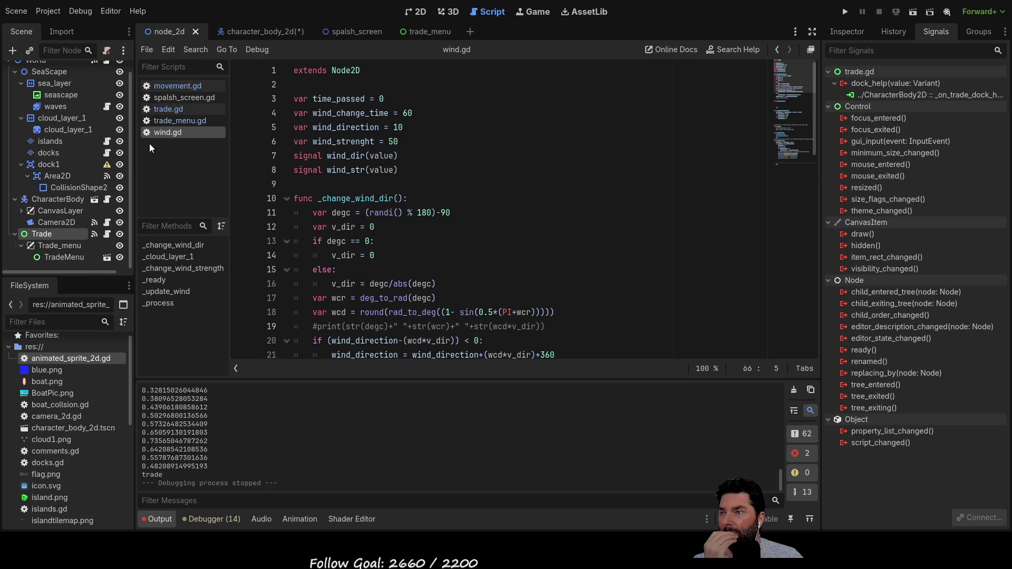
pyautogui.click(61, 257)
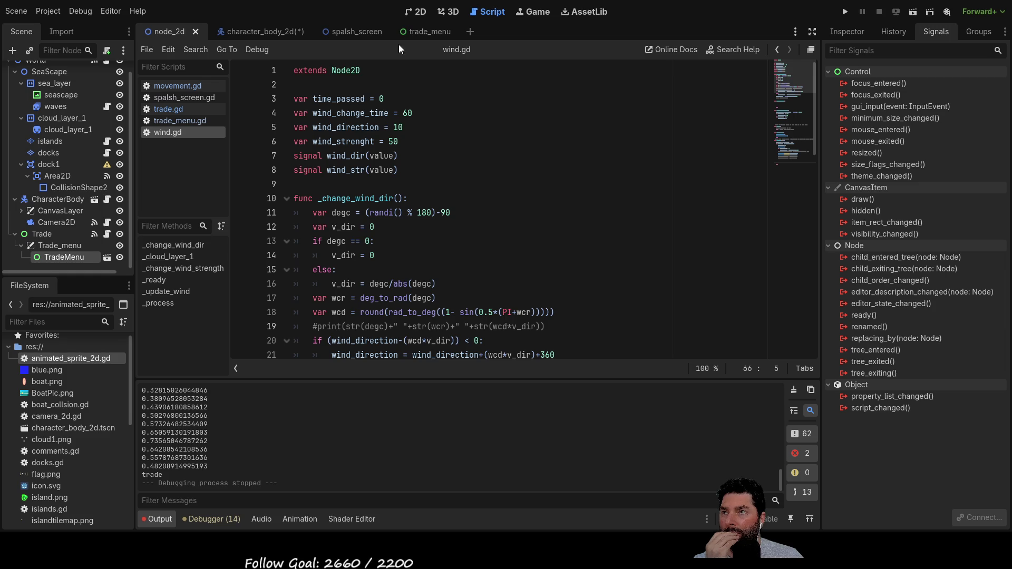
pyautogui.click(430, 31)
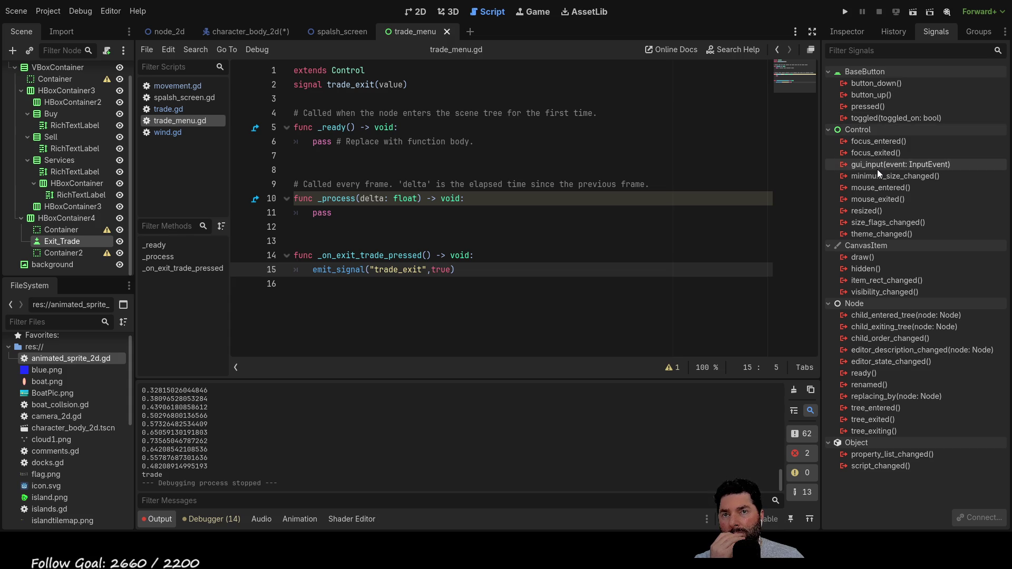
pyautogui.click(872, 107)
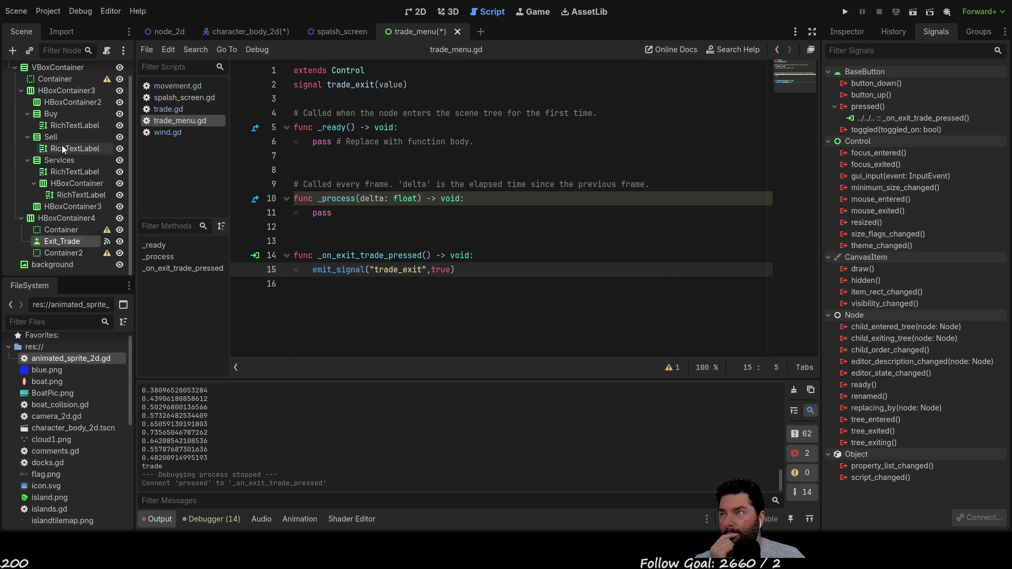
# Step: Check the TradeMenu's trade_exit signal and the _on_exit_trade_pressed emit line, then save trade_menu.gd
pyautogui.scroll(2, 64, 159)
pyautogui.click(65, 73)
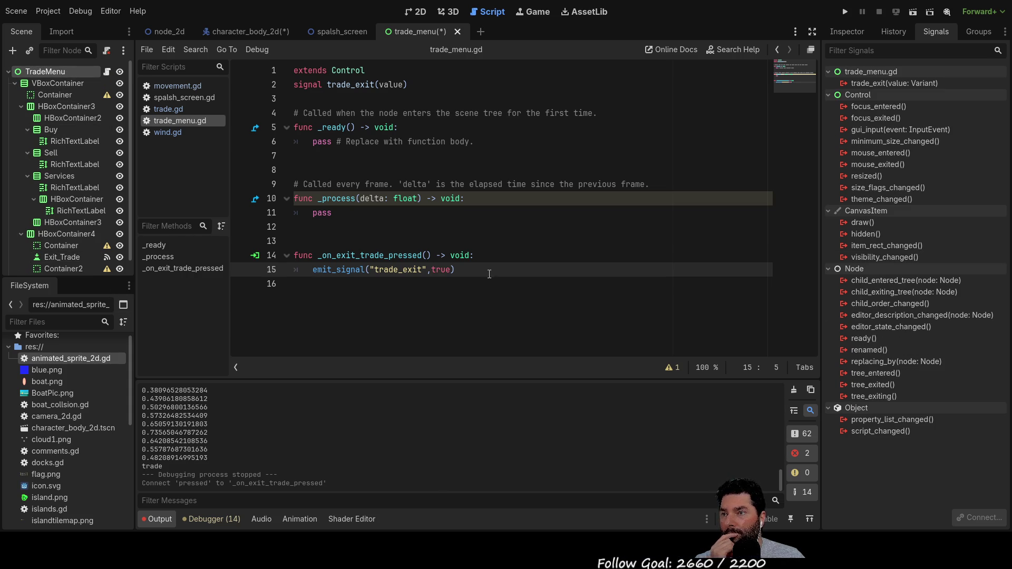
pyautogui.click(876, 84)
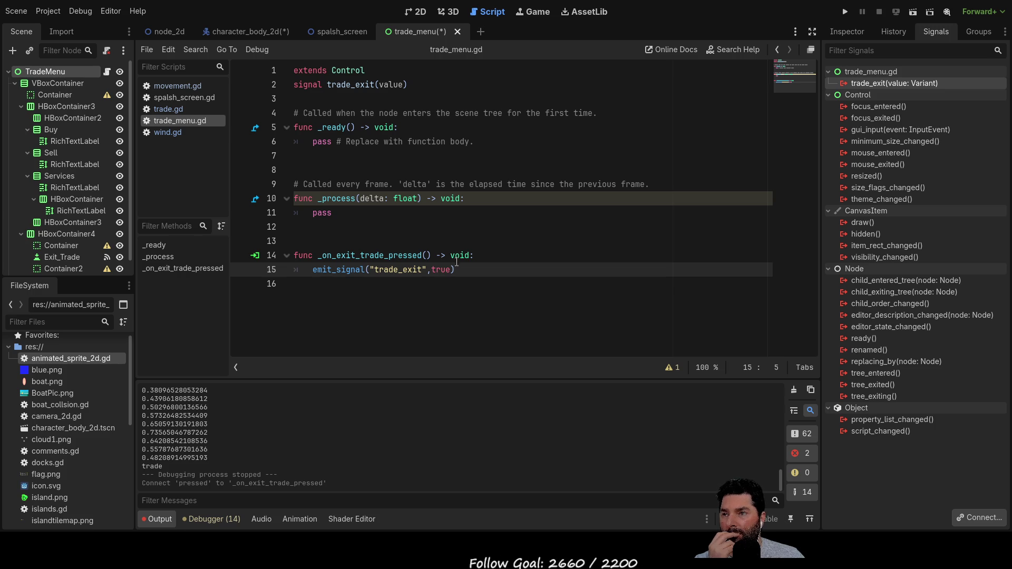
pyautogui.doubleClick(370, 255)
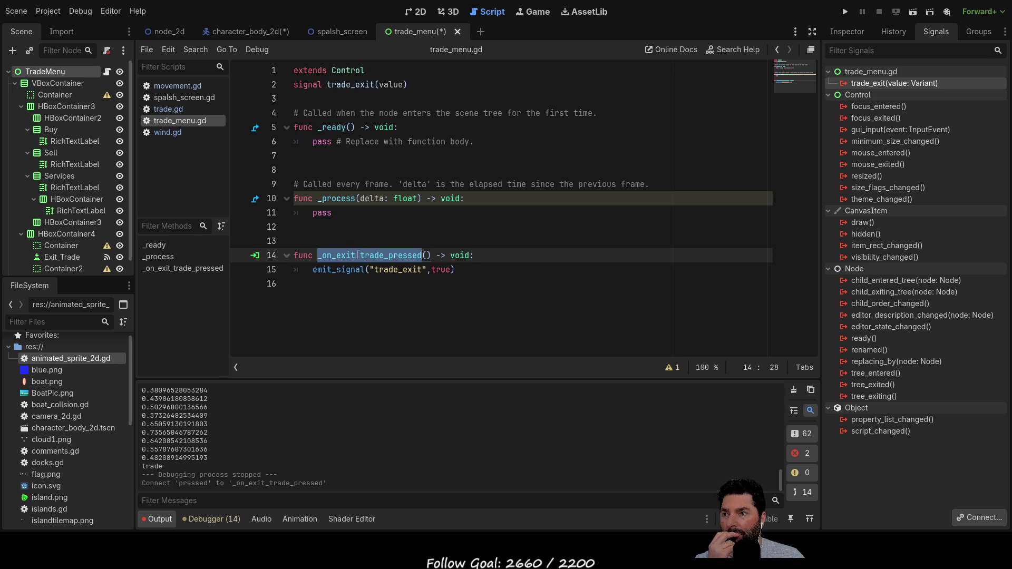
pyautogui.click(474, 270)
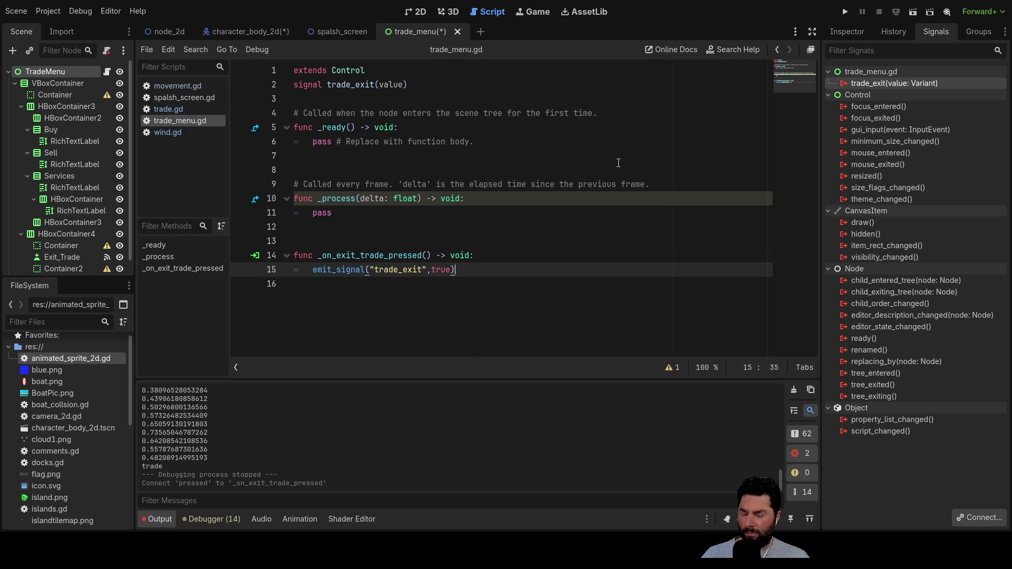
pyautogui.hotkey('ctrl', 's')
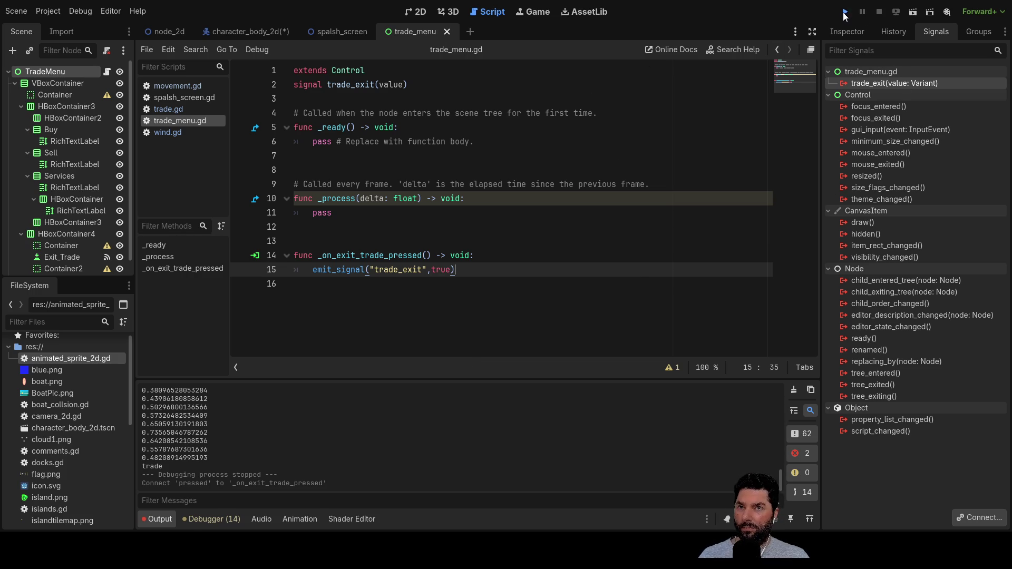
# Step: Run the game at 8x time scale and sail the boat to the island to open the trade menu
pyautogui.click(845, 12)
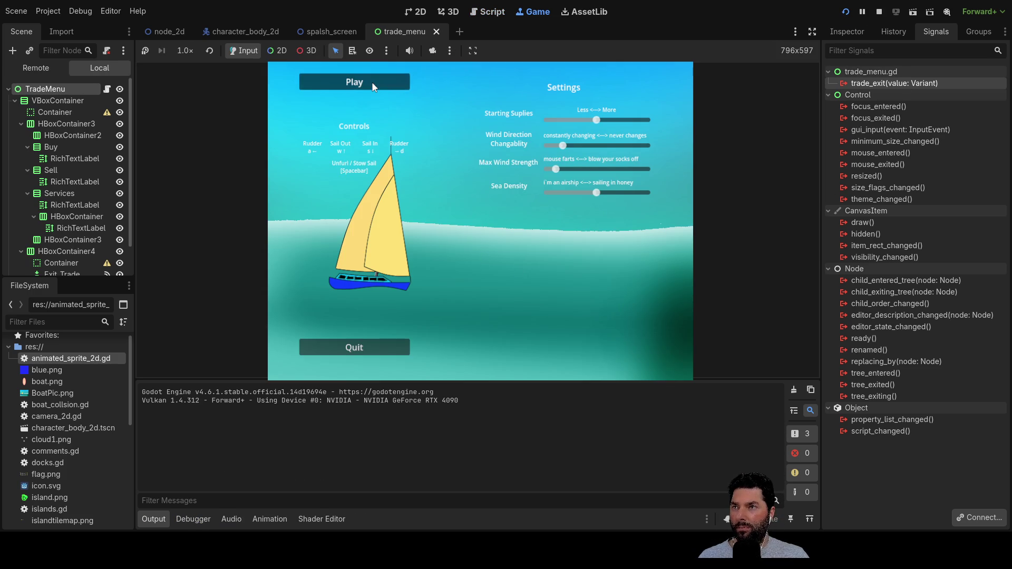
pyautogui.click(372, 86)
pyautogui.press('w')
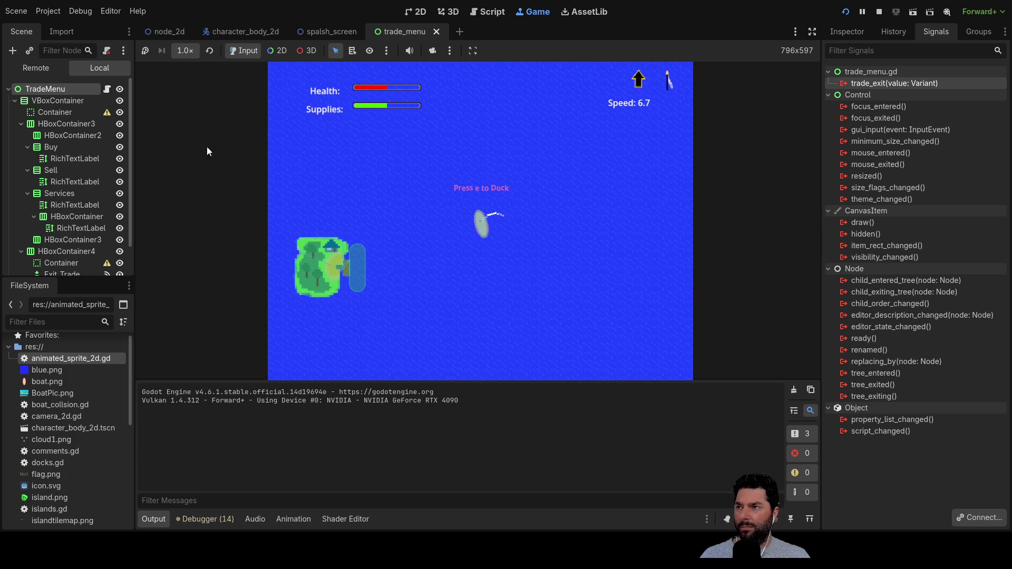
pyautogui.press('s')
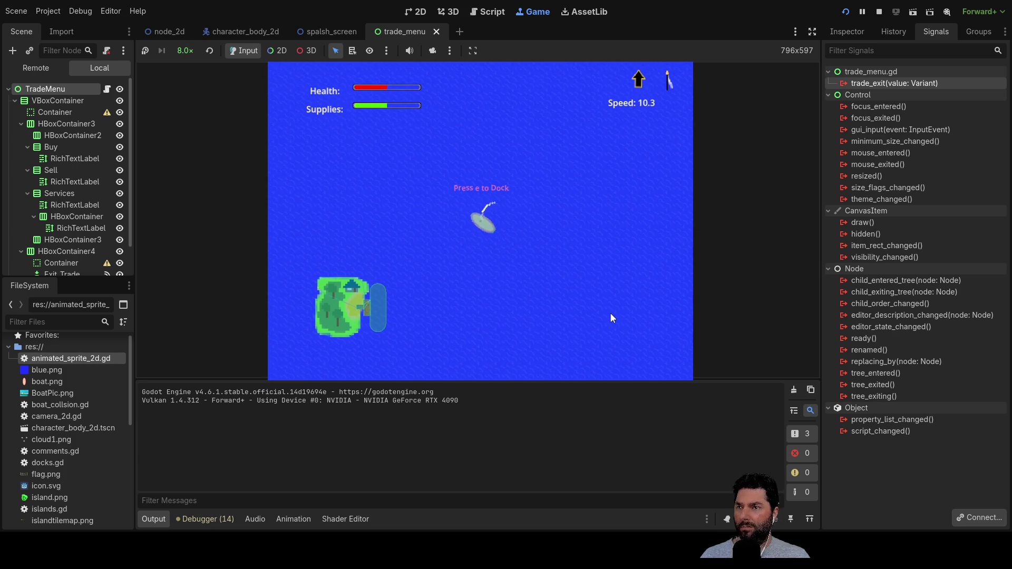
pyautogui.press('w')
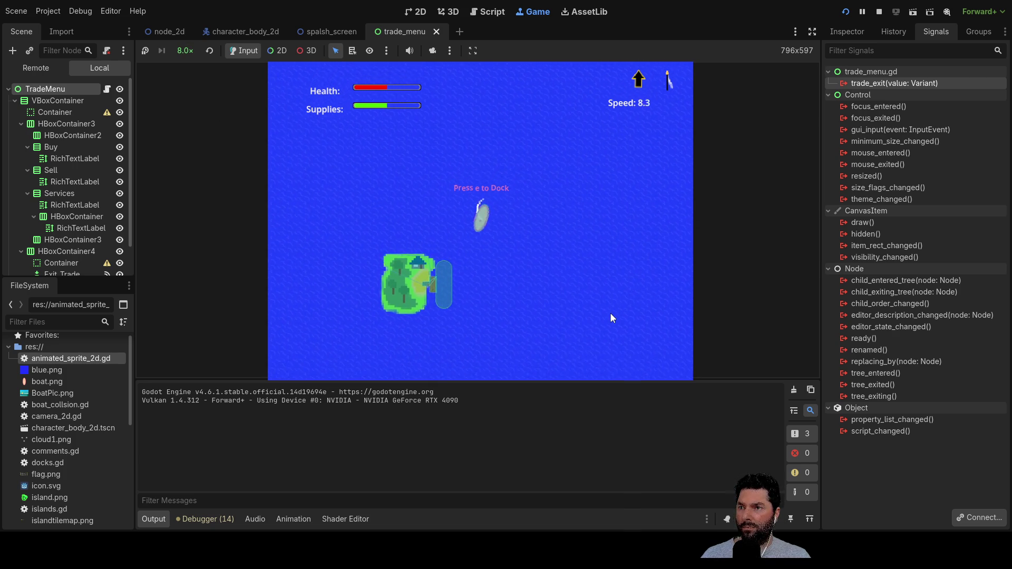
pyautogui.press('e')
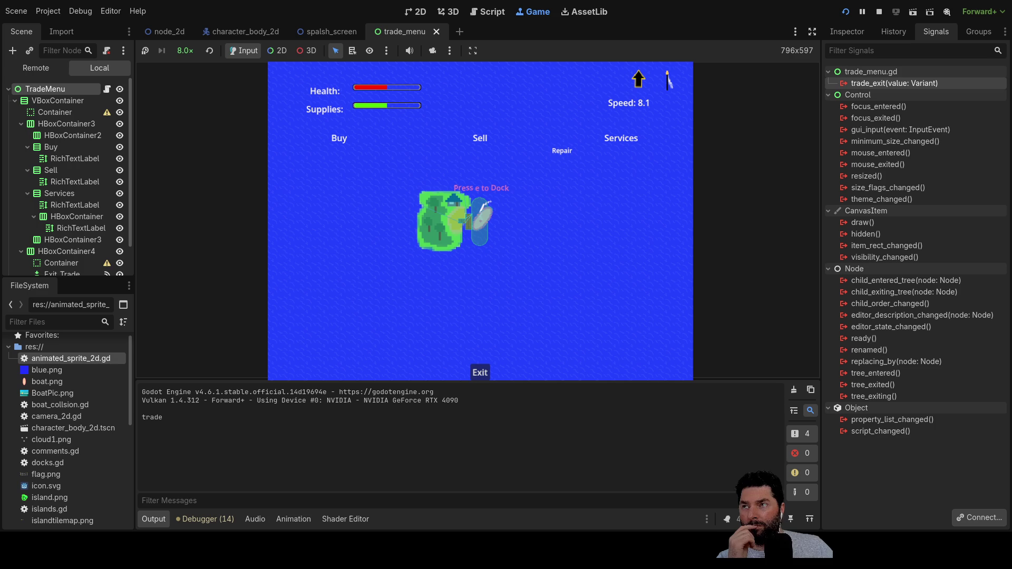
# Step: Flip through the splash_screen, character_body_2d and trade_menu scenes, then stop the running game
pyautogui.click(325, 32)
pyautogui.click(260, 32)
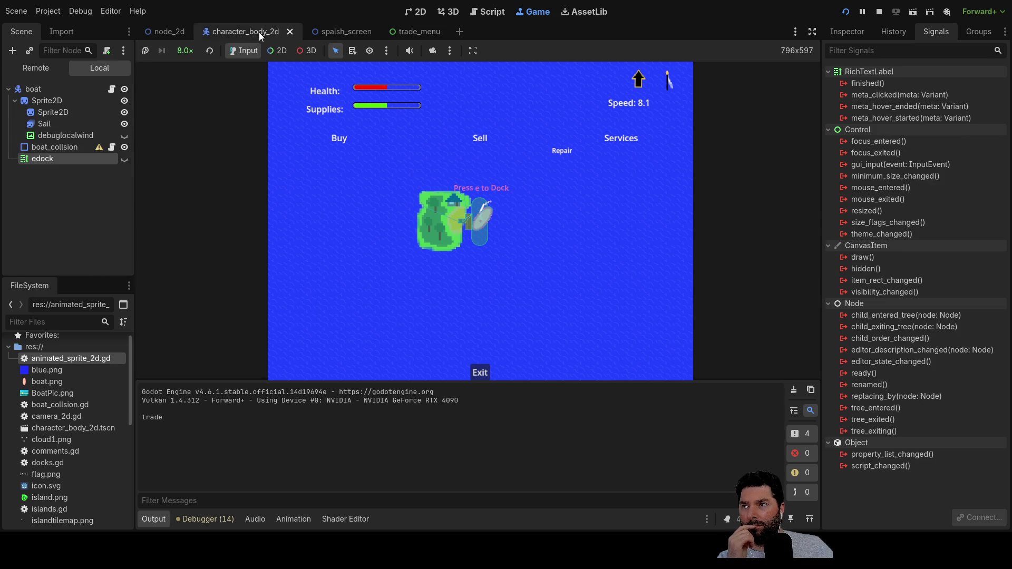
pyautogui.click(415, 32)
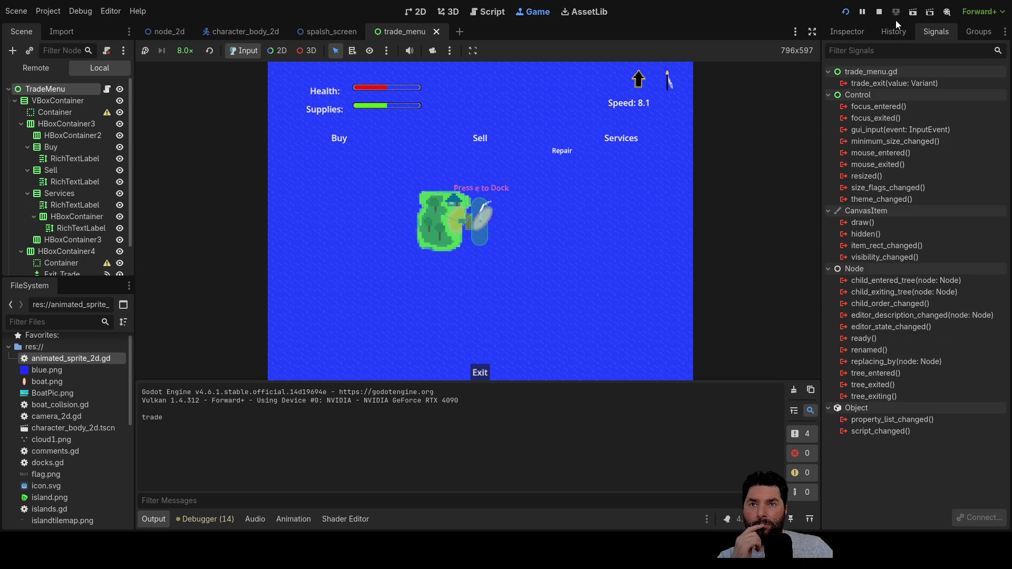
pyautogui.click(878, 12)
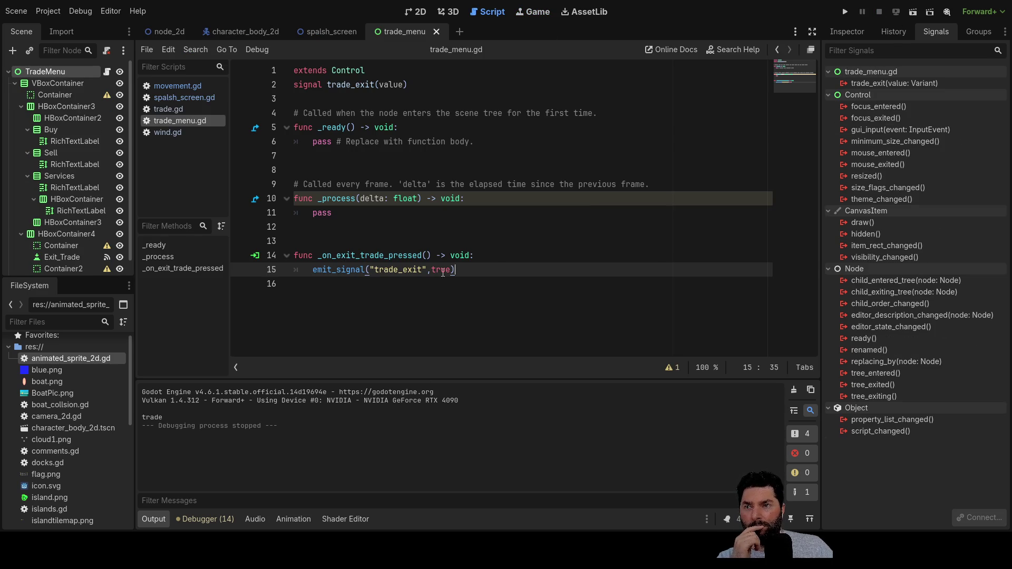
# Step: Review the trade_exit emit line on line 15, then look over the splash screen and main node_2d scenes
pyautogui.moveTo(469, 275); pyautogui.dragTo(294, 271)
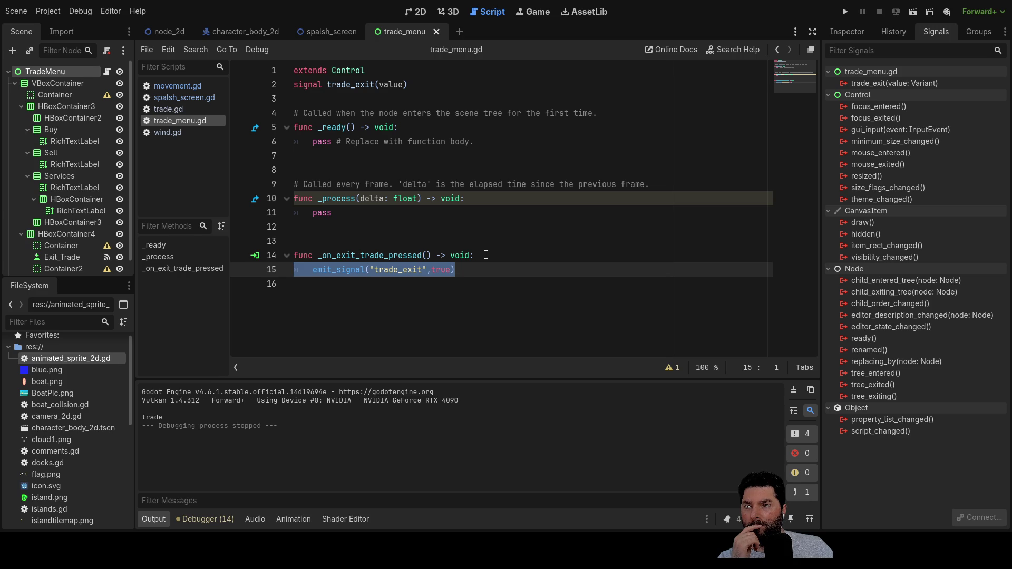
pyautogui.scroll(-1, 53, 244)
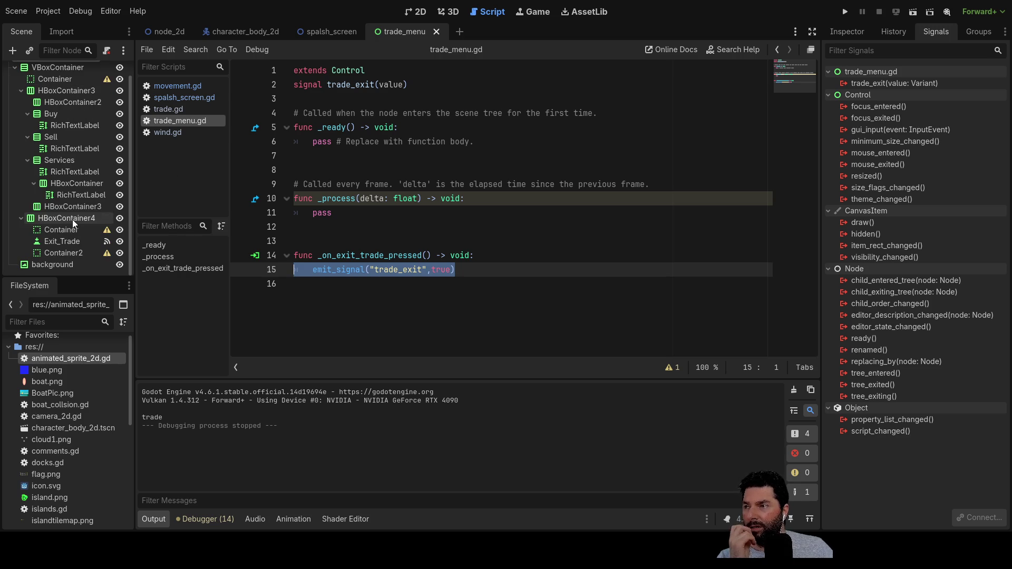
pyautogui.click(322, 32)
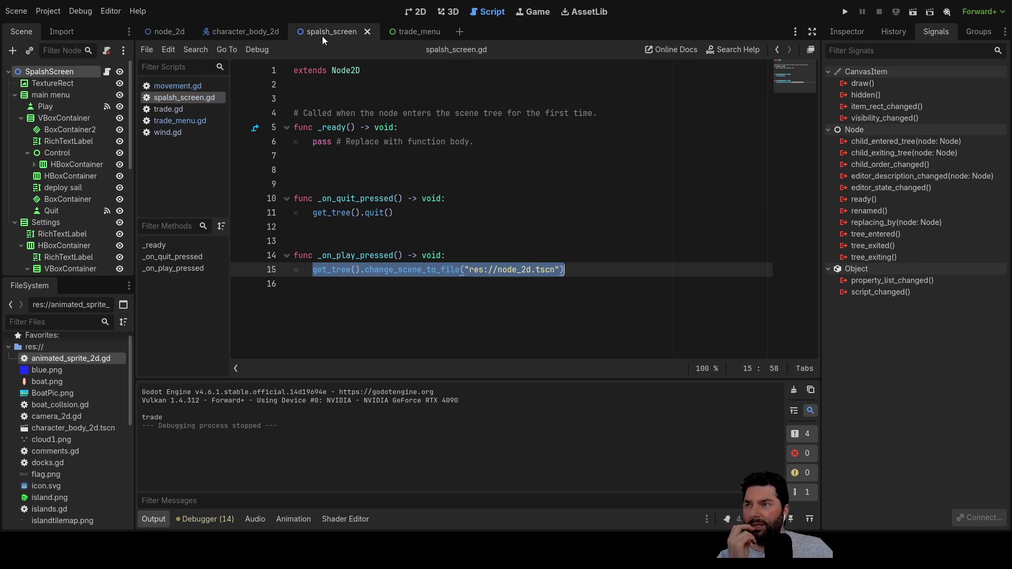
pyautogui.click(164, 32)
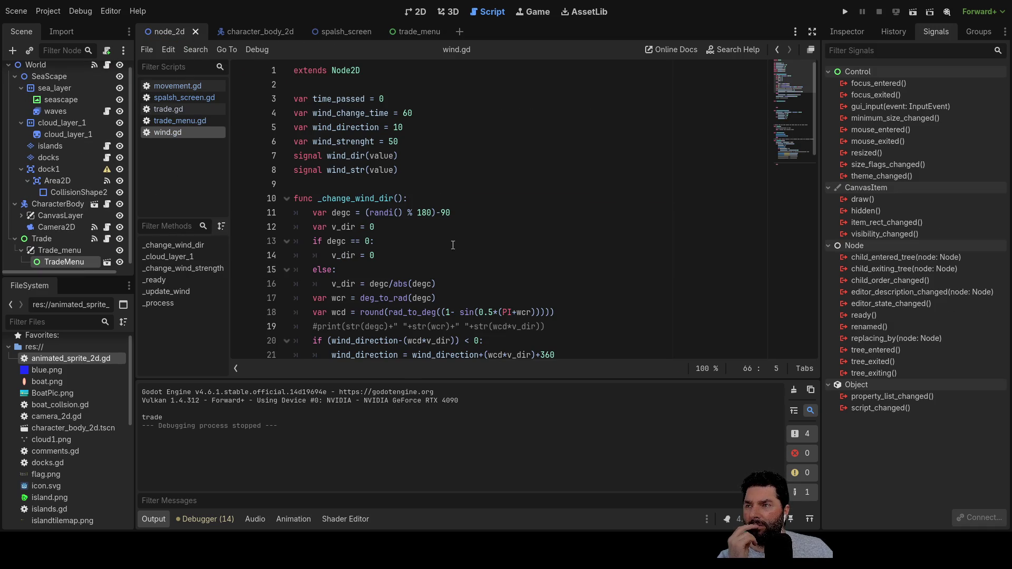
# Step: In trade.gd, comment out get_tree().paused = true on line 19 and relaunch the game
pyautogui.click(169, 122)
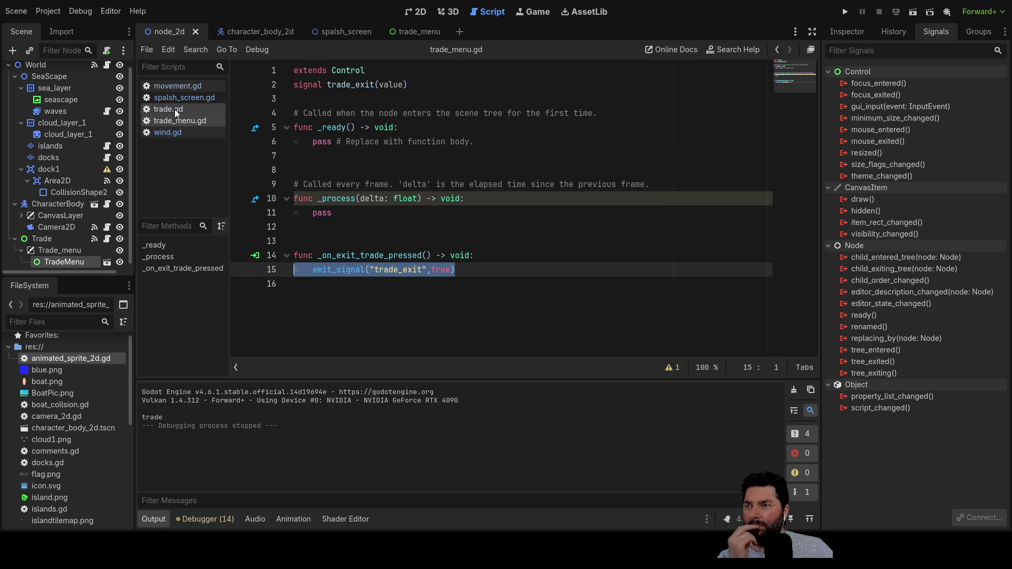
pyautogui.click(175, 110)
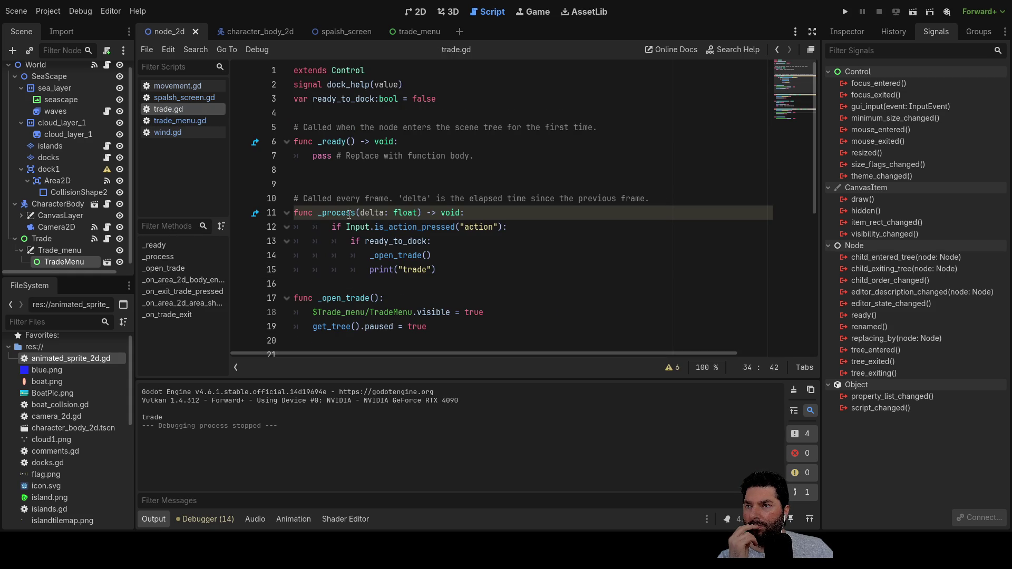
pyautogui.scroll(-3, 330, 162)
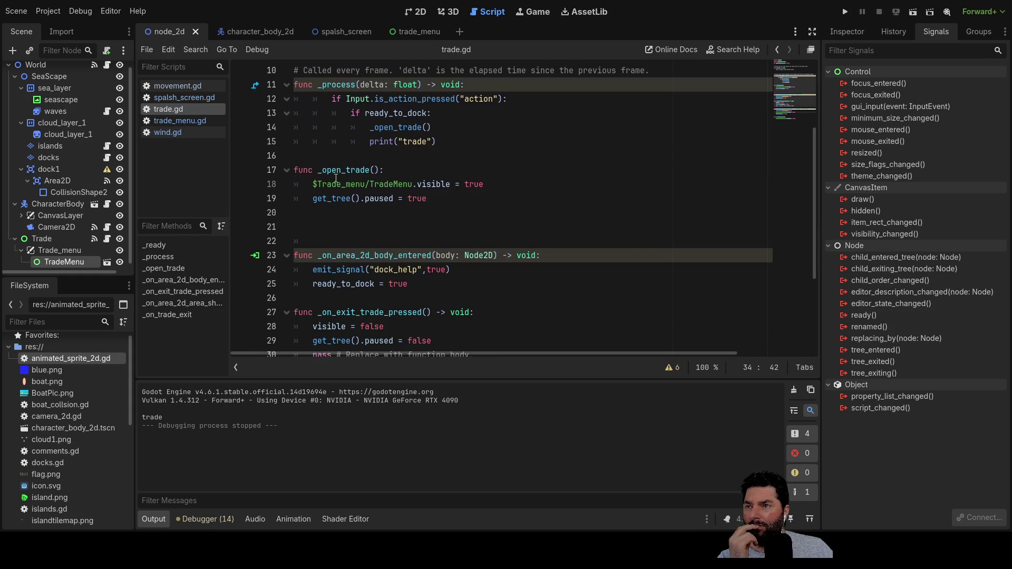
pyautogui.click(313, 199)
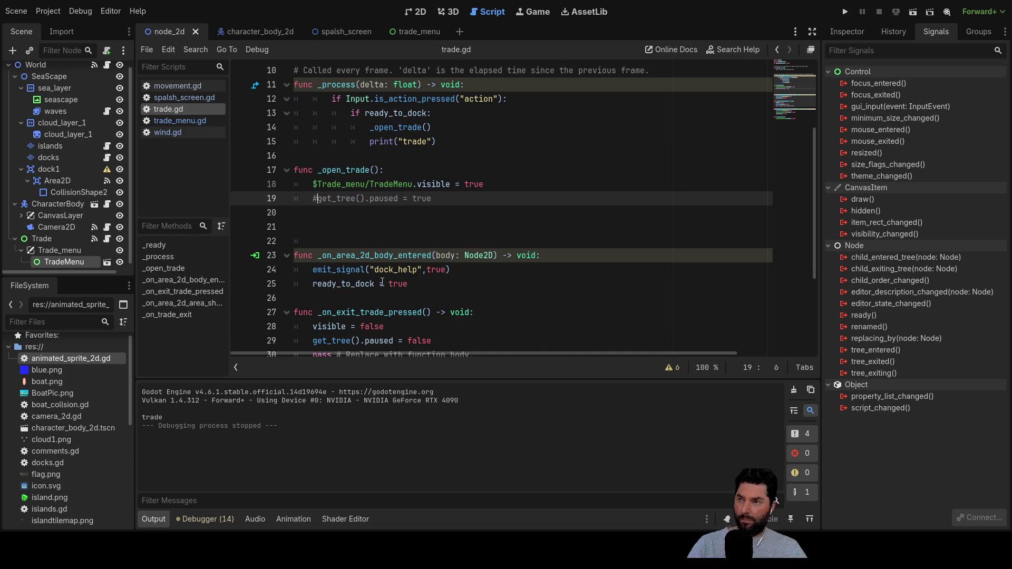
pyautogui.click(846, 12)
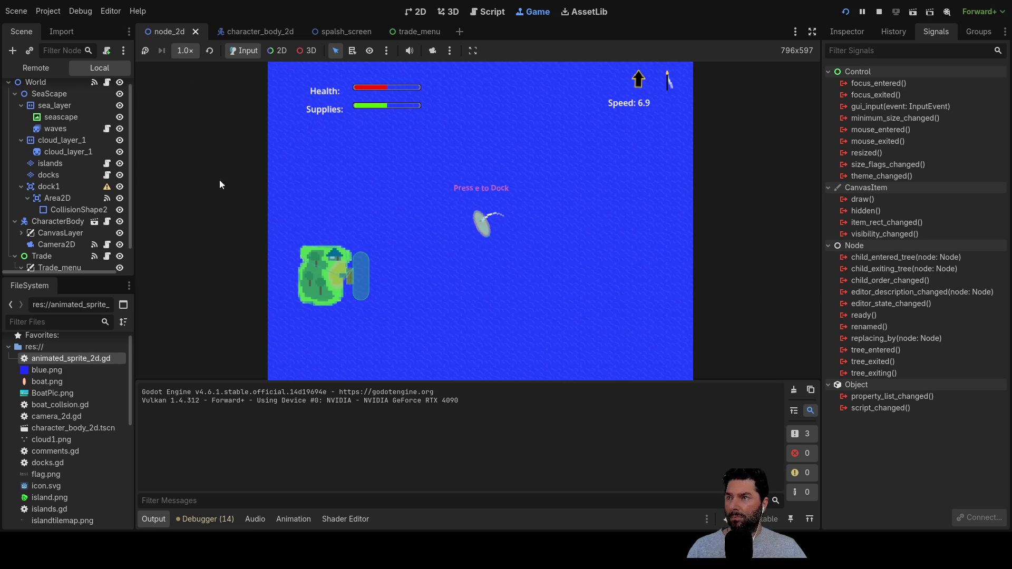
# Step: Test at 4x speed, docking with E repeatedly to open the trade menu, then stop with F8
pyautogui.click(185, 50)
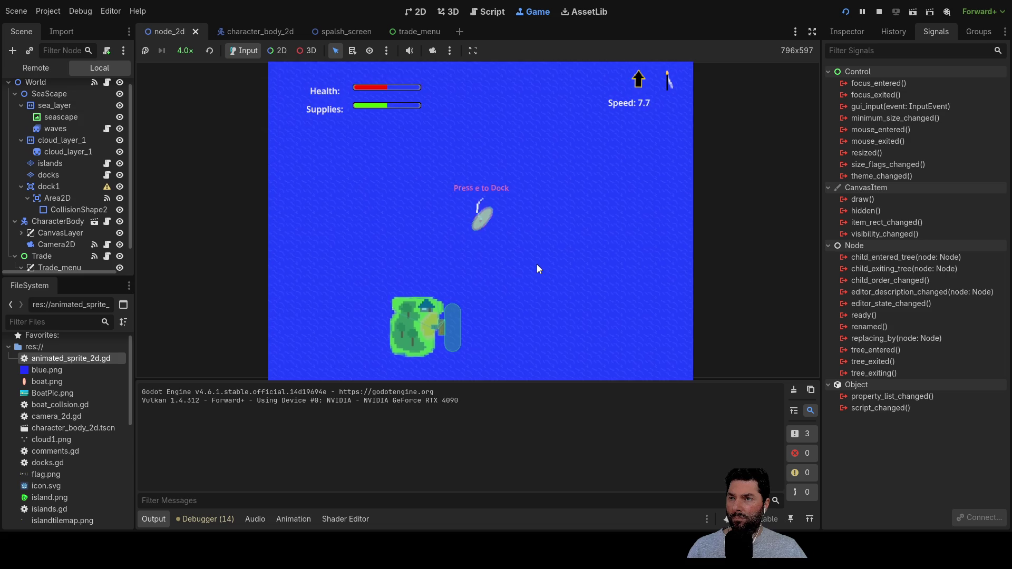
pyautogui.scroll(5, 520, 249)
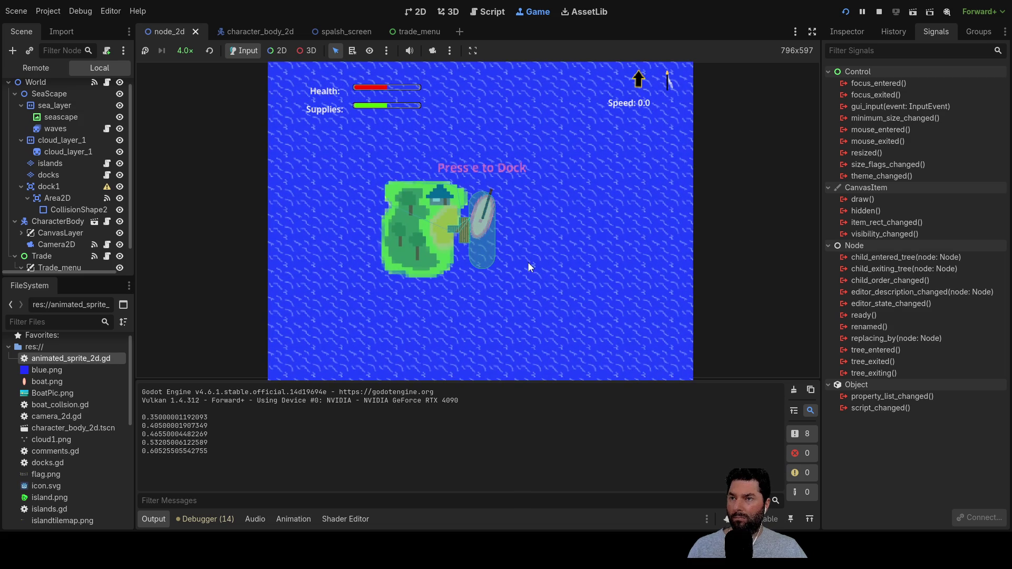
pyautogui.press('e')
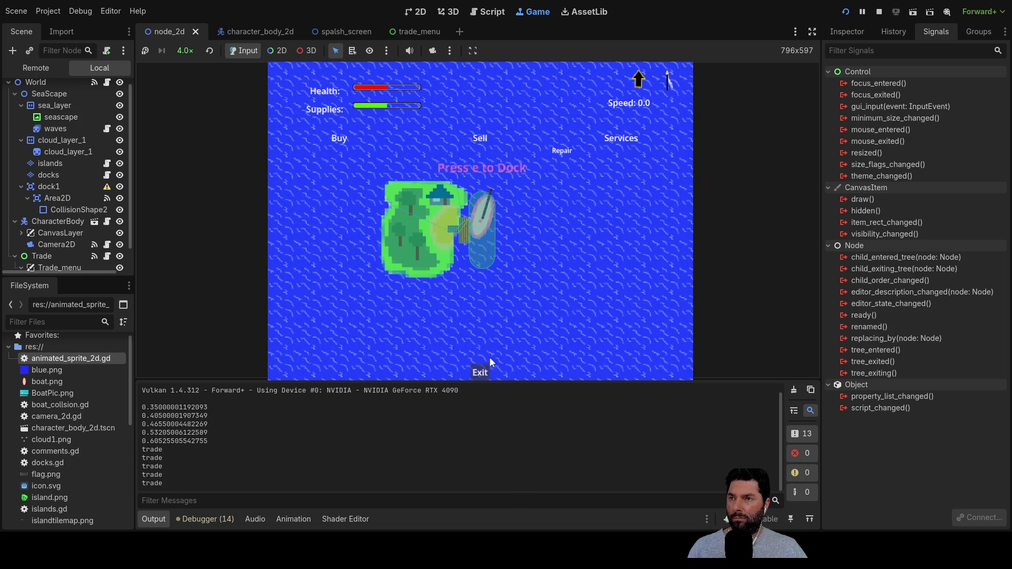
pyautogui.press('e')
pyautogui.press('e')
pyautogui.press('e')
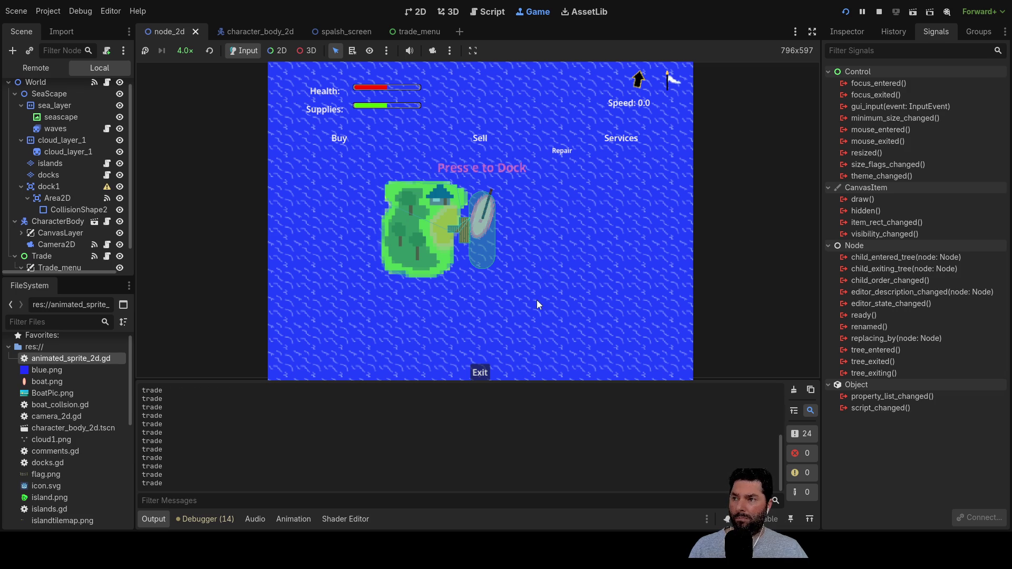
pyautogui.press('e')
pyautogui.press('e')
pyautogui.press('e')
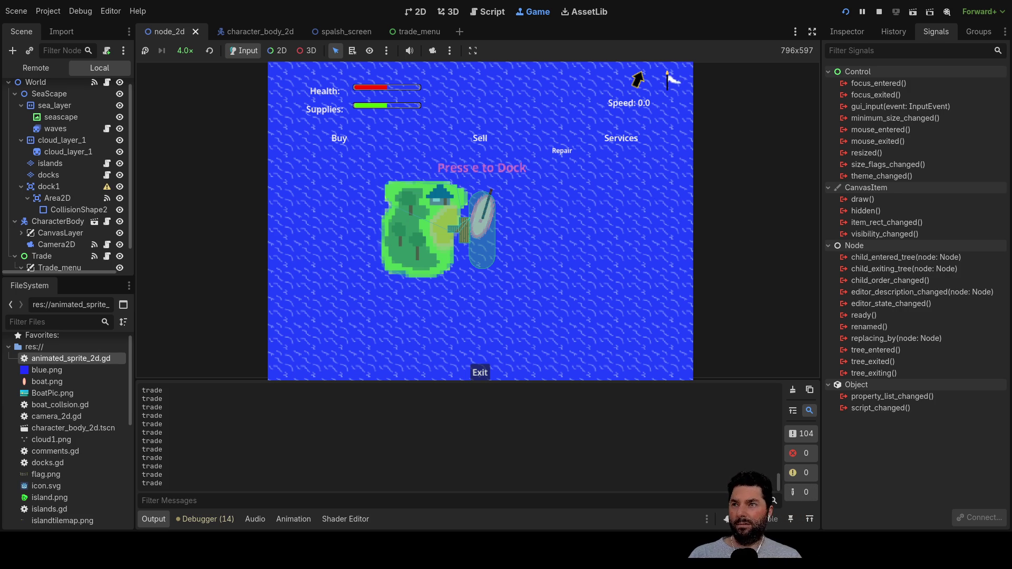
pyautogui.press('F8')
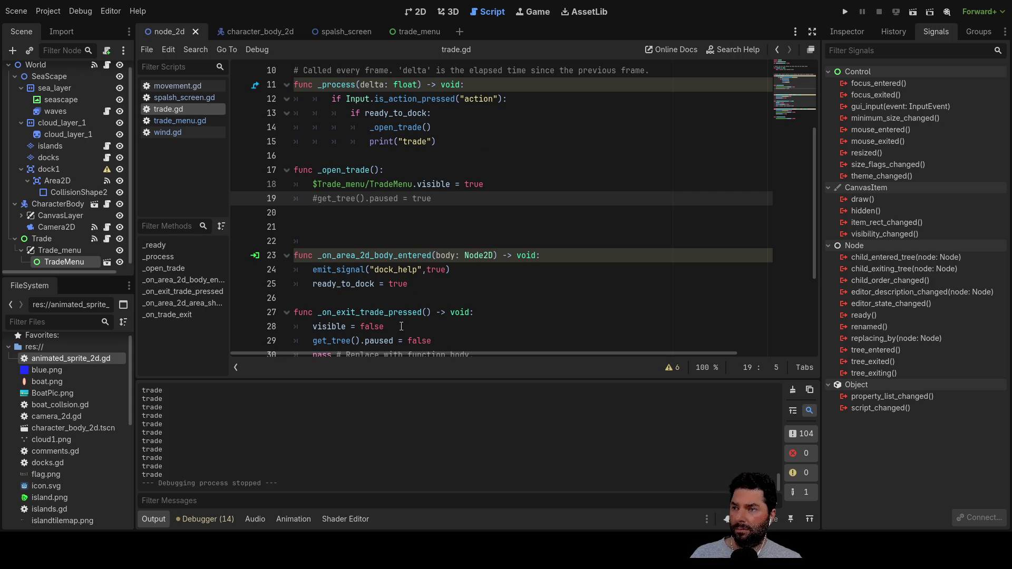
# Step: Start another run, steer to the dock, open trade with E, sail away, and stop with F8
pyautogui.click(843, 15)
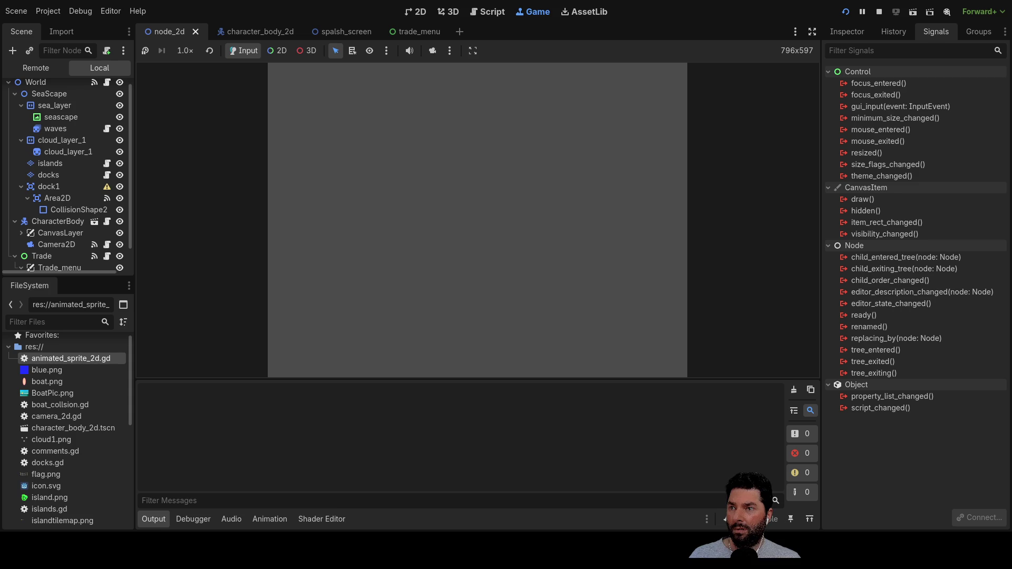
pyautogui.click(385, 88)
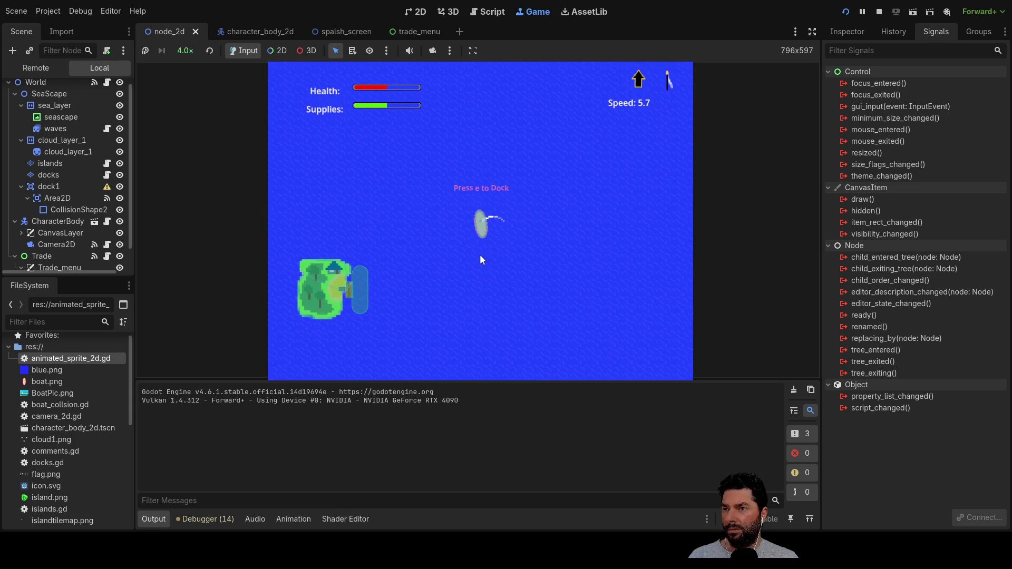
pyautogui.press('a')
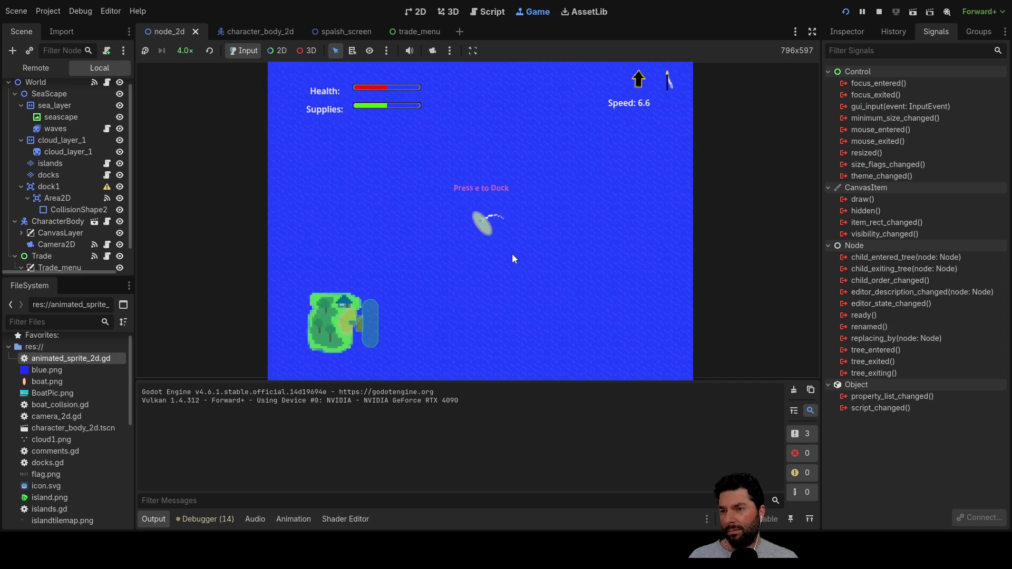
pyautogui.press('a')
pyautogui.press('a')
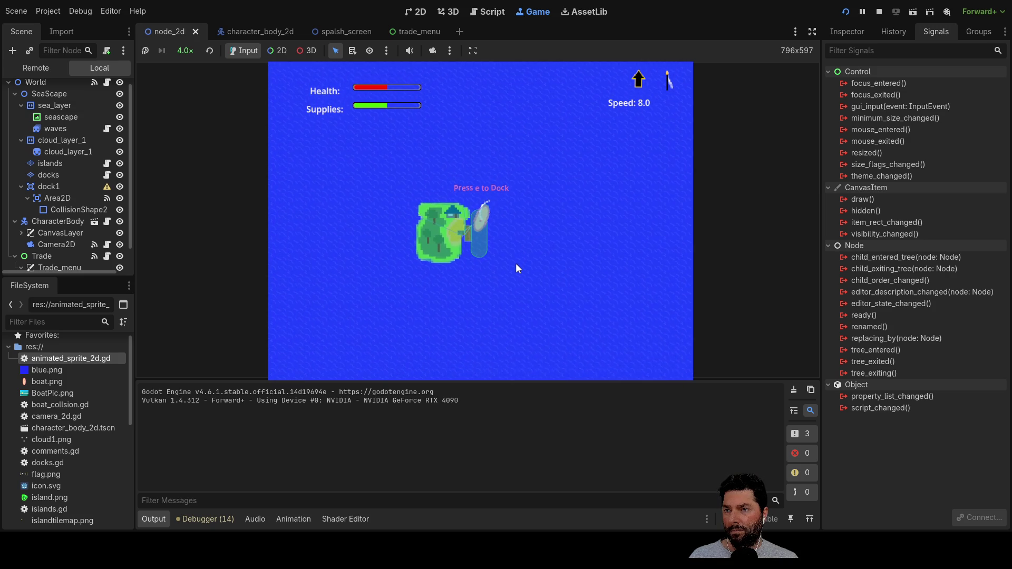
pyautogui.press('e')
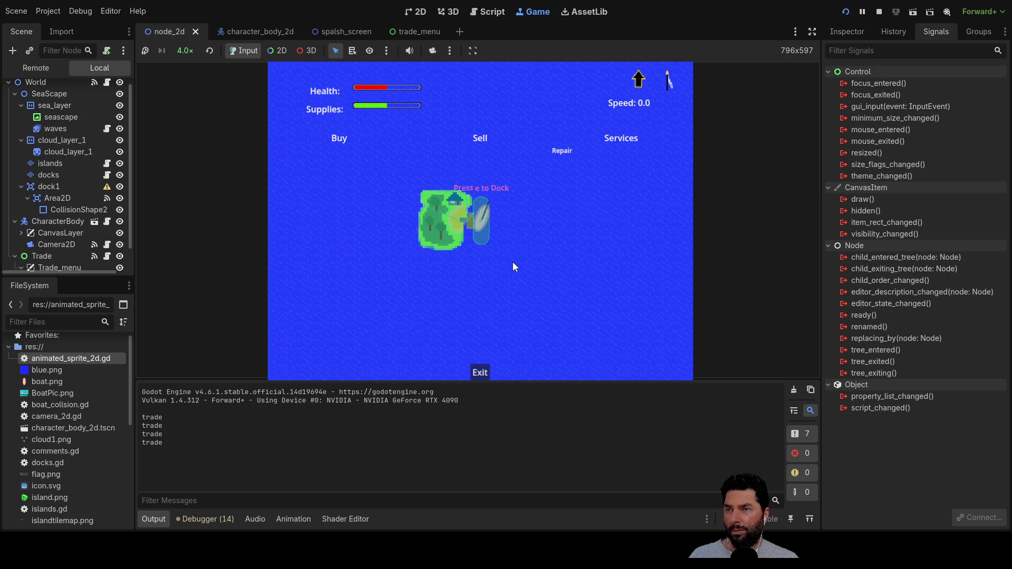
pyautogui.press('w')
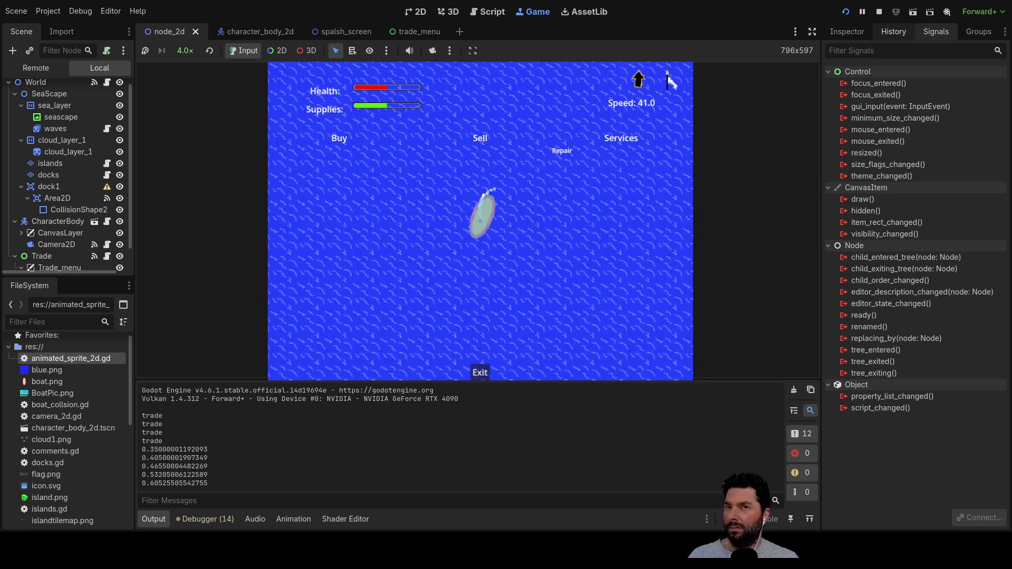
pyautogui.press('F8')
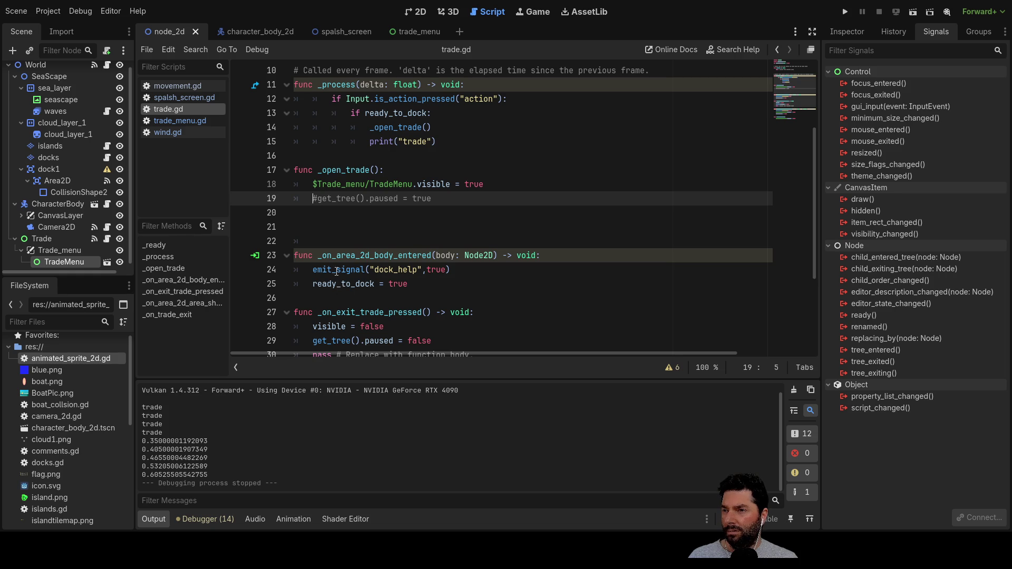
# Step: Inspect trade.gd's _on_area_2d_area_shape_exited handler and its line hiding $Trade_menu/TradeMenu
pyautogui.scroll(-3, 429, 291)
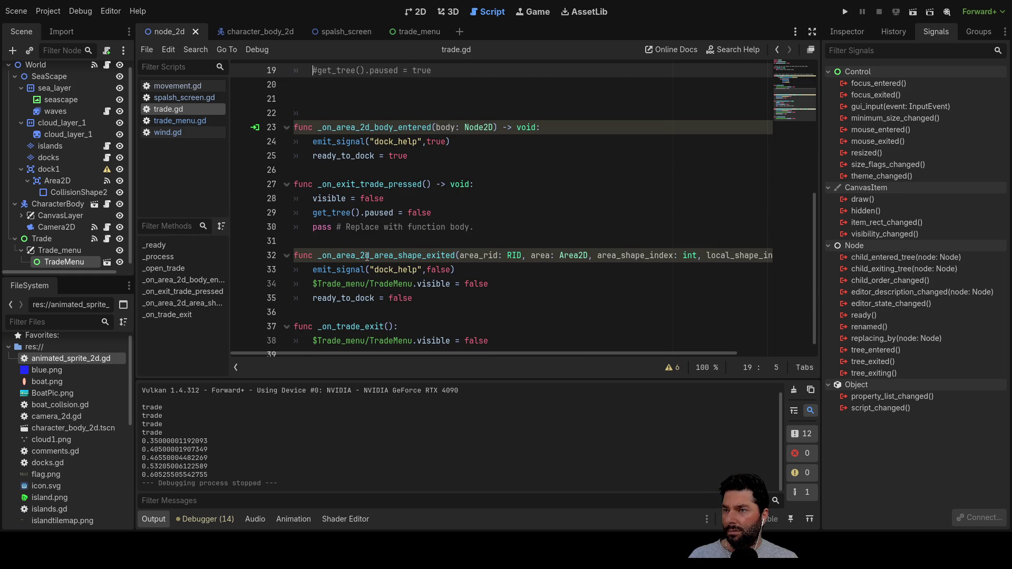
pyautogui.moveTo(496, 284); pyautogui.dragTo(317, 284)
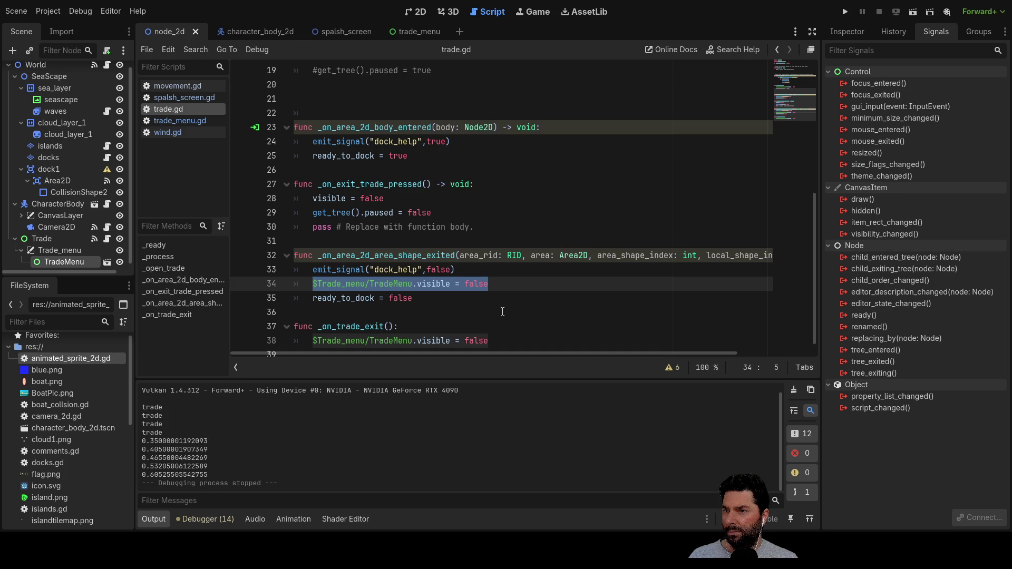
pyautogui.doubleClick(384, 255)
pyautogui.scroll(-1, 537, 335)
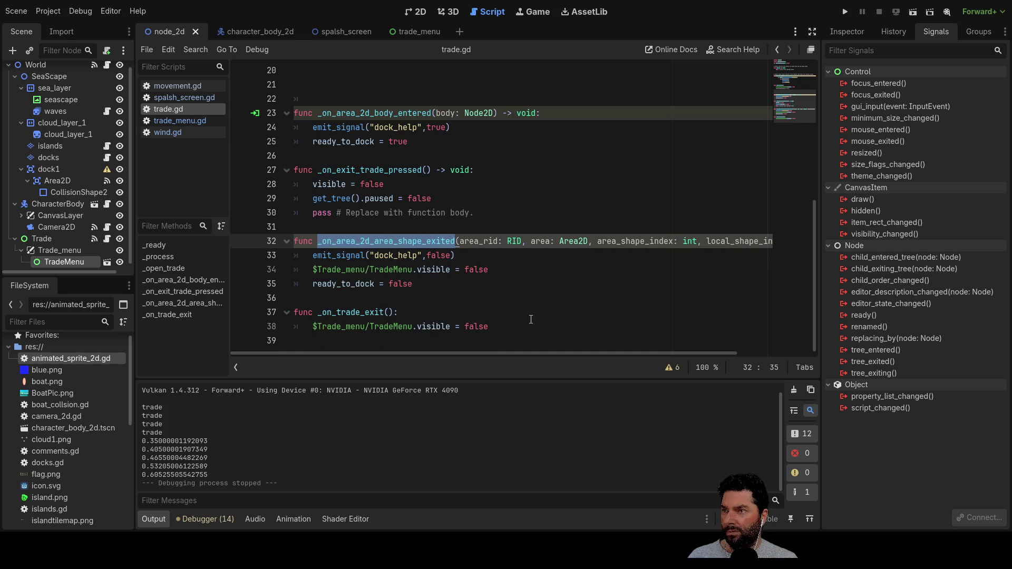
pyautogui.scroll(4, 533, 319)
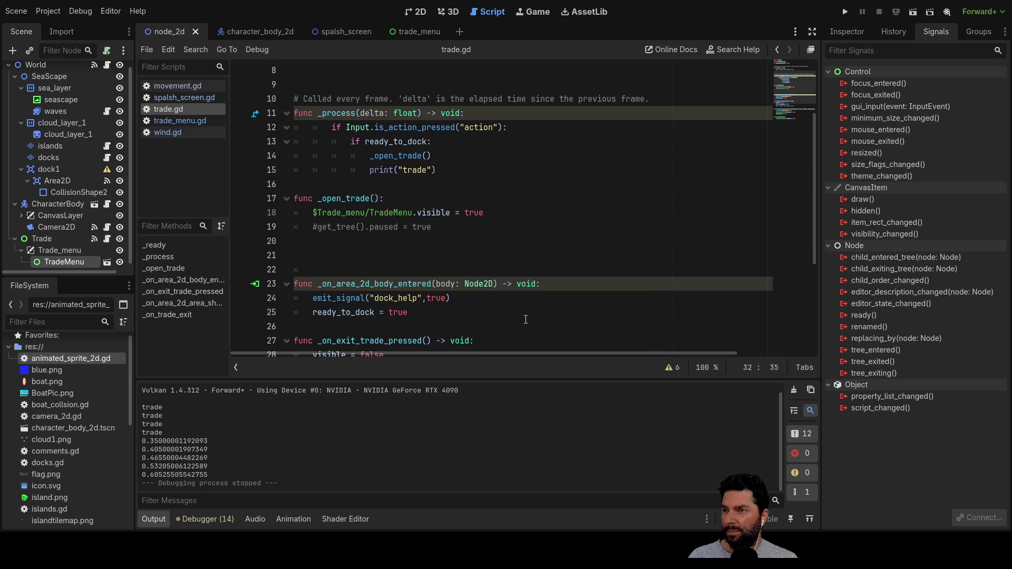
pyautogui.scroll(3, 526, 320)
pyautogui.scroll(-6, 526, 316)
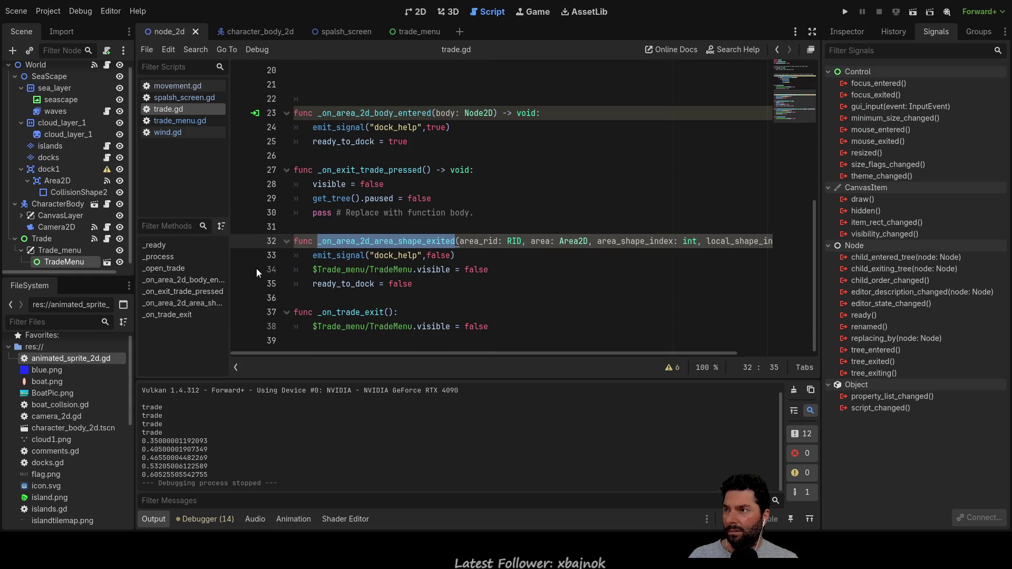
pyautogui.moveTo(357, 40)
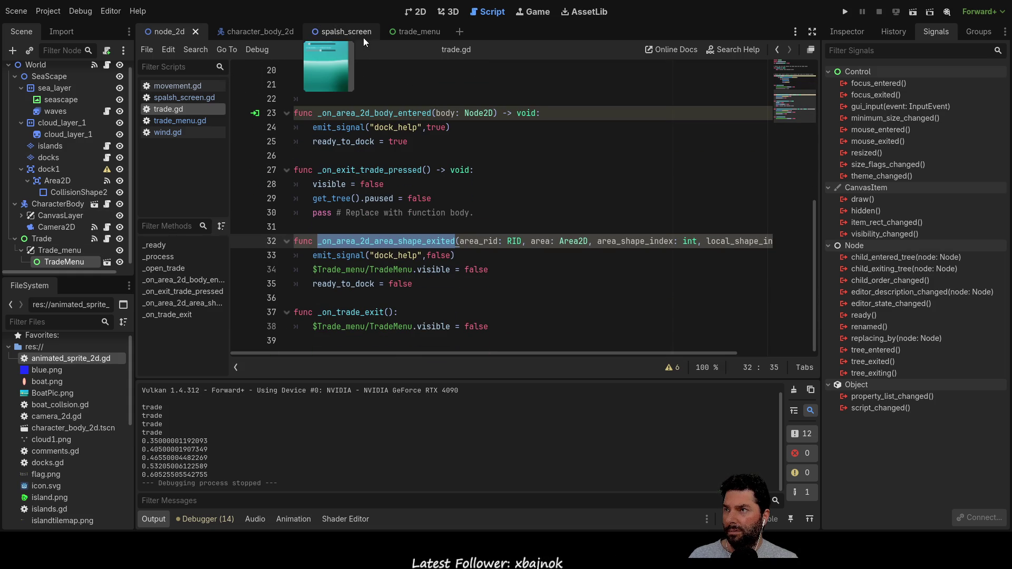
pyautogui.click(421, 11)
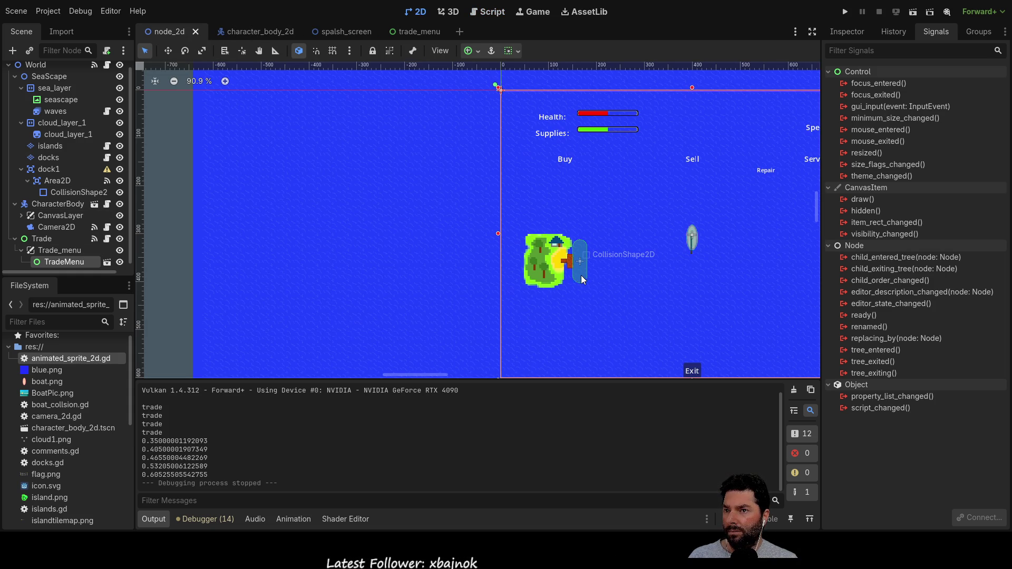
# Step: Select dock1's Area2D and follow its body_exited connection to the boat's handler in movement.gd
pyautogui.scroll(-1, 64, 221)
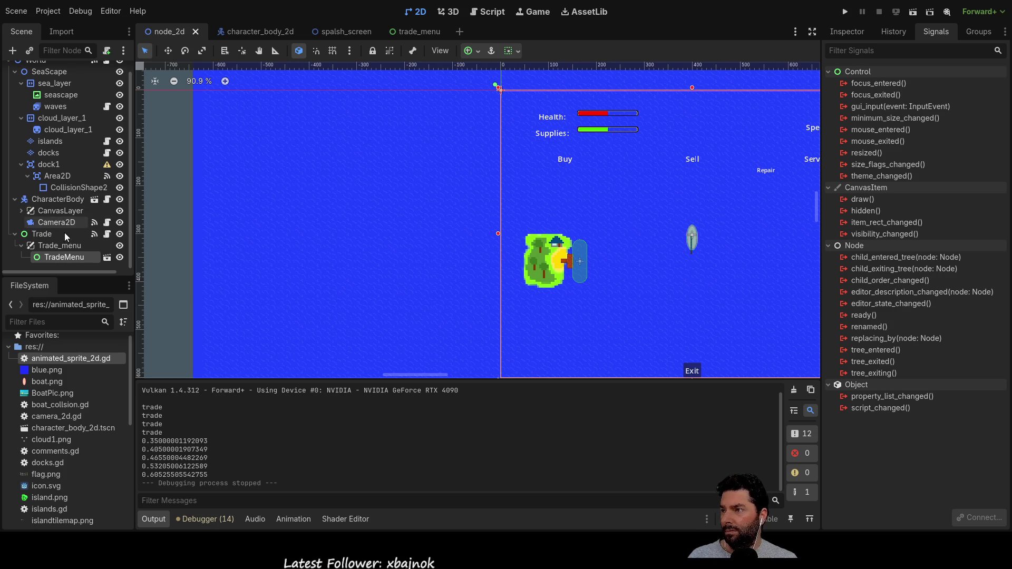
pyautogui.click(72, 188)
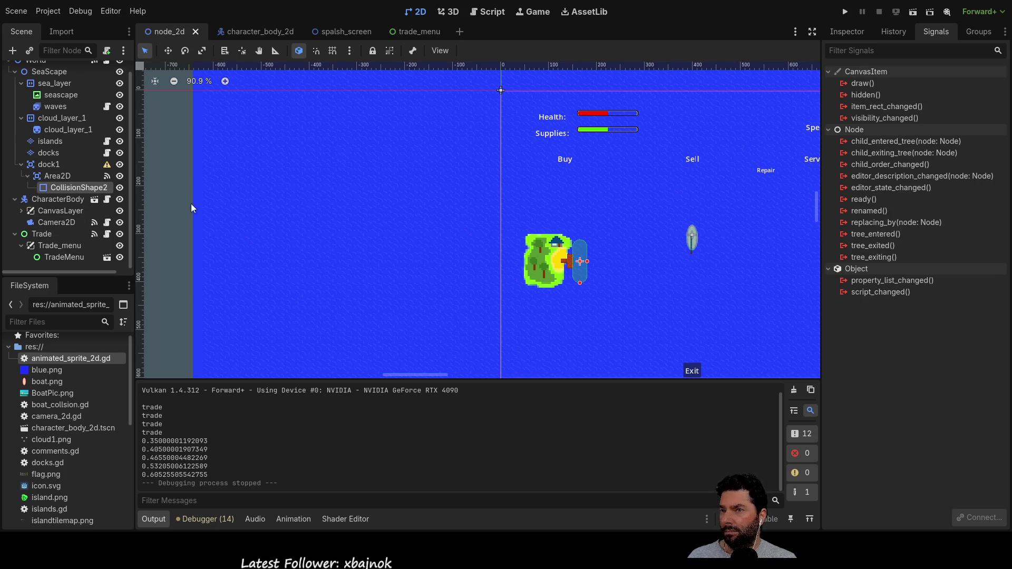
pyautogui.click(59, 176)
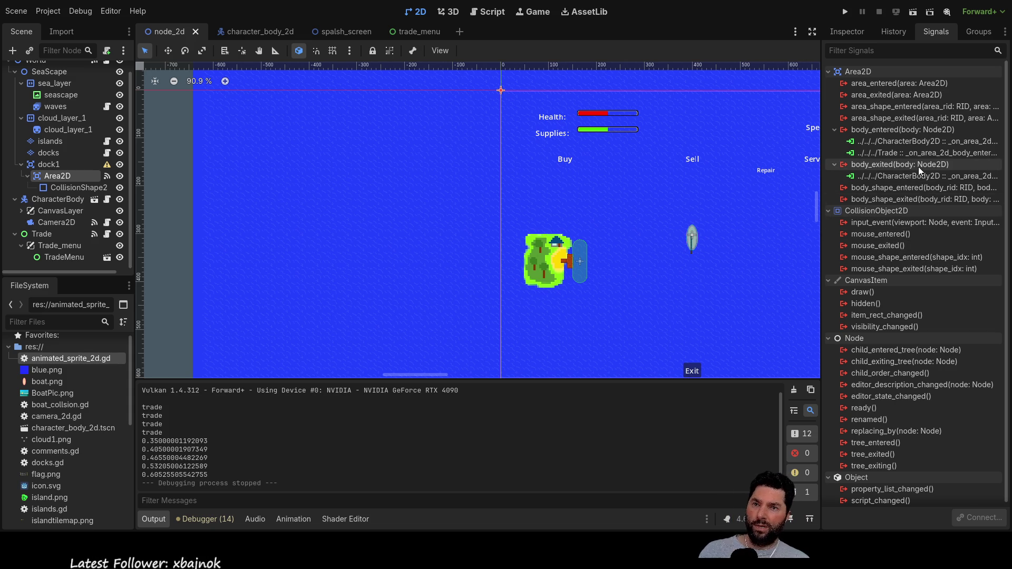
pyautogui.click(953, 179)
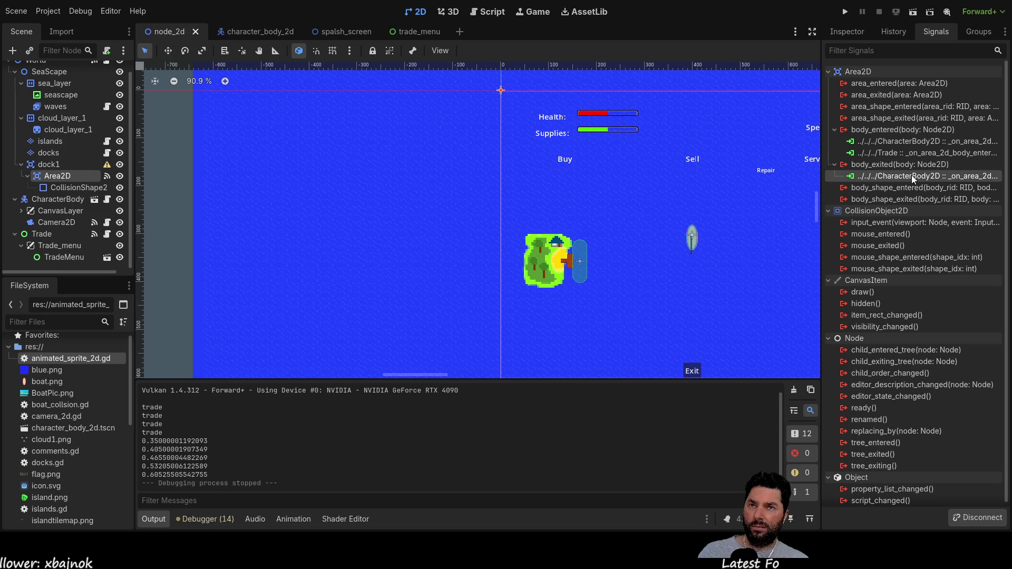
pyautogui.doubleClick(912, 175)
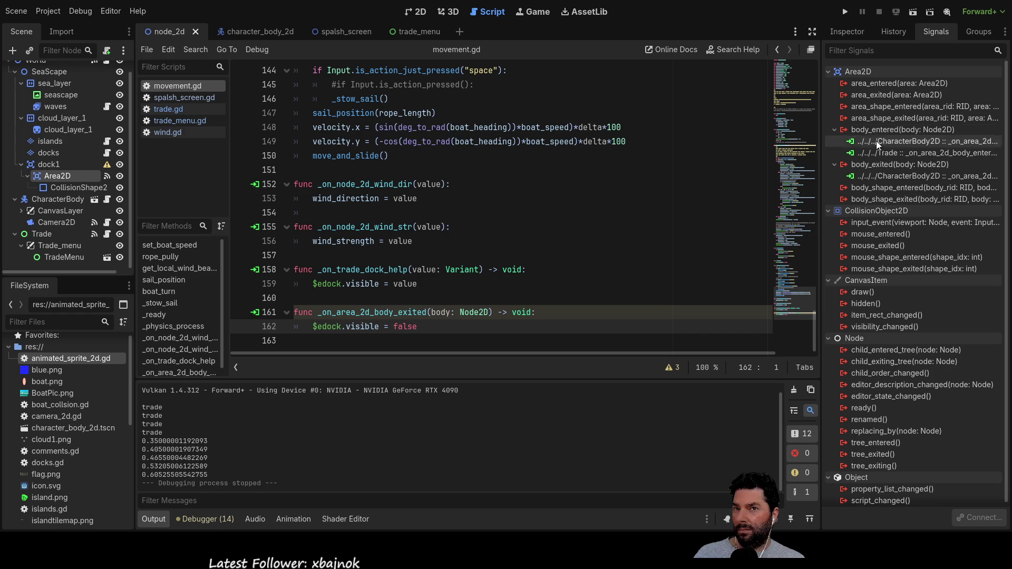
# Step: Pick Area2D's body_exited signal and bring trade.gd back into the script editor
pyautogui.click(905, 164)
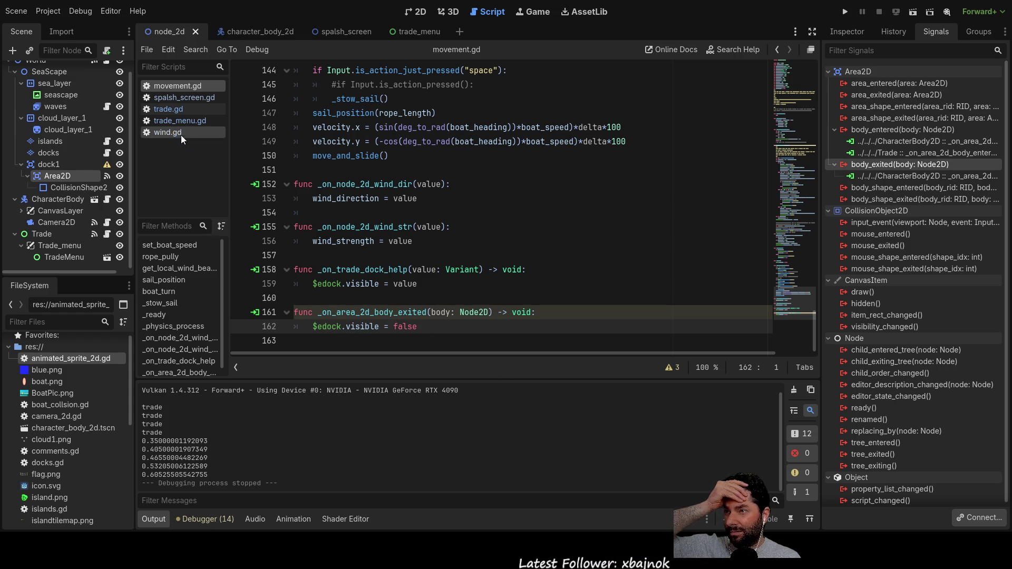
pyautogui.click(173, 108)
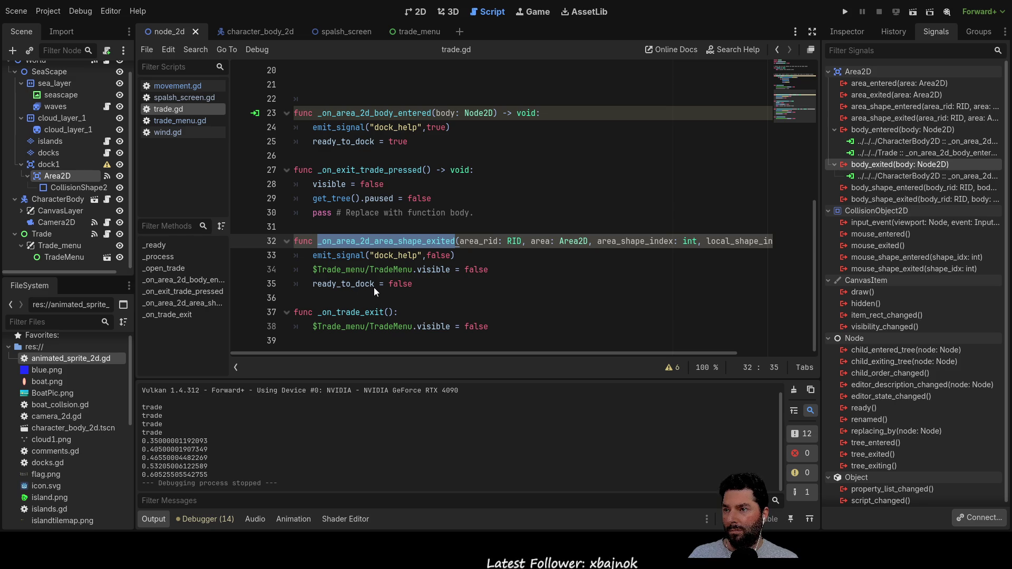
# Step: Connect body_exited to Trade and move the old handler's three lines into _on_area_2d_body_exited
pyautogui.press('Return')
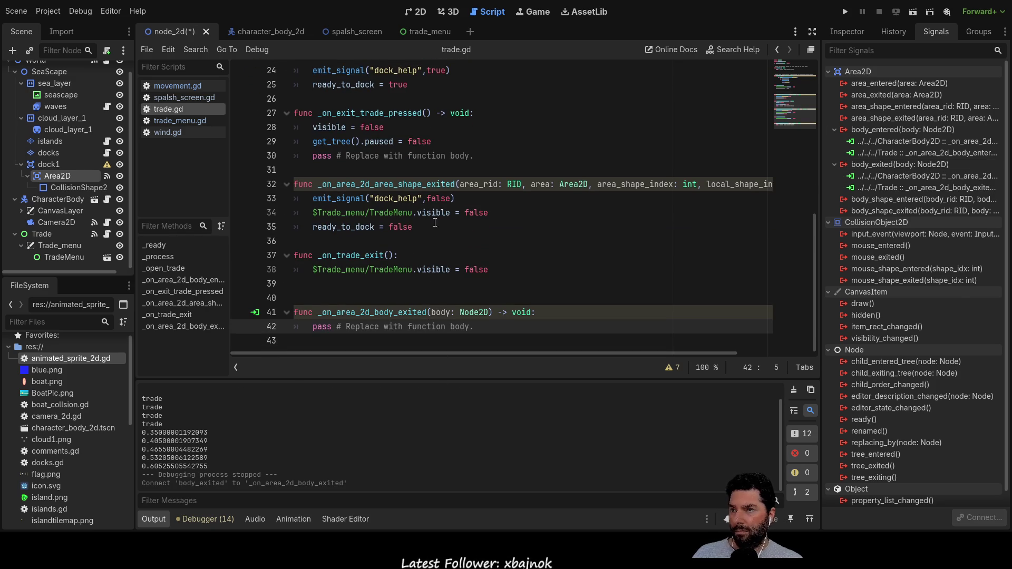
pyautogui.moveTo(422, 228)
pyautogui.mouseDown()
pyautogui.moveTo(284, 214)
pyautogui.moveTo(260, 196)
pyautogui.mouseUp()
pyautogui.hotkey('ctrl', 'c')
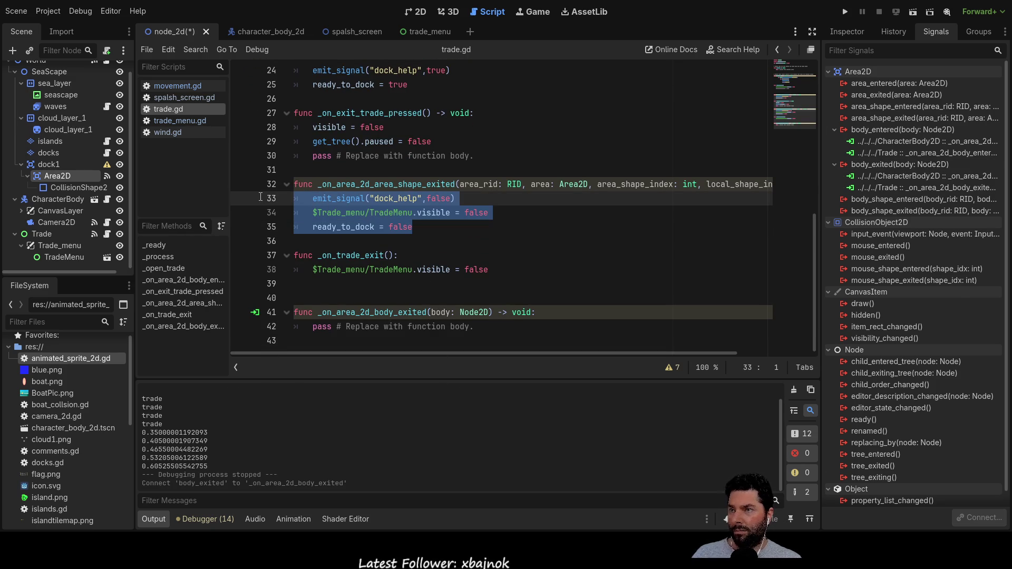
pyautogui.press('BackSpace')
pyautogui.doubleClick(321, 298)
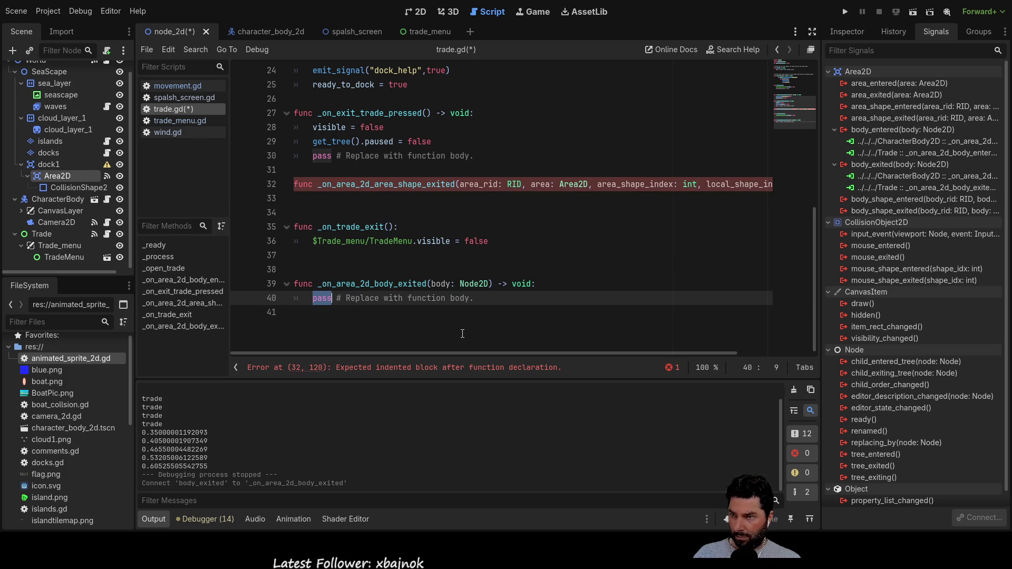
pyautogui.hotkey('ctrl', 'v')
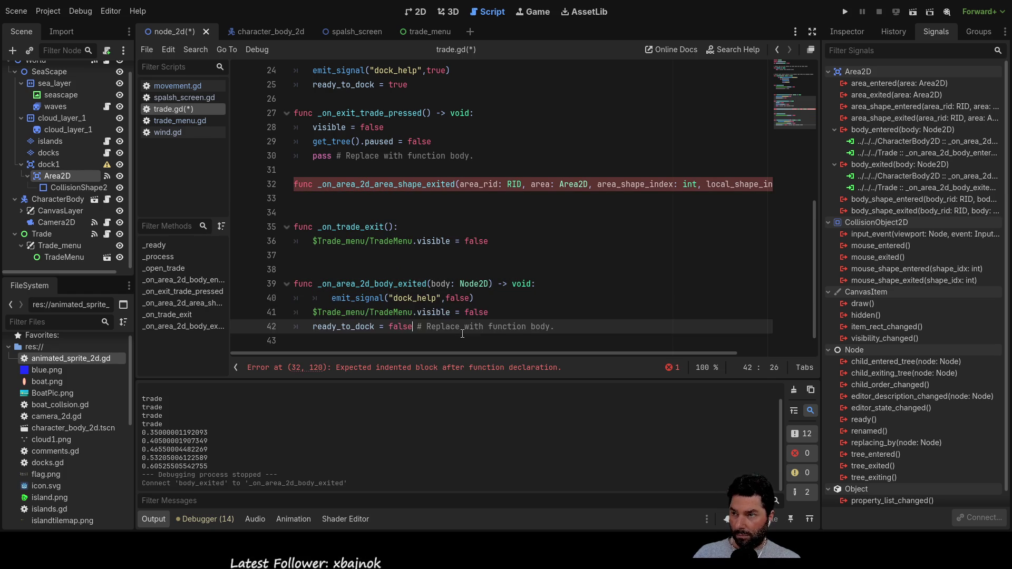
# Step: Delete the old _on_area_2d_area_shape_exited declaration and its leftover blank line
pyautogui.click(326, 198)
pyautogui.click(280, 188)
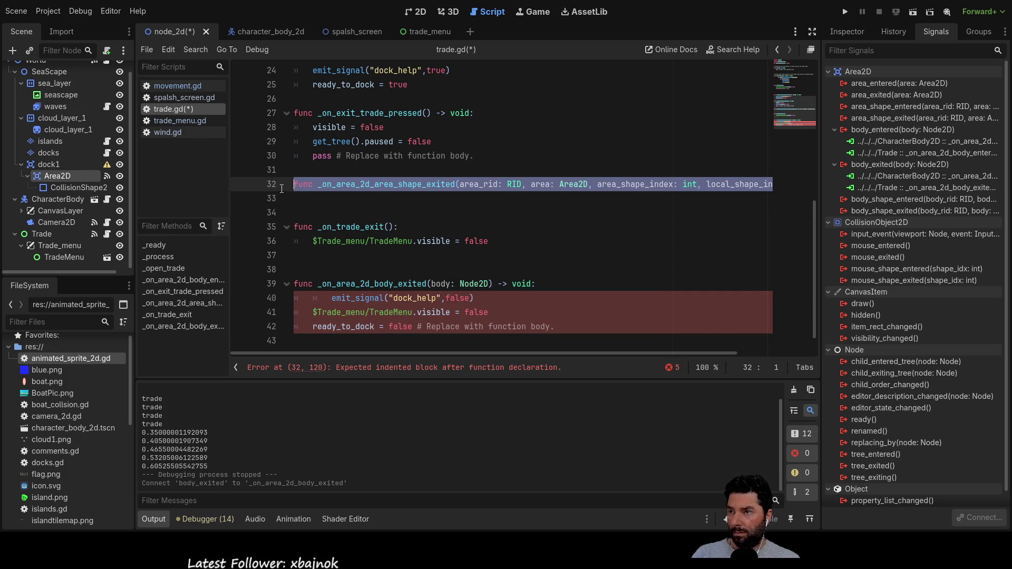
pyautogui.press('BackSpace')
pyautogui.press('Delete')
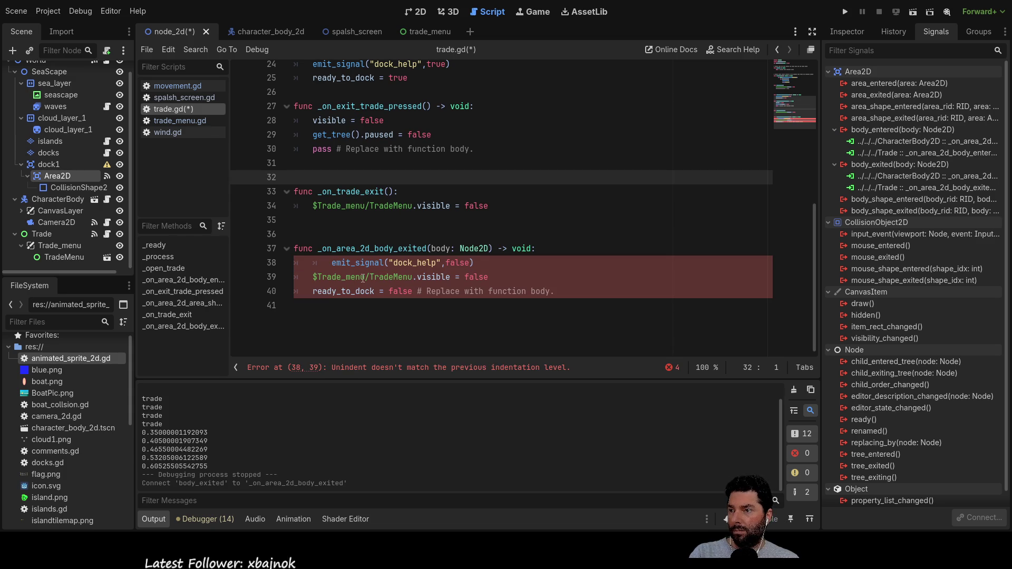
# Step: Fix the indentation of the pasted lines in the new body_exited handler
pyautogui.click(316, 278)
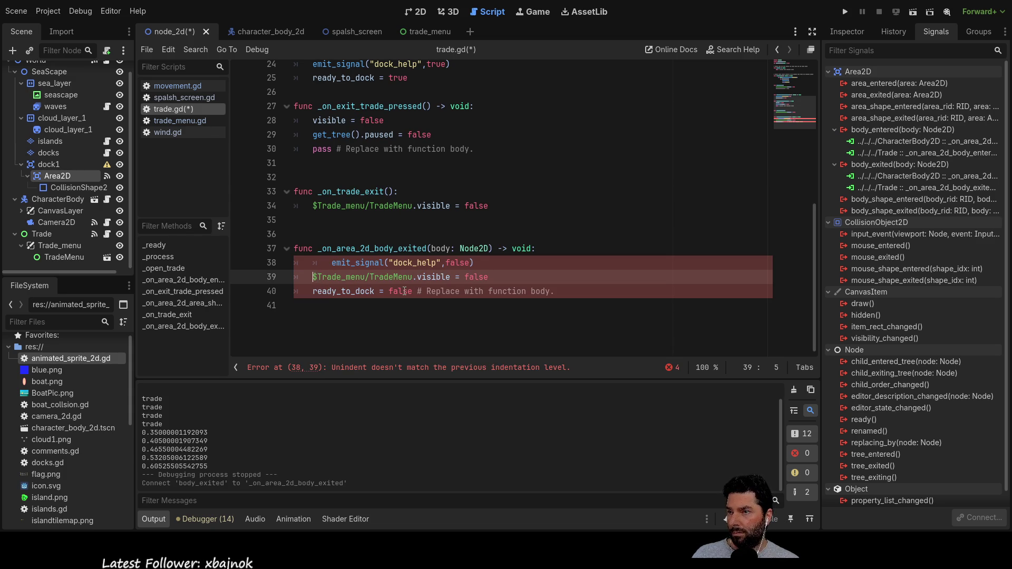
pyautogui.hotkey('shift', 'Tab')
pyautogui.press('Up')
pyautogui.hotkey('shift', 'Tab')
pyautogui.press('Down')
pyautogui.press('Down')
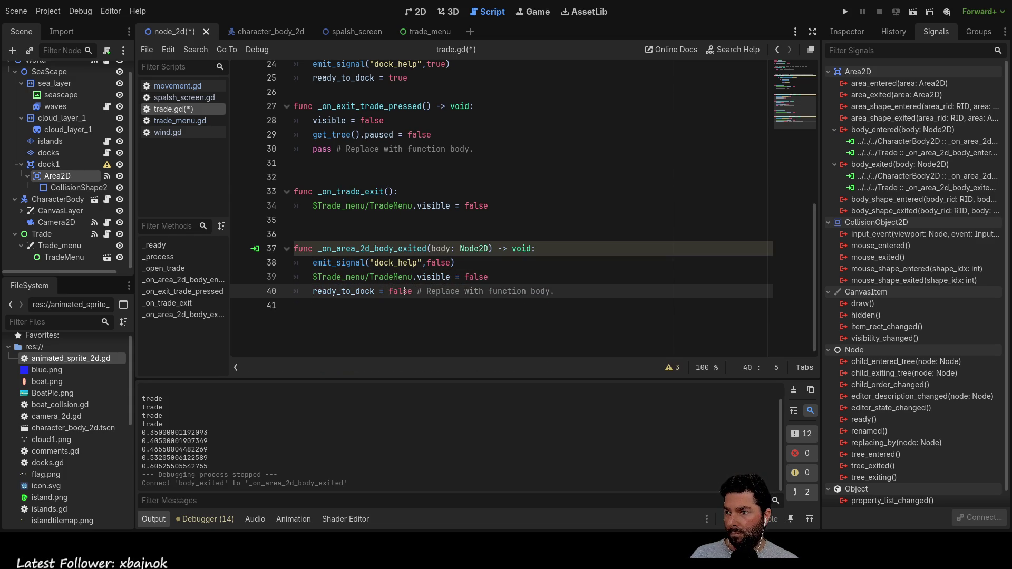
# Step: Remove the extra blank lines between the functions and save trade.gd
pyautogui.click(325, 226)
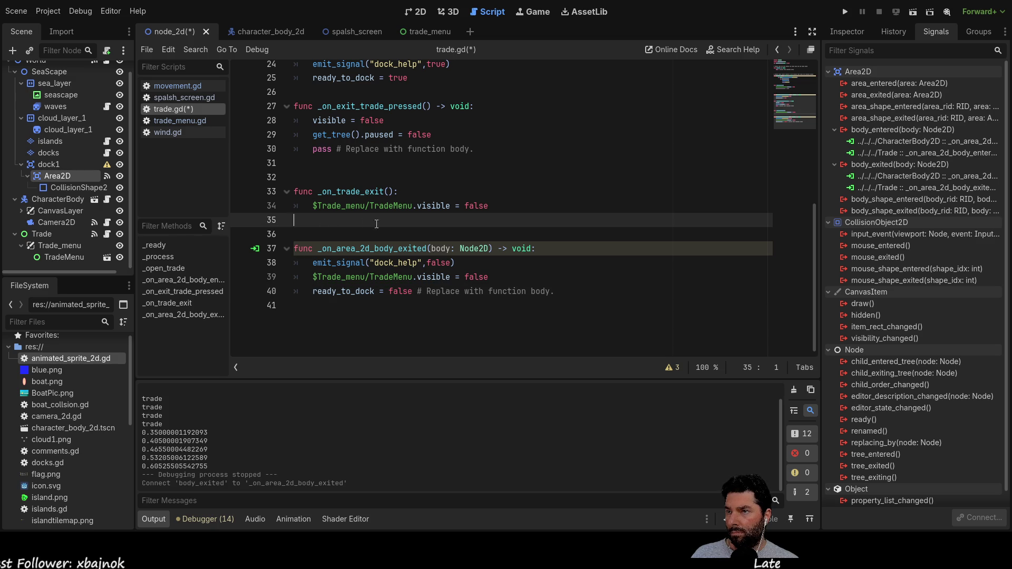
pyautogui.press('BackSpace')
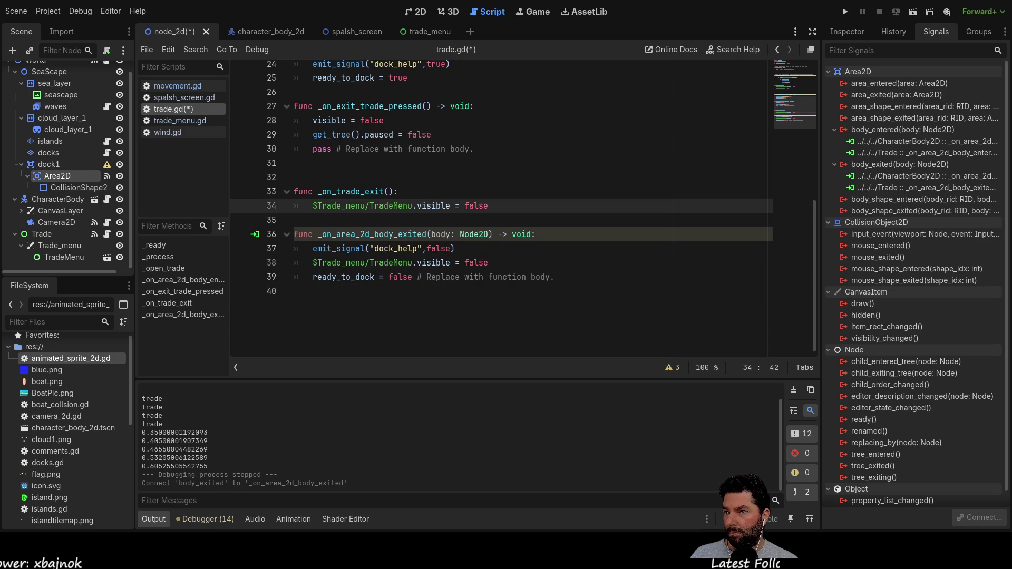
pyautogui.press('Up')
pyautogui.press('Up')
pyautogui.press('Up')
pyautogui.press('Down')
pyautogui.press('BackSpace')
pyautogui.press('Down')
pyautogui.press('Down')
pyautogui.press('Down')
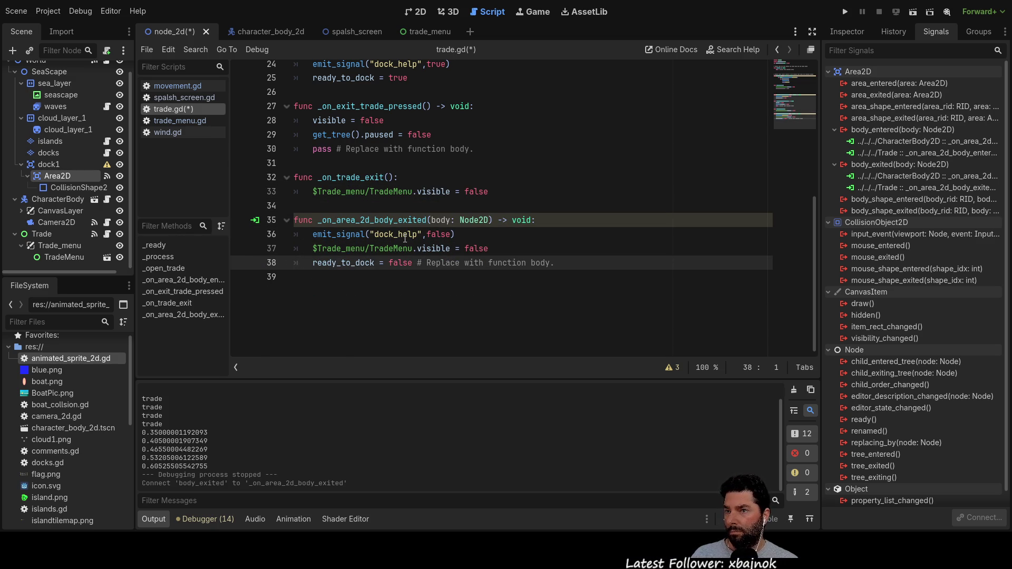
pyautogui.scroll(3, 405, 238)
pyautogui.scroll(-1, 458, 246)
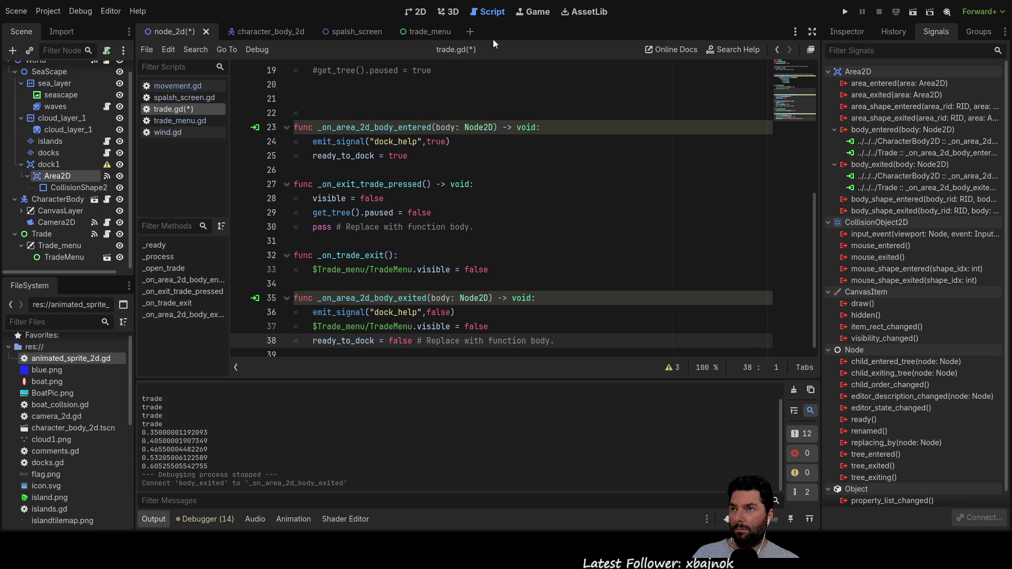
pyautogui.hotkey('ctrl', 's')
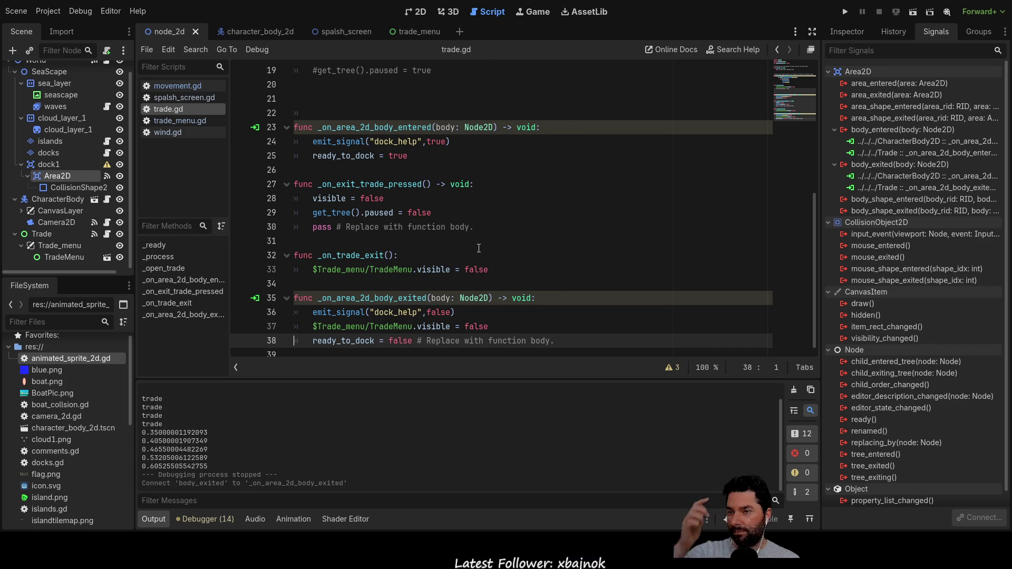
# Step: Delete the leftover placeholder comment and save the script again
pyautogui.moveTo(416, 341); pyautogui.dragTo(570, 342)
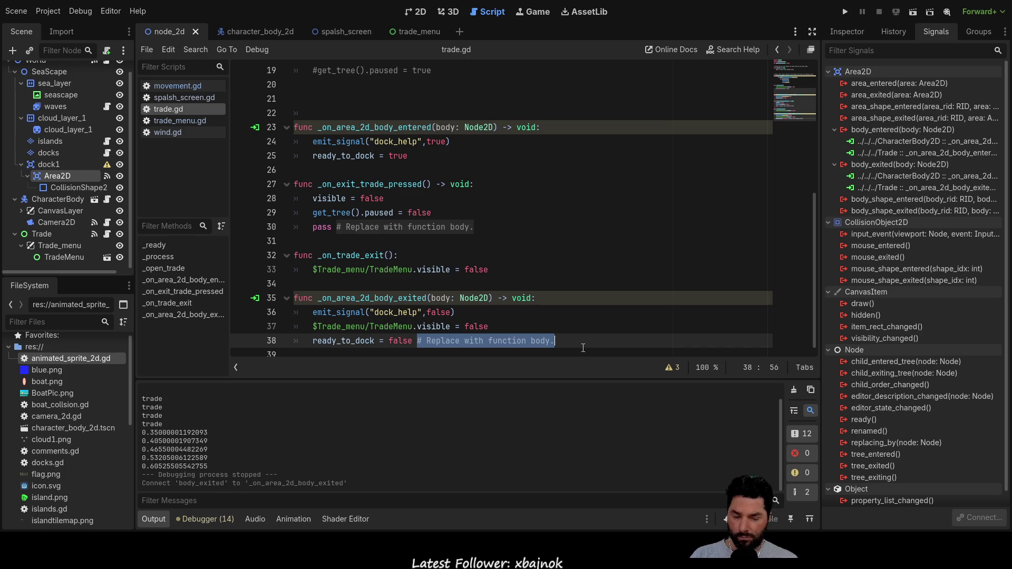
pyautogui.press('BackSpace')
pyautogui.press('BackSpace')
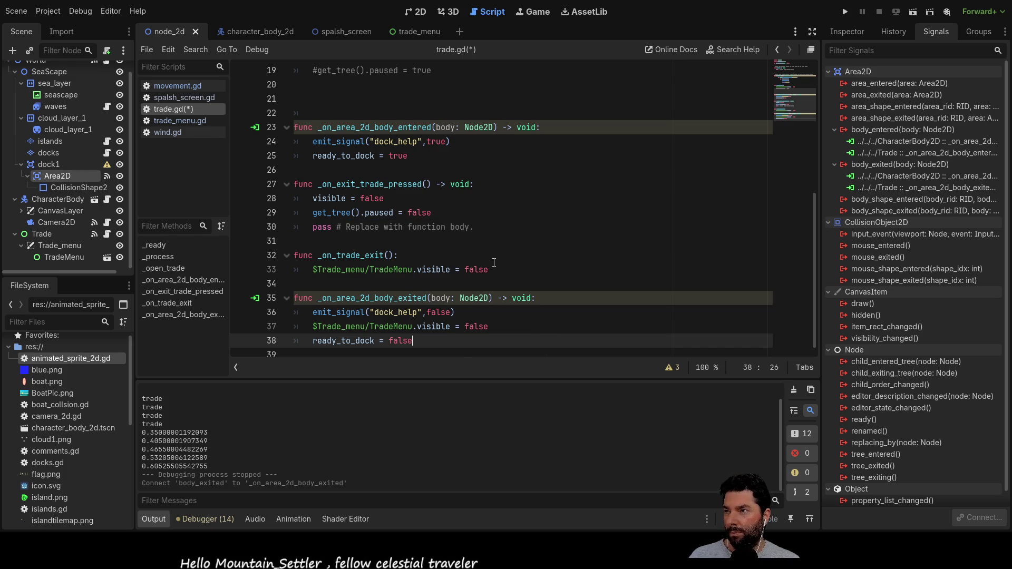
pyautogui.hotkey('ctrl', 's')
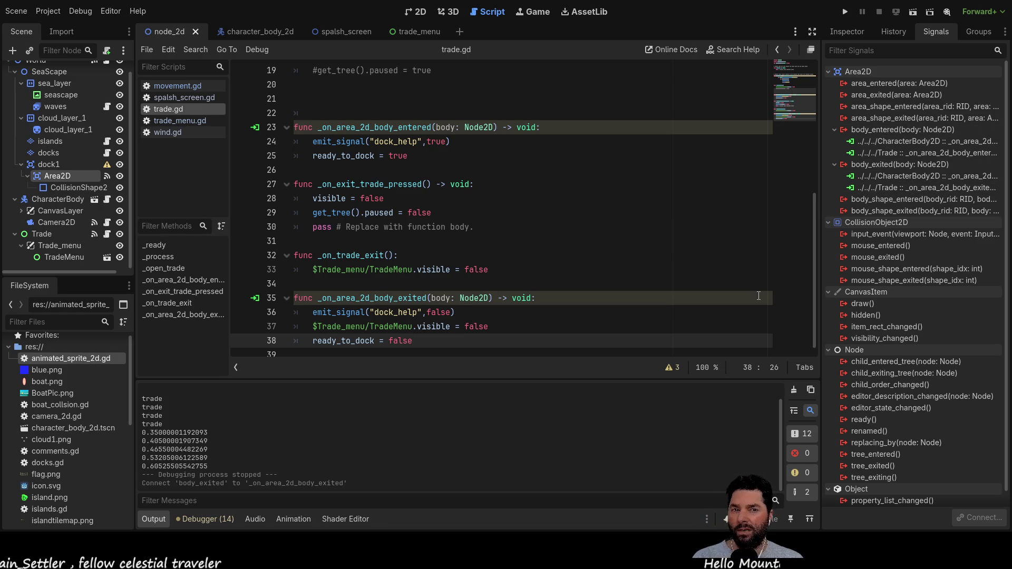
# Step: Launch the game, start sailing from the main menu, and raise the game speed
pyautogui.click(844, 12)
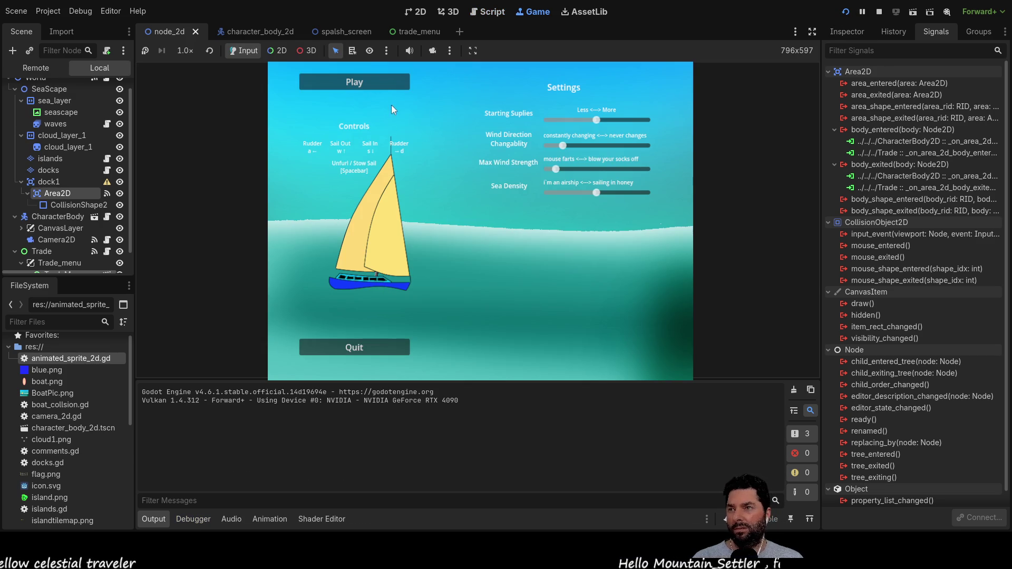
pyautogui.click(388, 83)
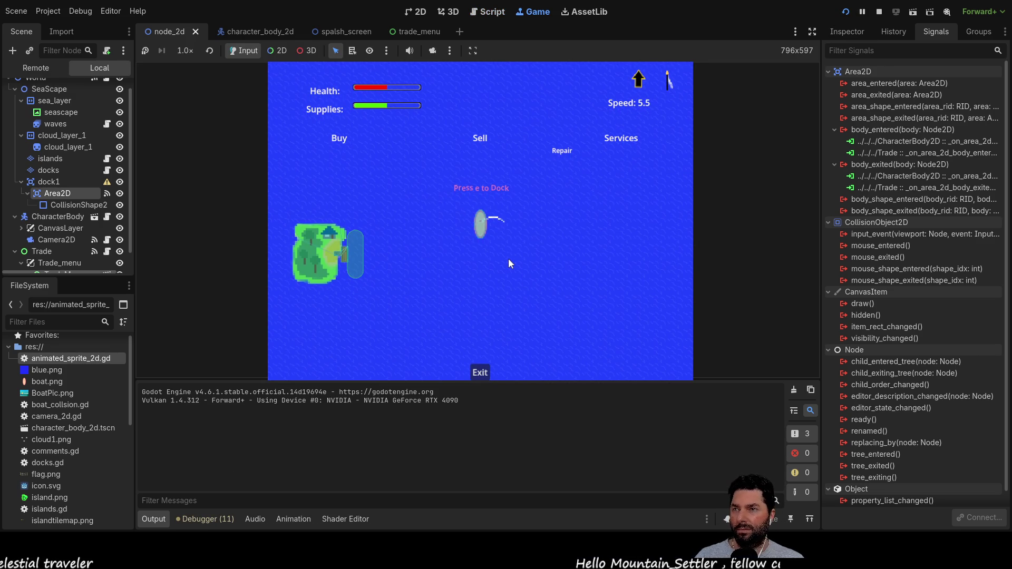
pyautogui.click(184, 55)
pyautogui.click(198, 197)
# Step: Reverse to the island, dock with E to open trade, then sail off and brake to 0.0
pyautogui.press('Left')
pyautogui.press('Left')
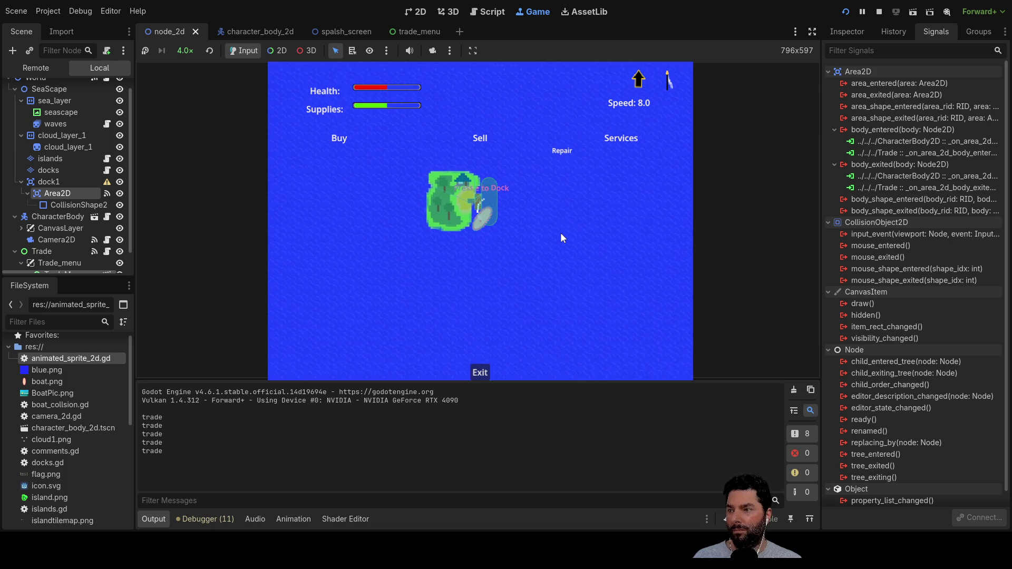
pyautogui.press('Down')
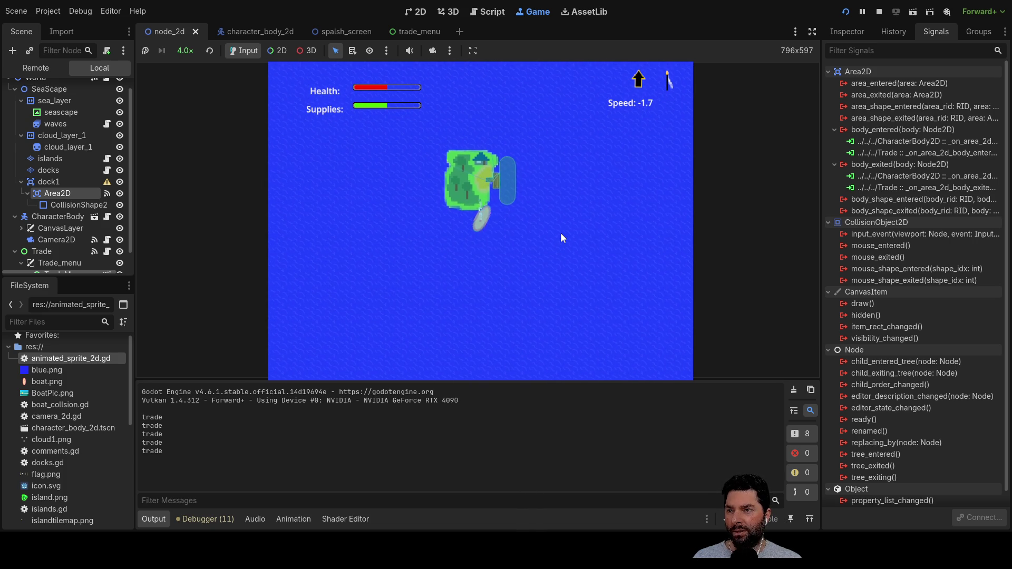
pyautogui.press('Down')
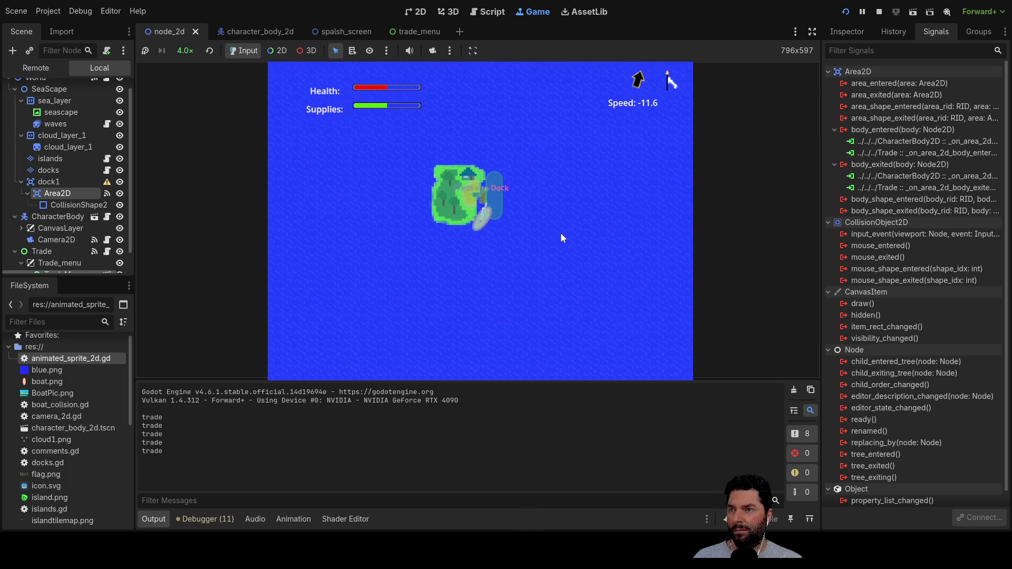
pyautogui.press('e')
pyautogui.press('Up')
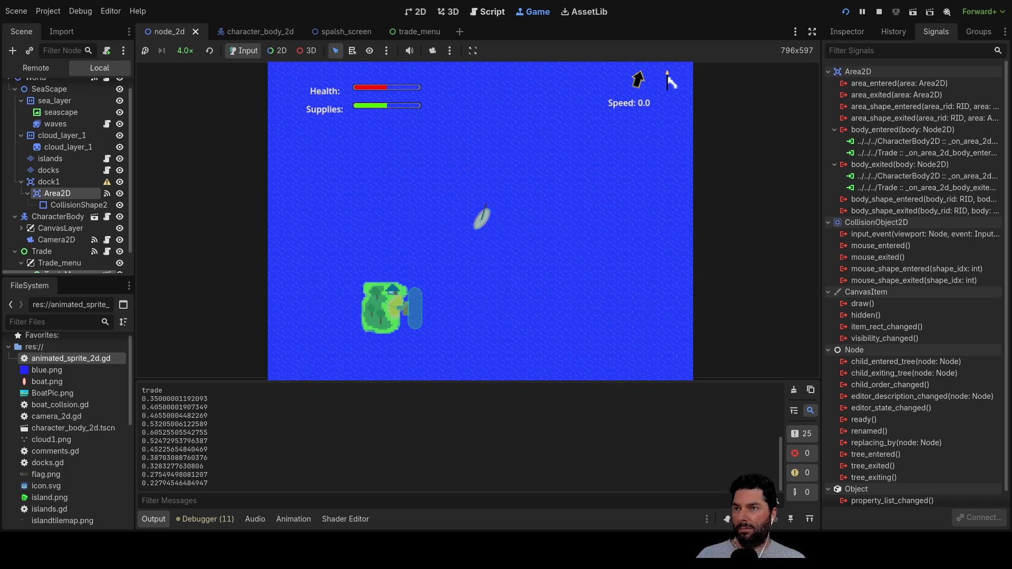
# Step: Return to trade.gd and go to the pause line in _open_trade
pyautogui.click(488, 11)
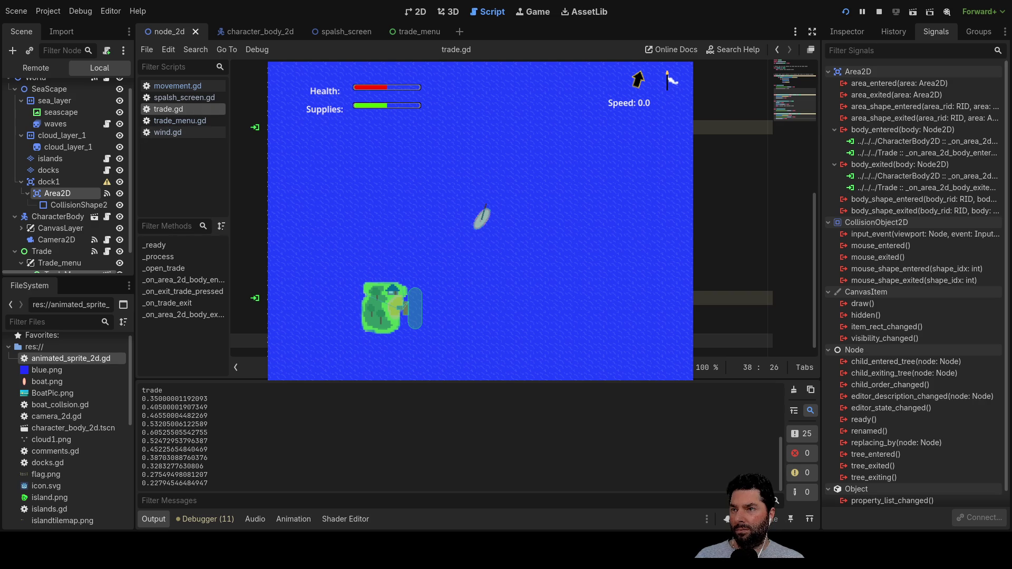
pyautogui.scroll(-3, 733, 211)
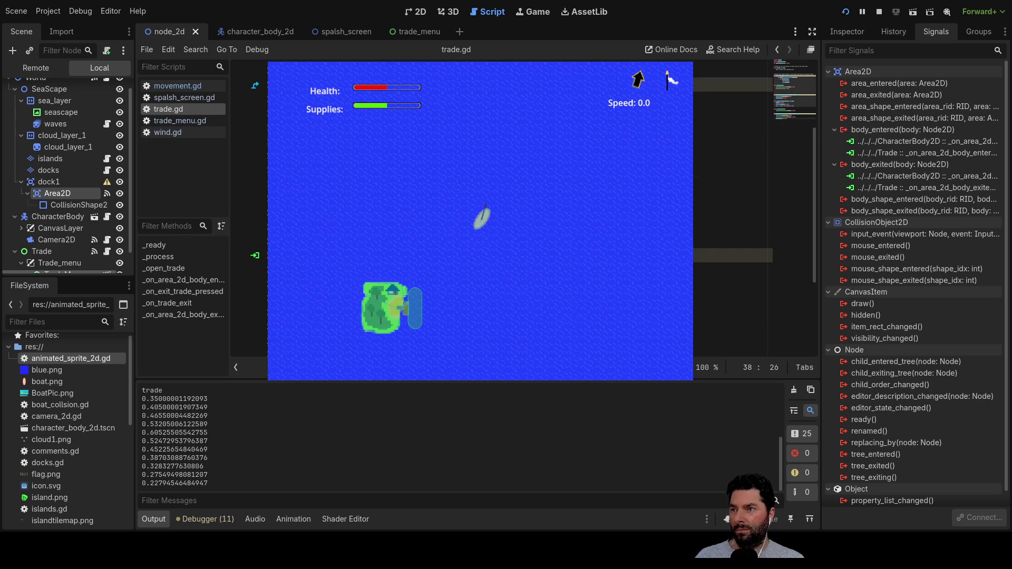
pyautogui.click(733, 198)
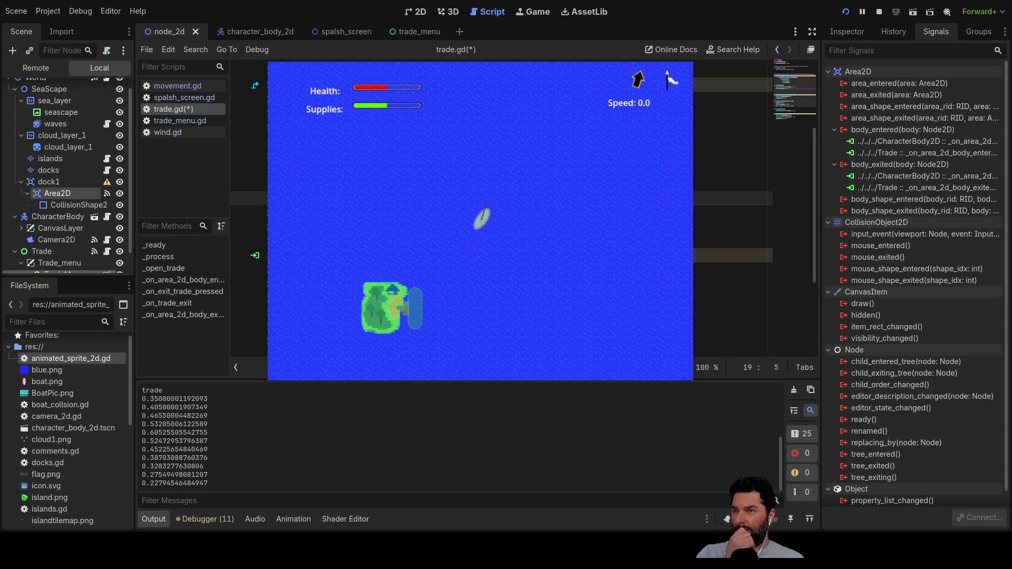
# Step: Stop the running game, save trade.gd, and switch to the spalsh_screen scene
pyautogui.click(882, 12)
pyautogui.hotkey('ctrl', 's')
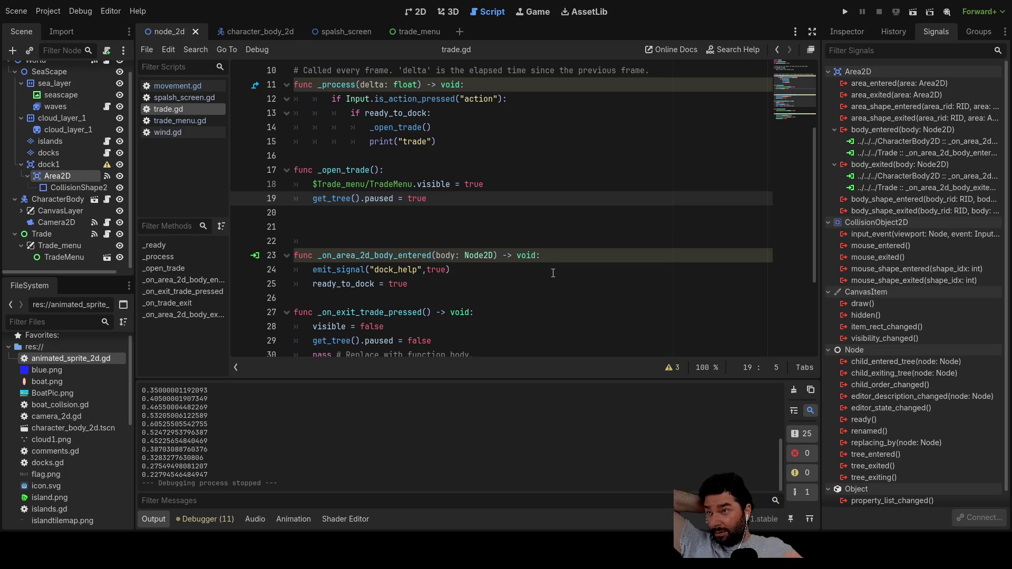
pyautogui.click(347, 30)
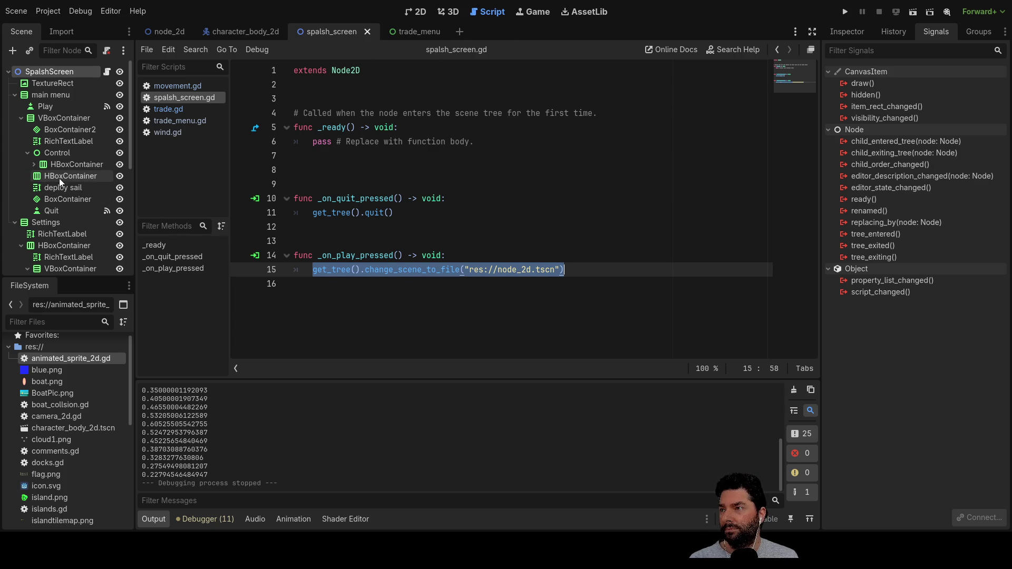
# Step: Inspect the splash screen Play button's signal connections
pyautogui.scroll(-2, 59, 178)
pyautogui.scroll(-2, 107, 209)
pyautogui.scroll(-4, 106, 211)
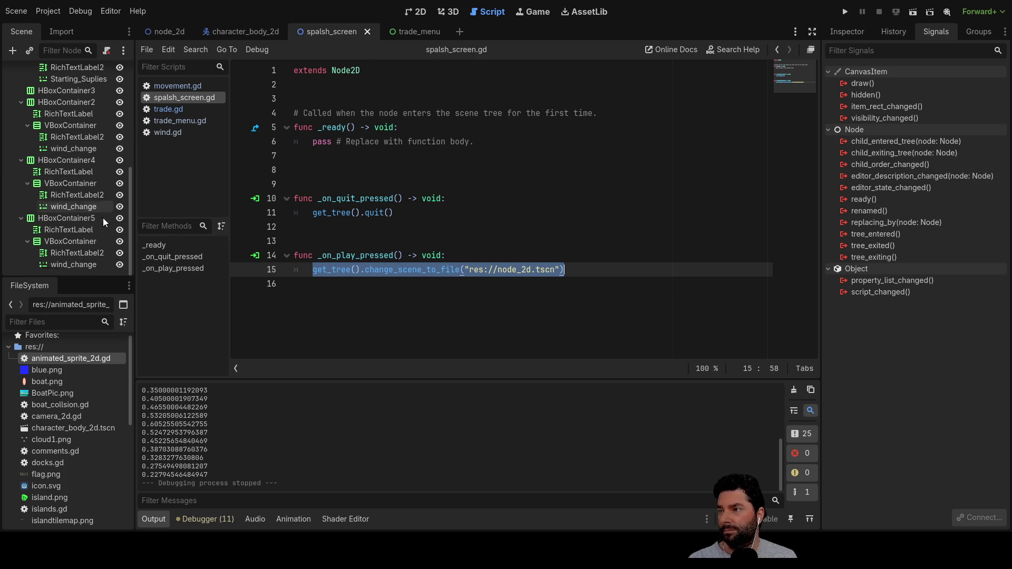
pyautogui.scroll(8, 85, 216)
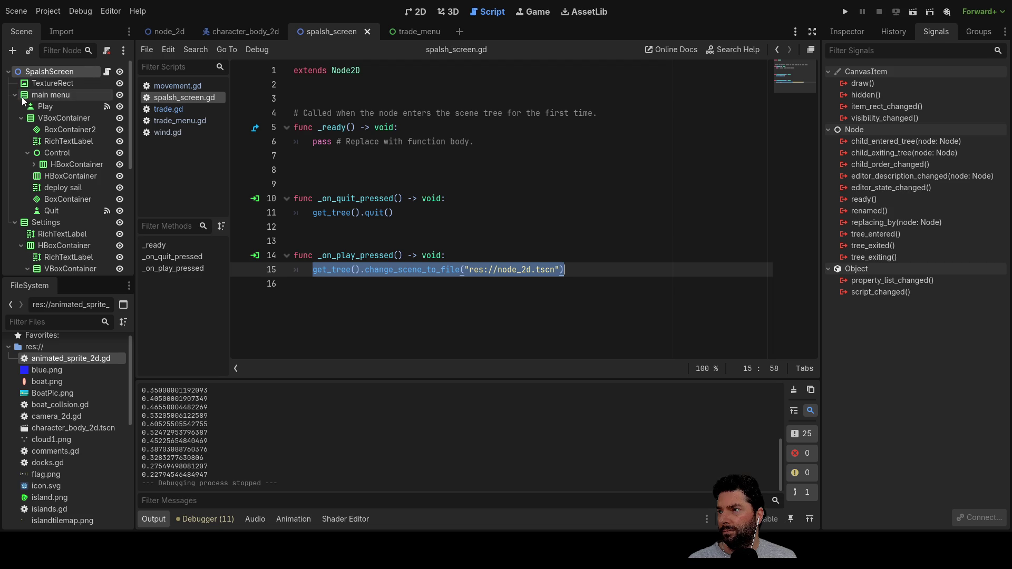
pyautogui.click(43, 107)
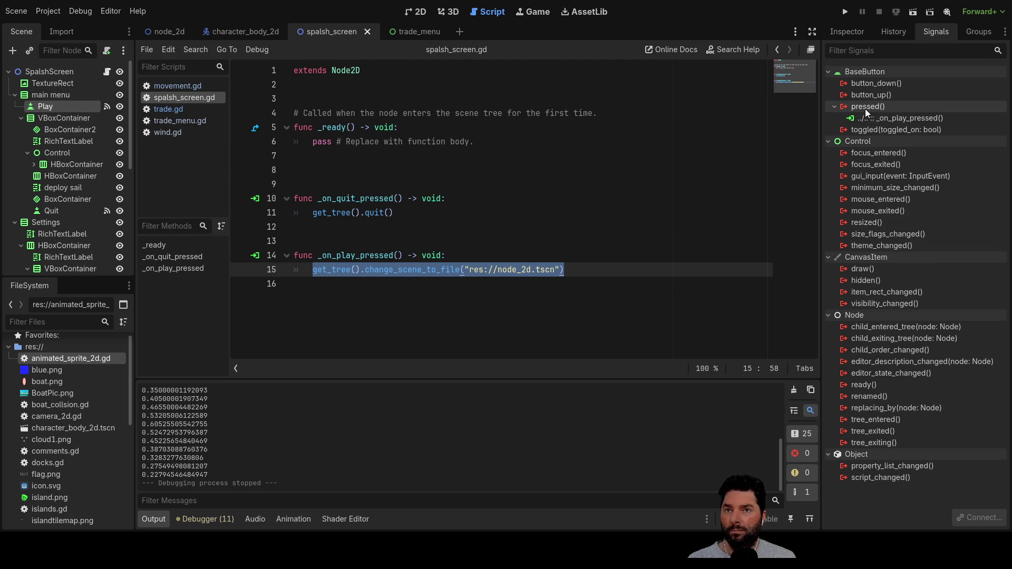
# Step: In the trade_menu scene, select the trade_exit signal under the trade_menu.gd signals group
pyautogui.scroll(-5, 51, 192)
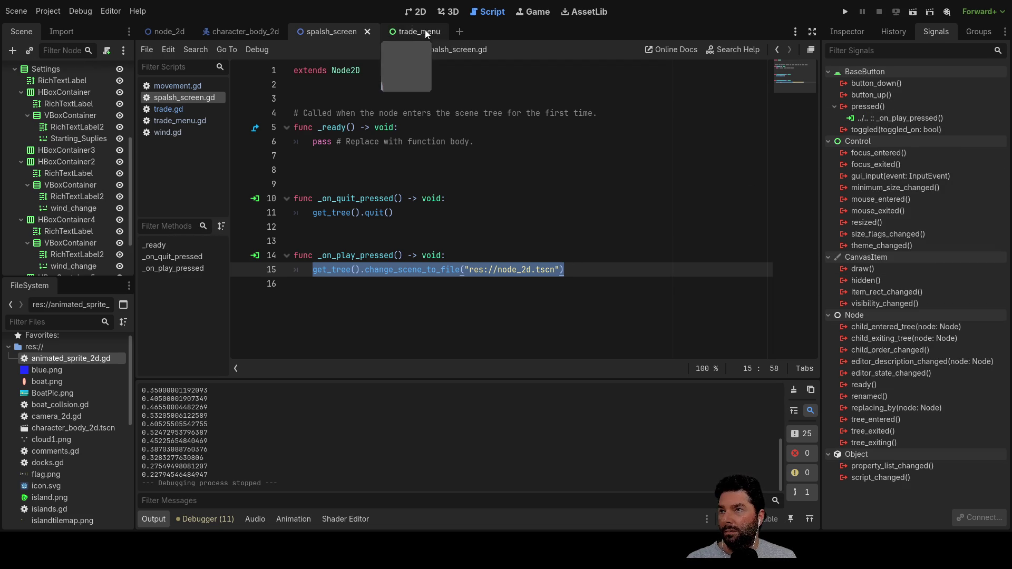
pyautogui.click(425, 30)
pyautogui.click(893, 85)
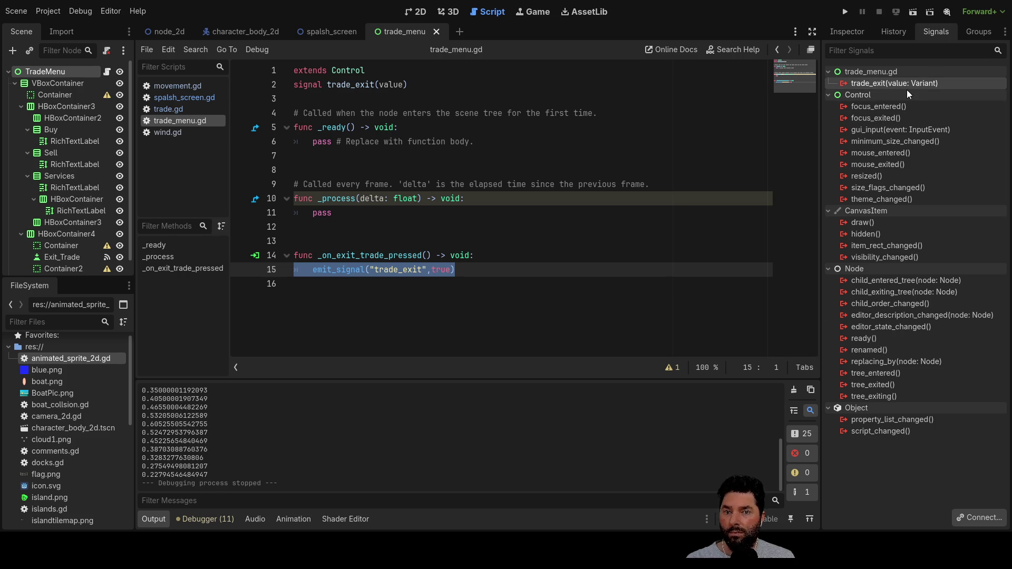
pyautogui.click(880, 71)
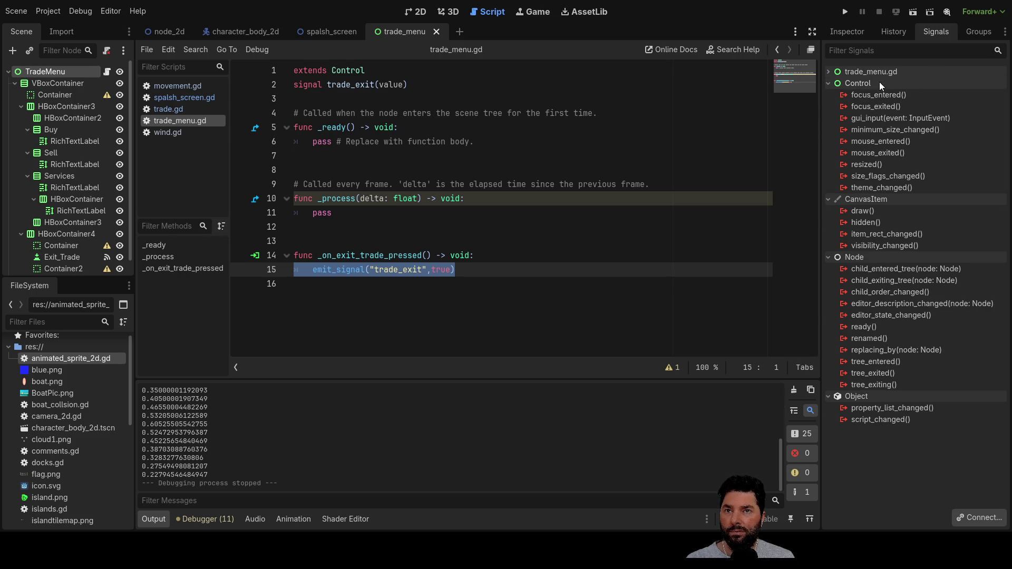
pyautogui.click(831, 72)
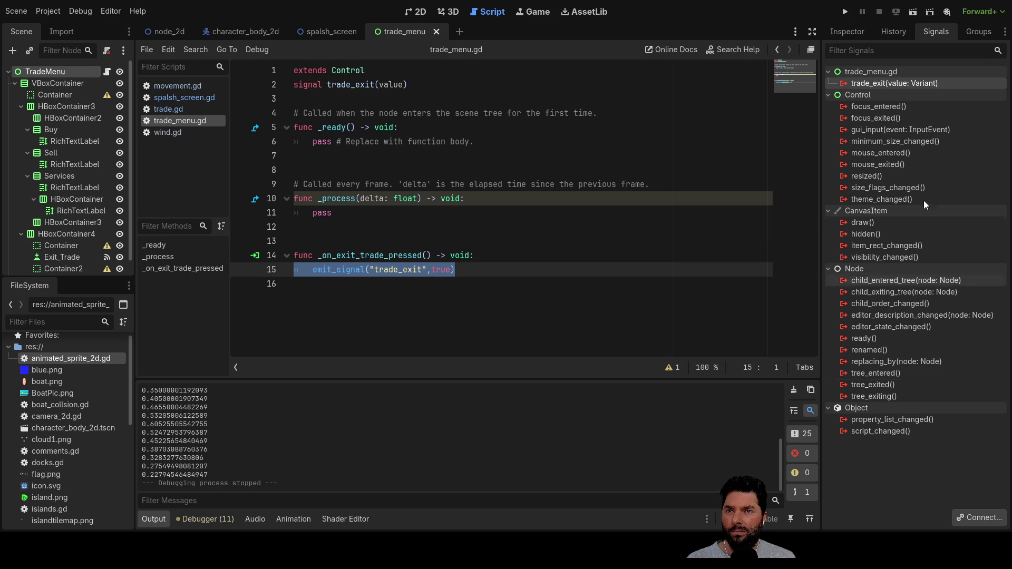
pyautogui.click(872, 72)
pyautogui.click(869, 75)
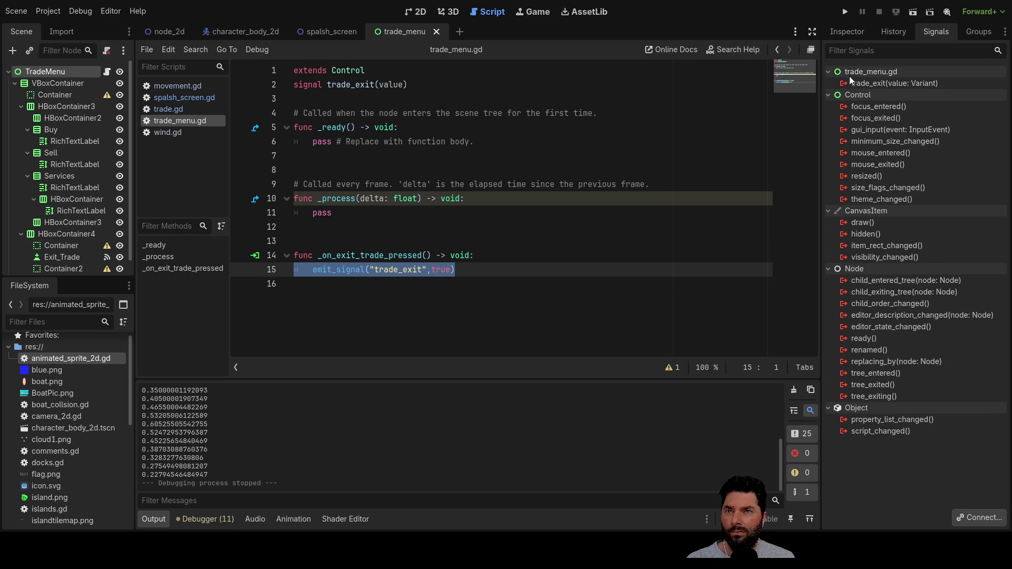
pyautogui.click(858, 83)
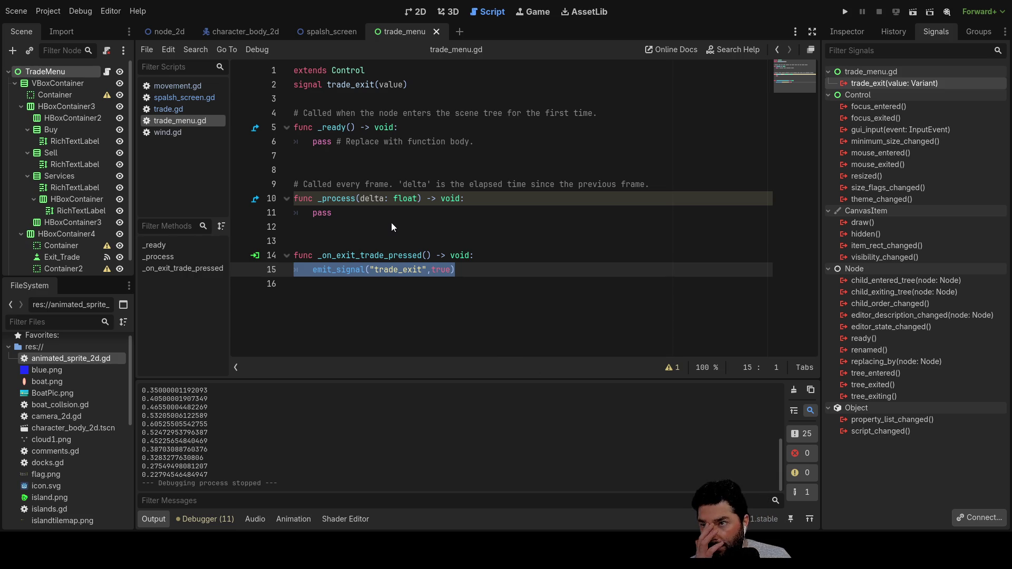
# Step: Connect trade_exit to a new _on_trade_exit function and move the emit_signal call into it
pyautogui.click(423, 394)
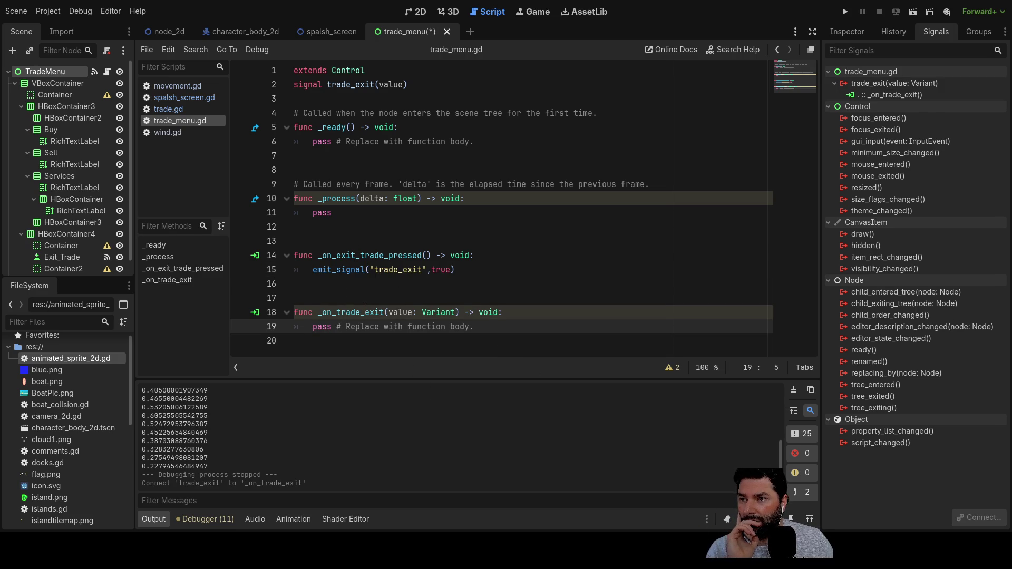
pyautogui.moveTo(311, 269); pyautogui.dragTo(465, 271)
pyautogui.hotkey('ctrl', 'c')
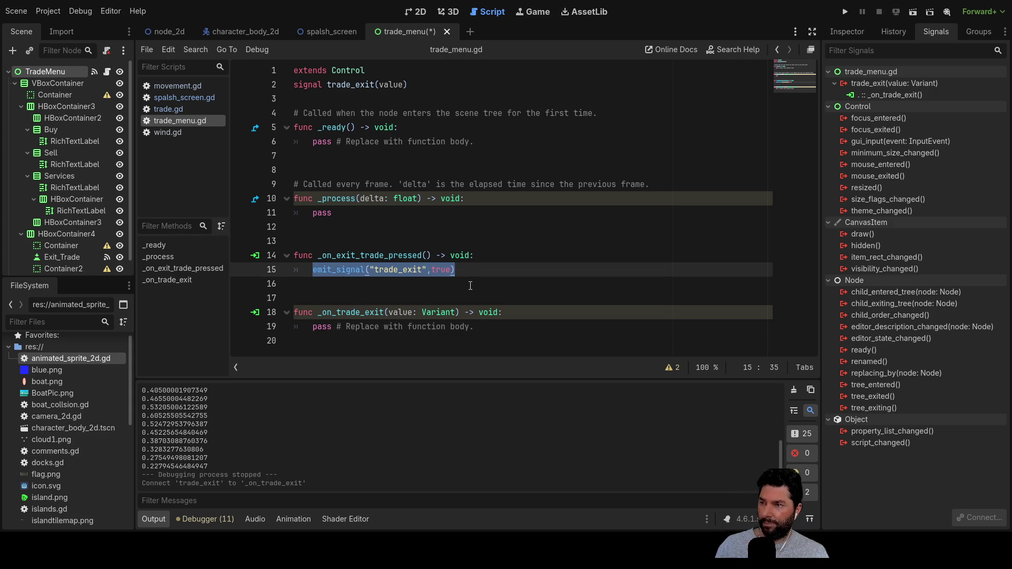
pyautogui.press('BackSpace')
pyautogui.doubleClick(322, 327)
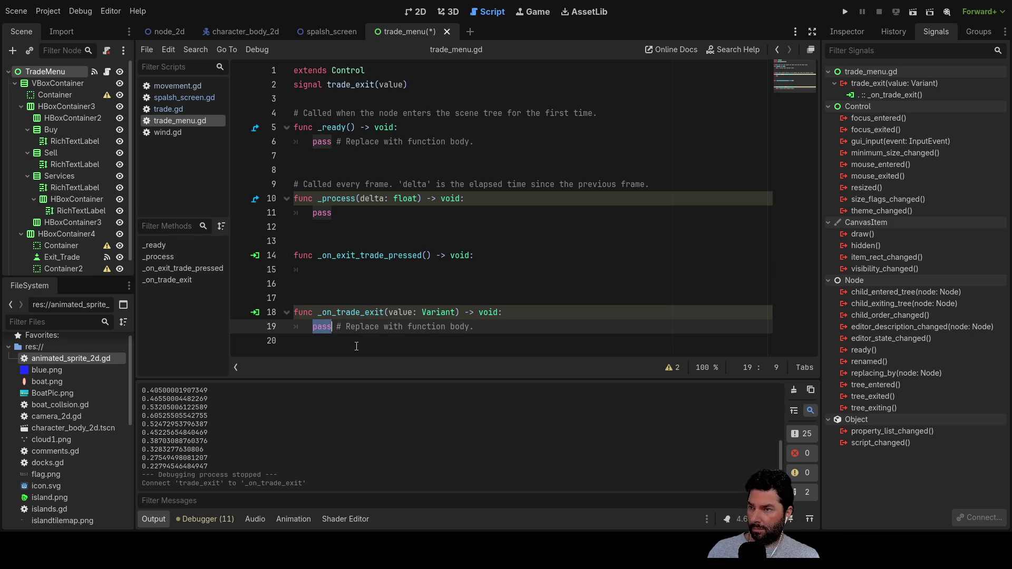
pyautogui.hotkey('ctrl', 'v')
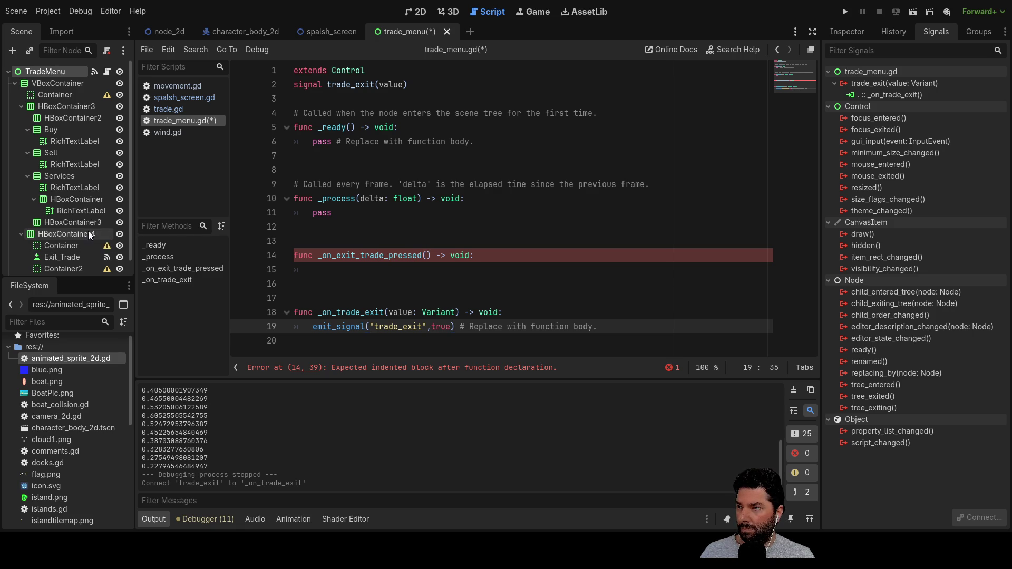
# Step: Restore emit_signal in _on_exit_trade_pressed and delete the generated _on_trade_exit function
pyautogui.scroll(-1, 90, 232)
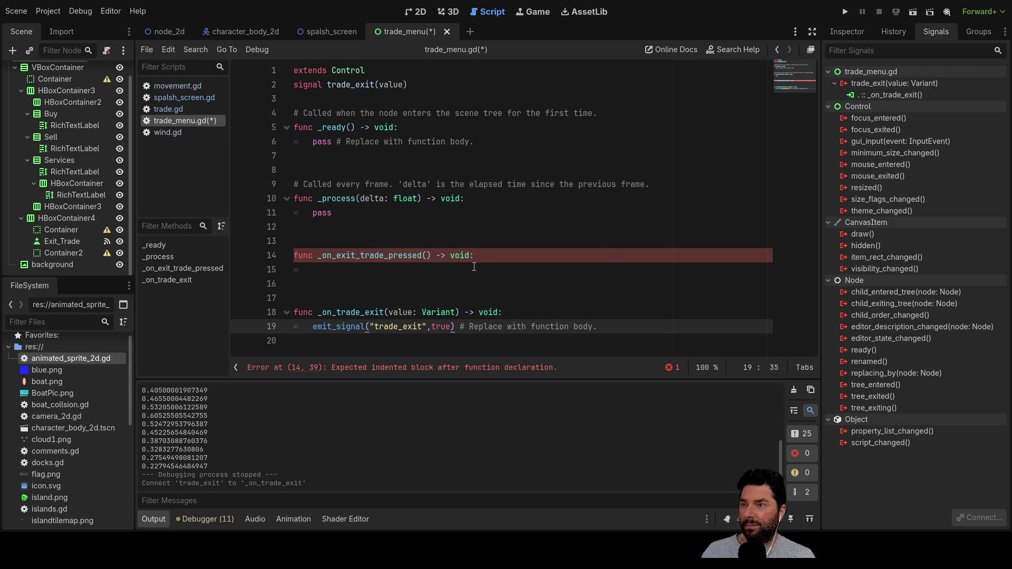
pyautogui.click(347, 266)
pyautogui.hotkey('ctrl', 'v')
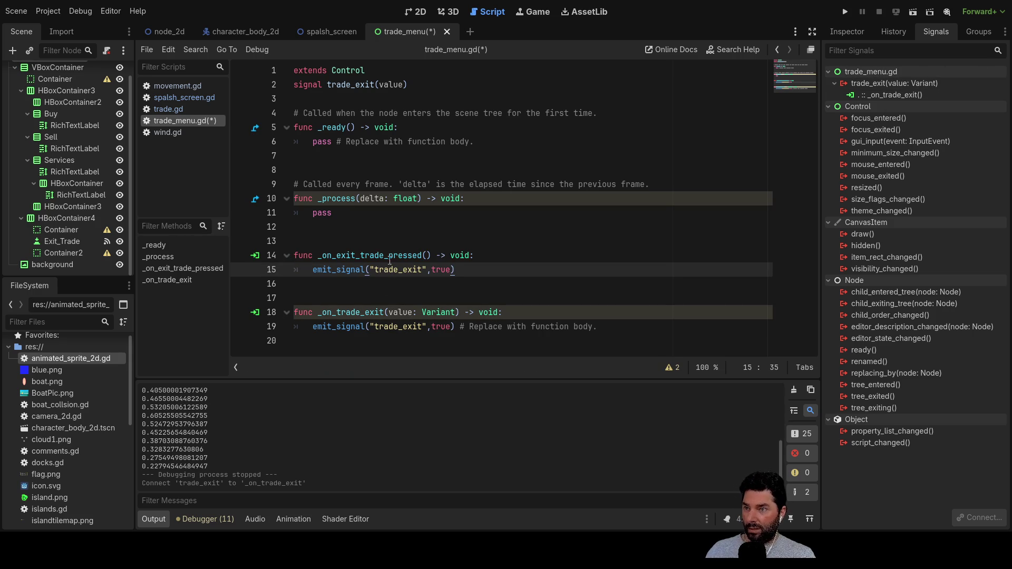
pyautogui.moveTo(614, 326)
pyautogui.mouseDown()
pyautogui.moveTo(473, 327)
pyautogui.moveTo(235, 297)
pyautogui.mouseUp()
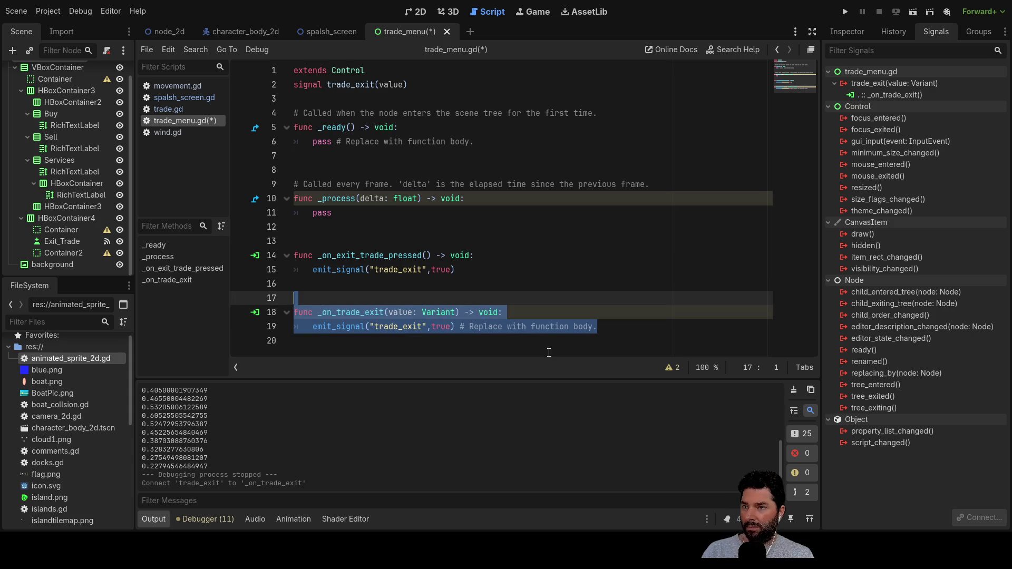
pyautogui.press('Delete')
pyautogui.press('BackSpace')
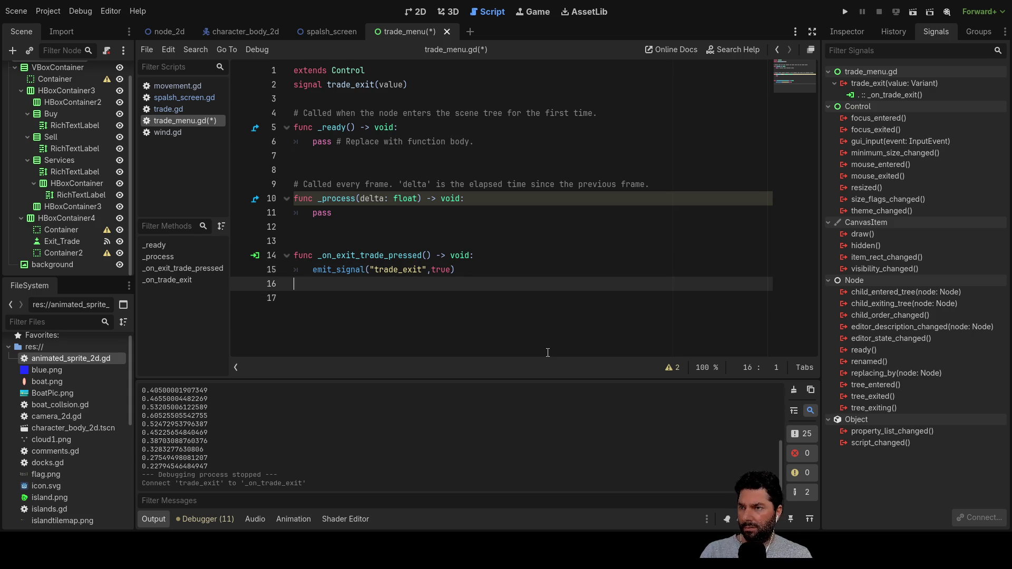
# Step: Confirm Exit_Trade's pressed signal runs _on_exit_trade_pressed, then save trade_menu.gd
pyautogui.doubleClick(391, 256)
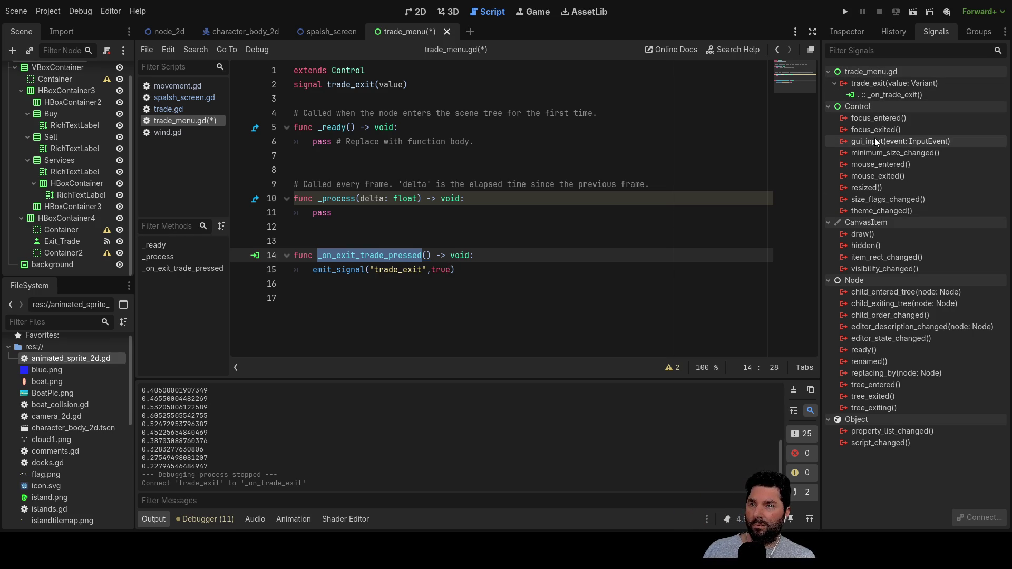
pyautogui.click(65, 242)
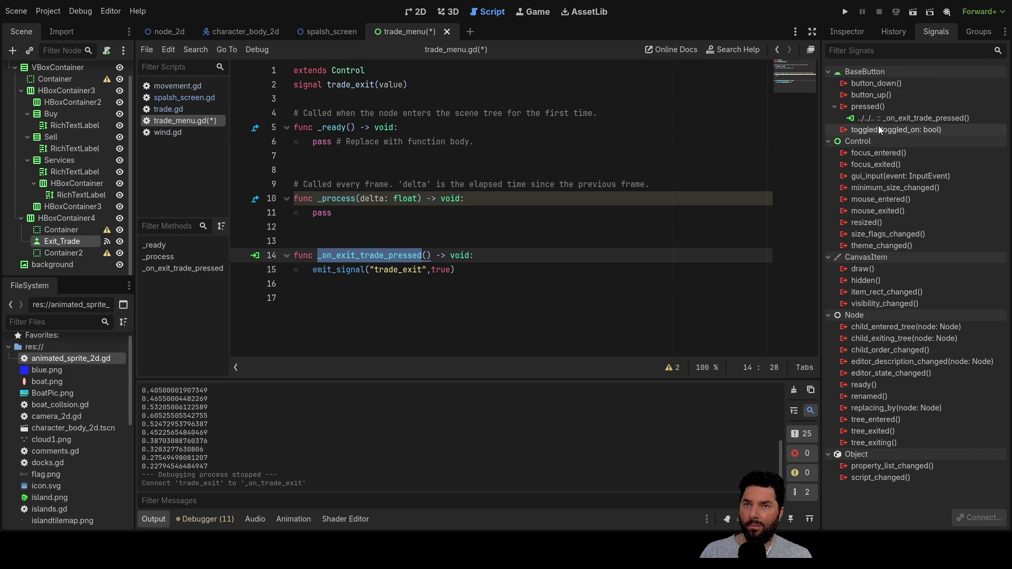
pyautogui.doubleClick(928, 117)
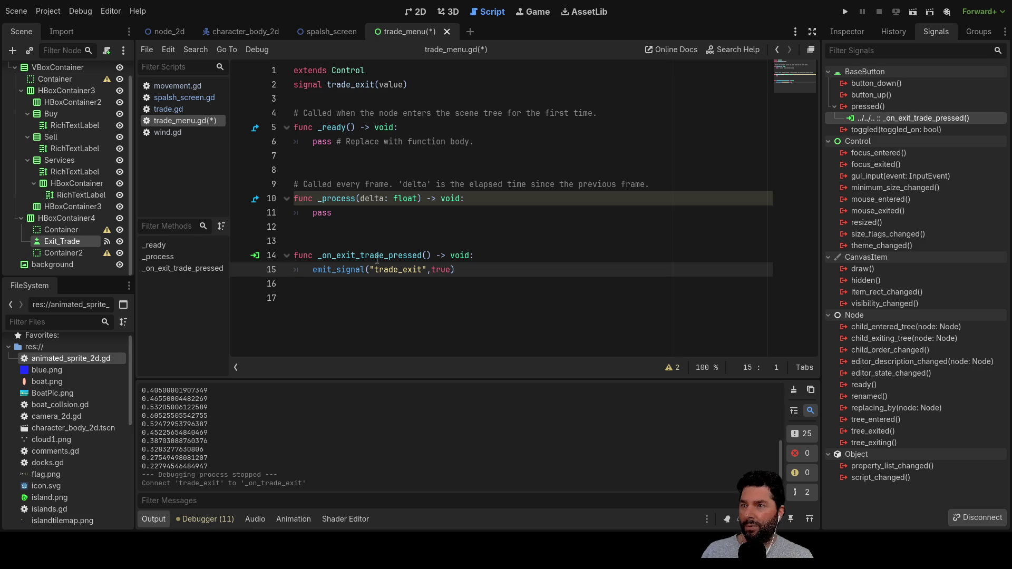
pyautogui.doubleClick(341, 272)
pyautogui.moveTo(454, 271)
pyautogui.mouseDown()
pyautogui.moveTo(296, 271)
pyautogui.moveTo(308, 271)
pyautogui.mouseUp()
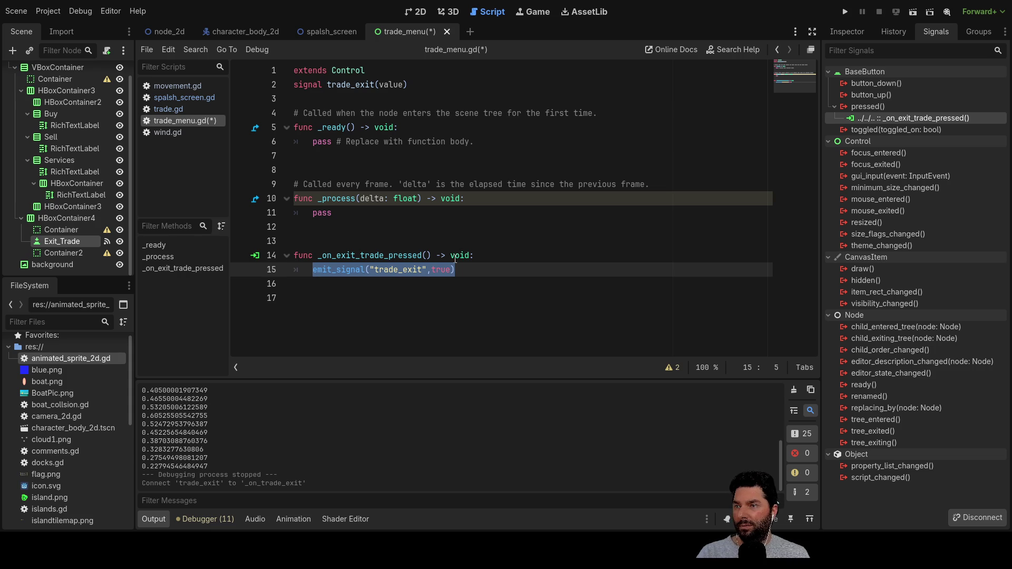
pyautogui.hotkey('ctrl', 's')
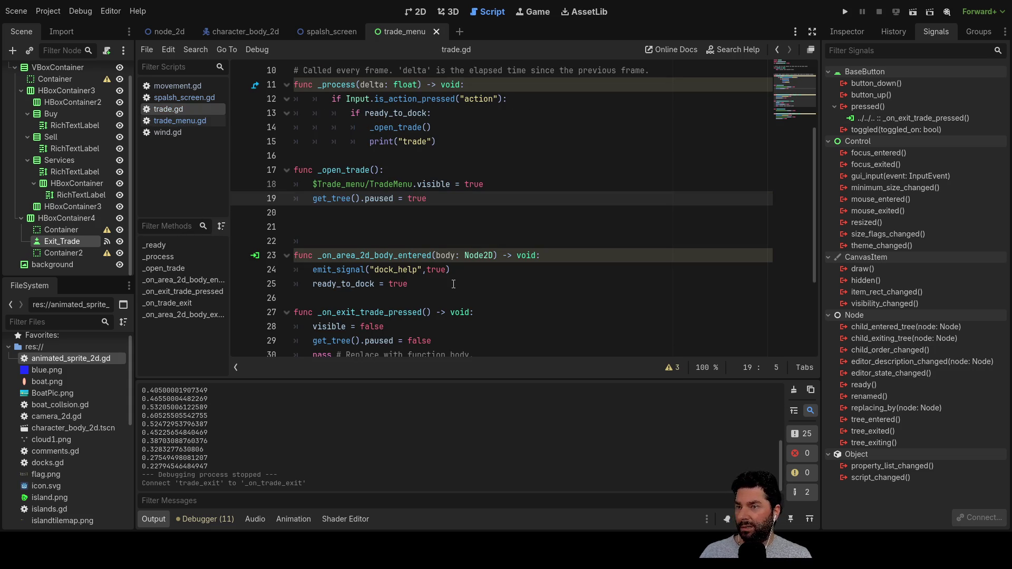
# Step: Review _on_trade_exit in trade.gd and select its TradeMenu hide statement
pyautogui.scroll(-3, 454, 285)
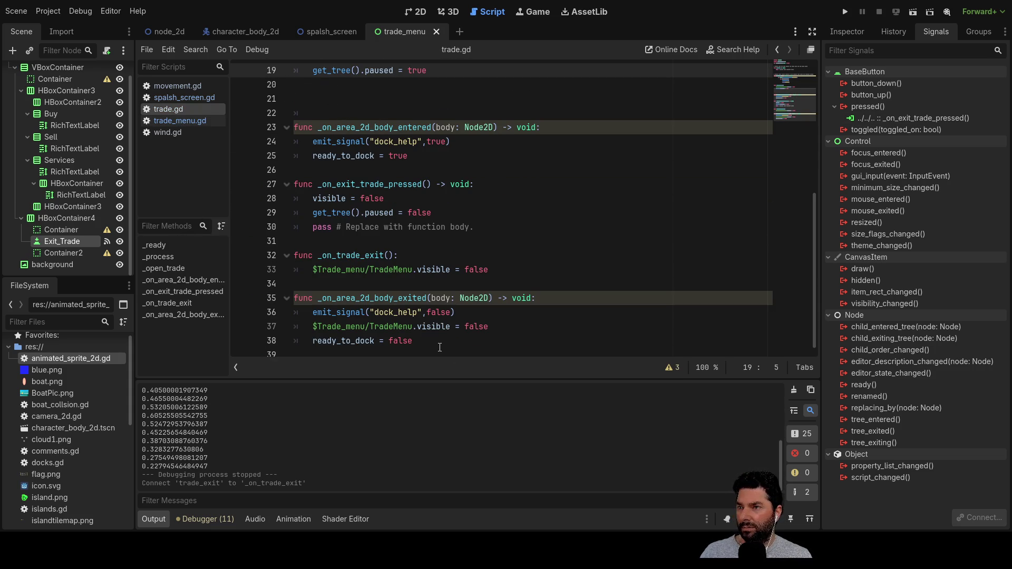
pyautogui.click(361, 257)
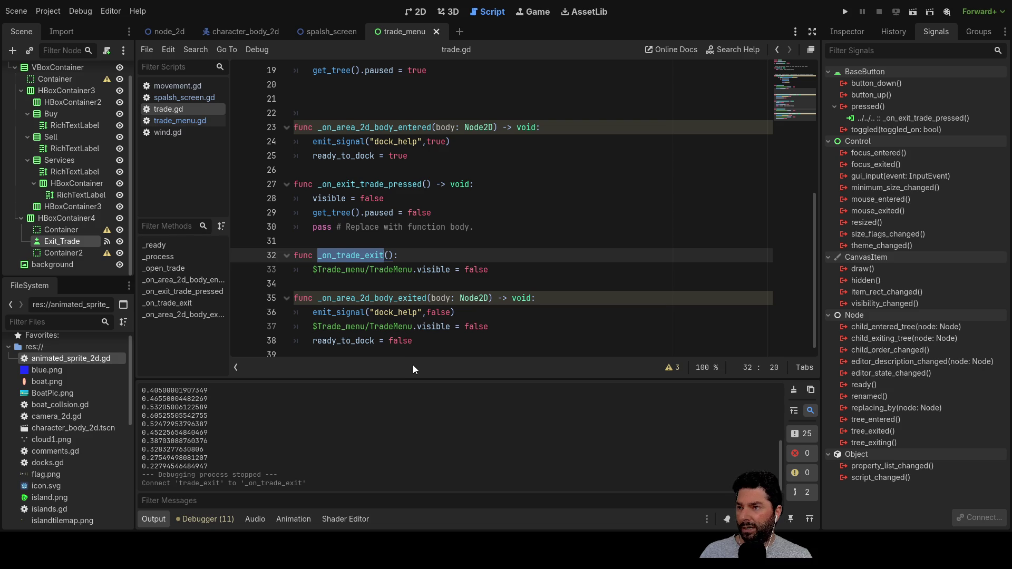
pyautogui.click(172, 119)
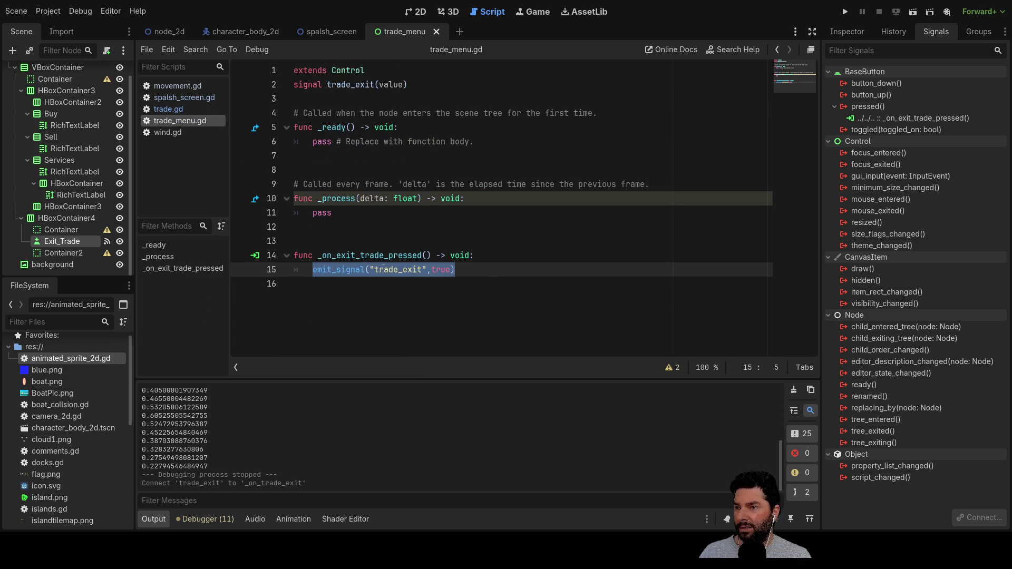
pyautogui.click(178, 112)
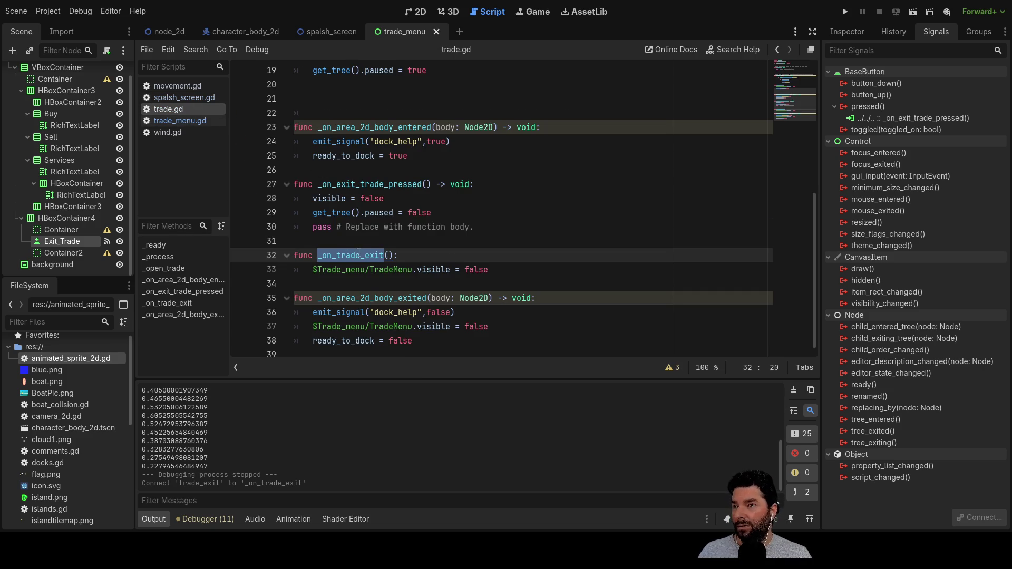
pyautogui.moveTo(500, 273); pyautogui.dragTo(319, 267)
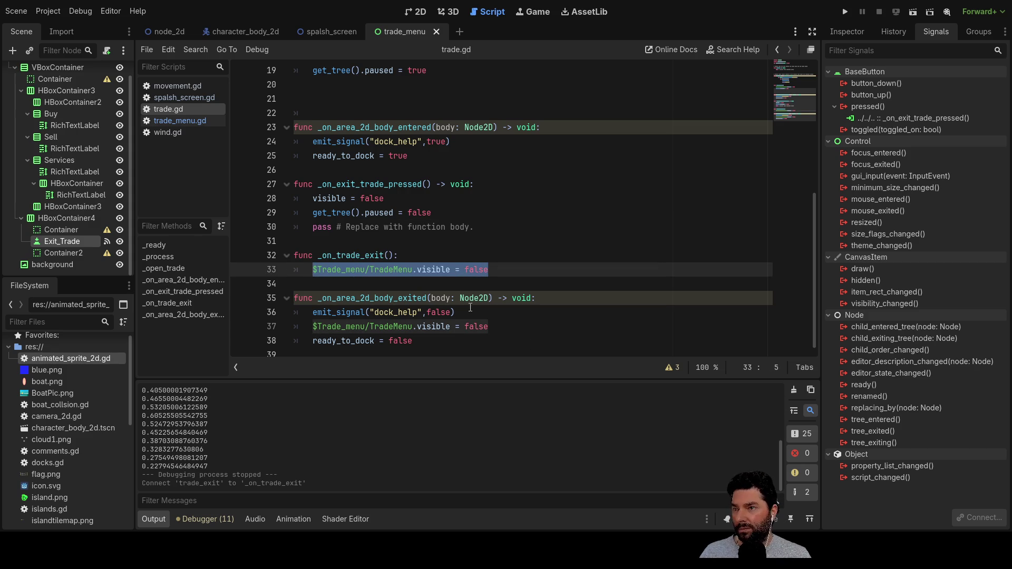
# Step: Add print("exit menu") at the start of _on_trade_exit and run the project
pyautogui.click(314, 270)
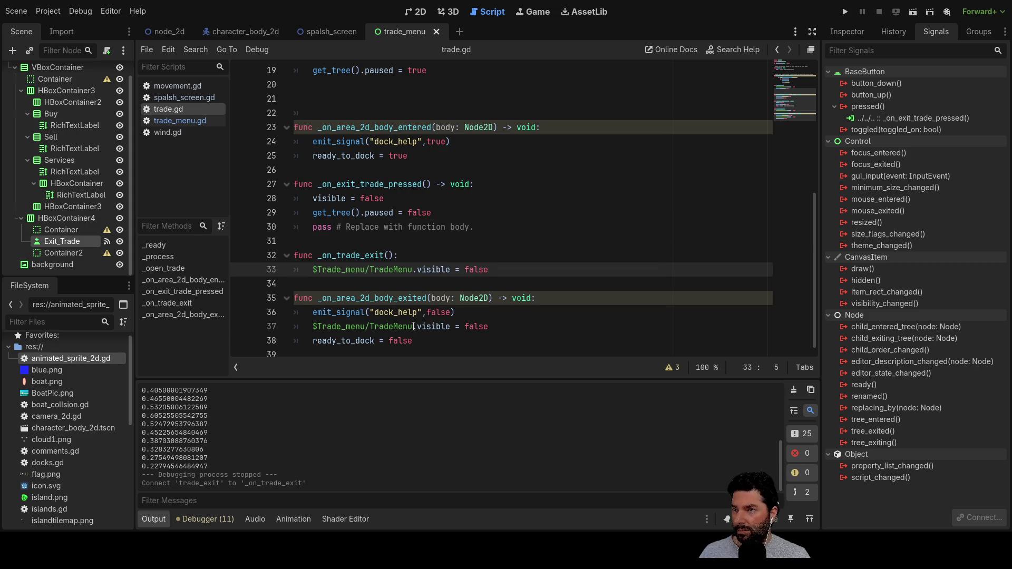
pyautogui.press('Return')
pyautogui.press('Up')
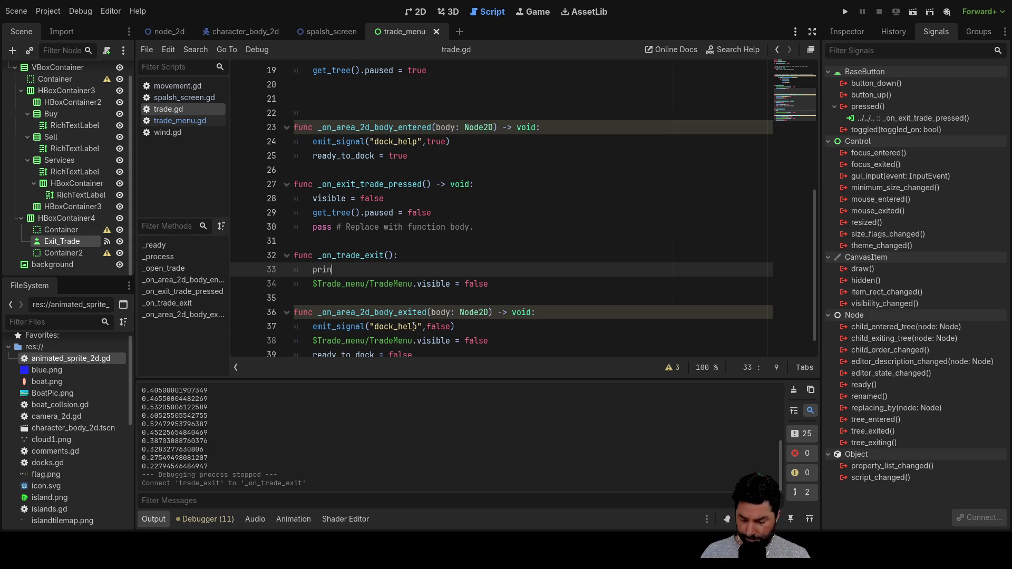
pyautogui.write('nt()')
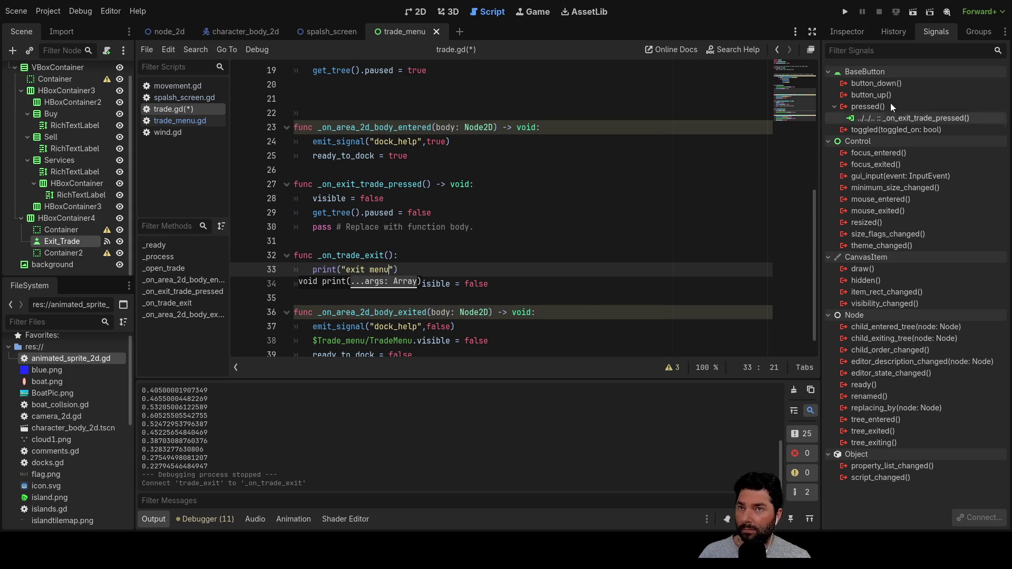
pyautogui.click(846, 12)
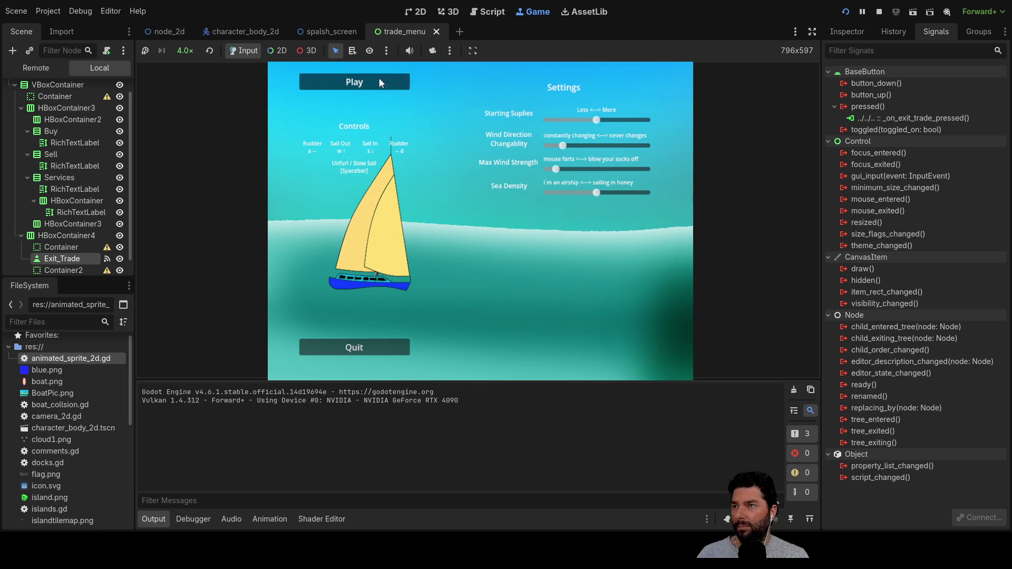
# Step: Play the game, dock, press the trade menu's Exit, and stop the run
pyautogui.click(379, 78)
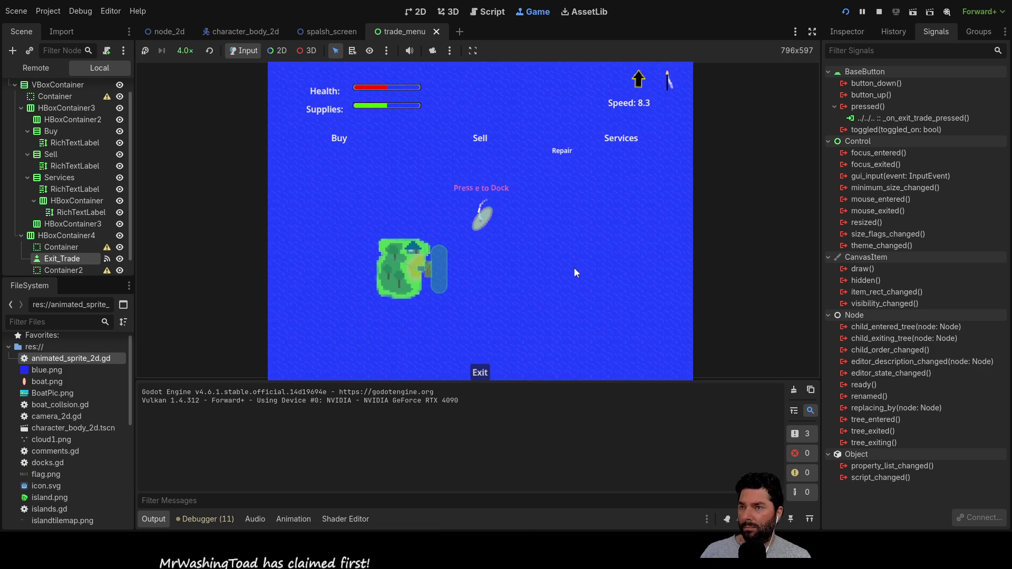
pyautogui.scroll(10, 548, 266)
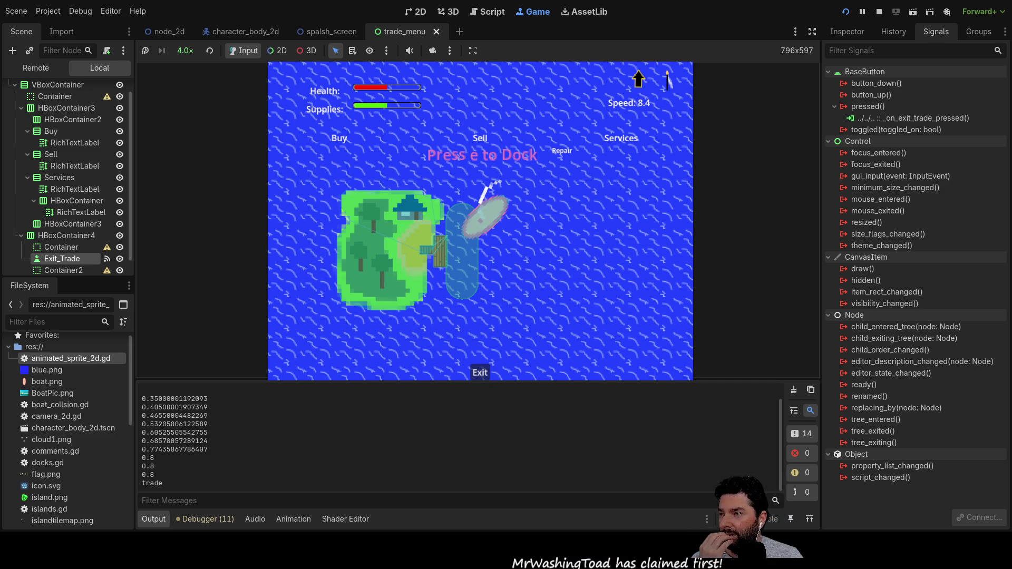
pyautogui.click(478, 375)
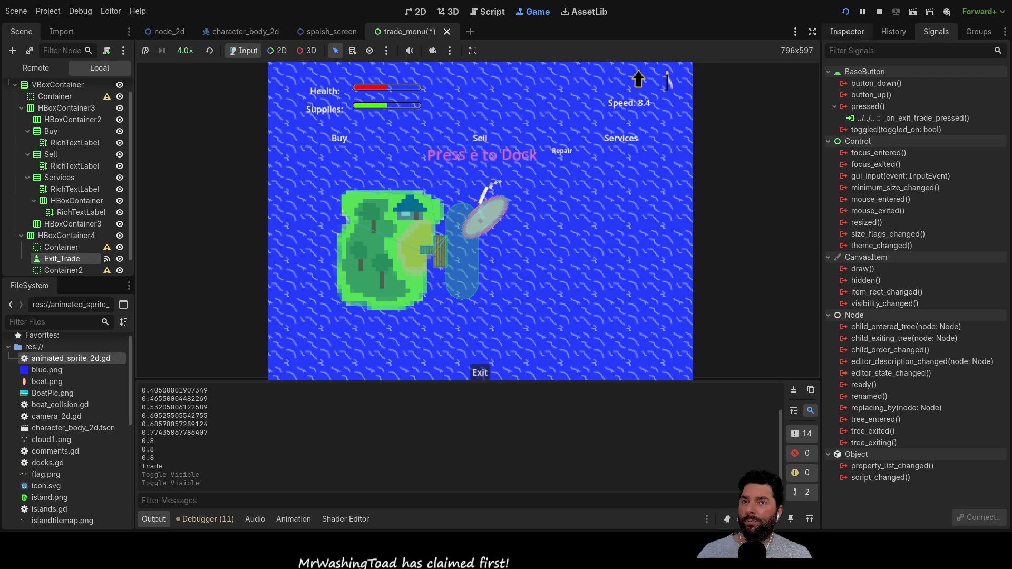
pyautogui.click(879, 11)
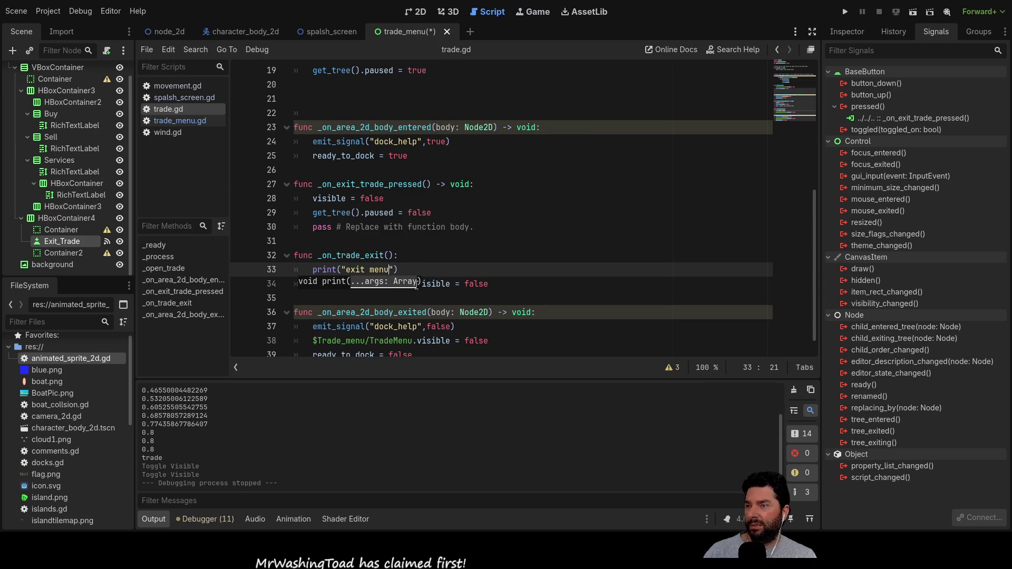
# Step: Add print("button pressed") above emit_signal in _on_exit_trade_pressed and run the game
pyautogui.click(170, 118)
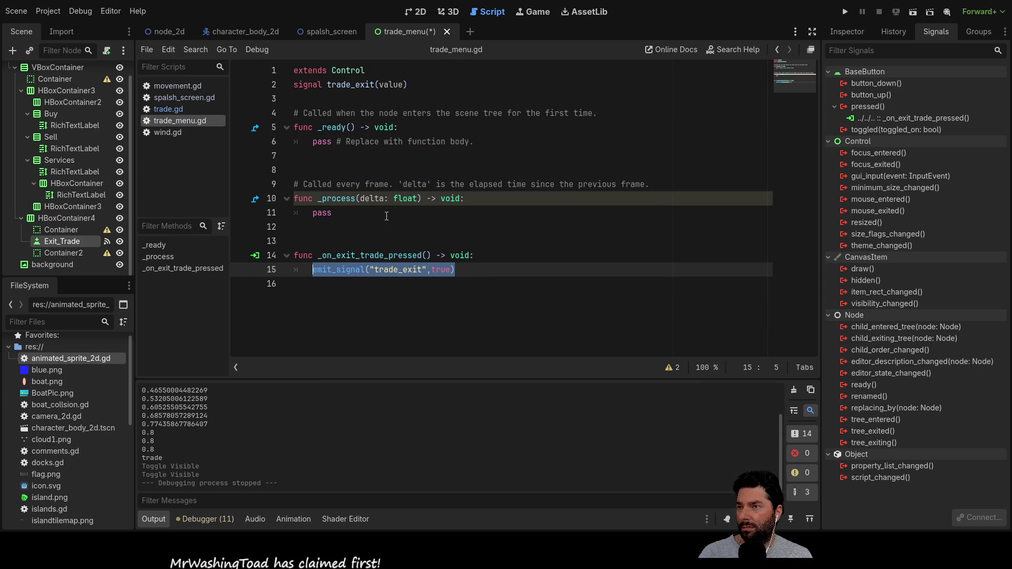
pyautogui.press('Left')
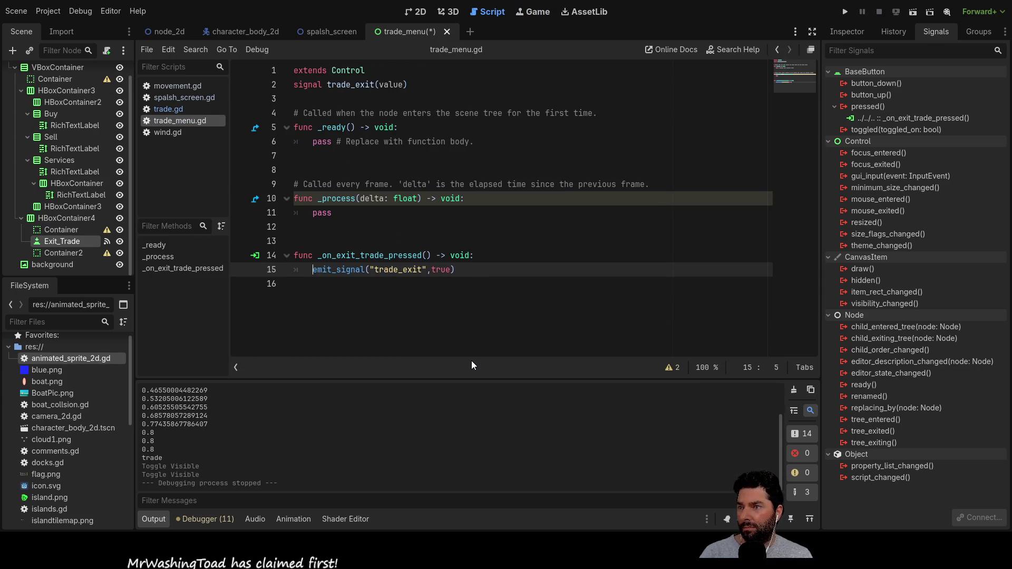
pyautogui.press('Return')
pyautogui.press('Up')
pyautogui.write('print(')
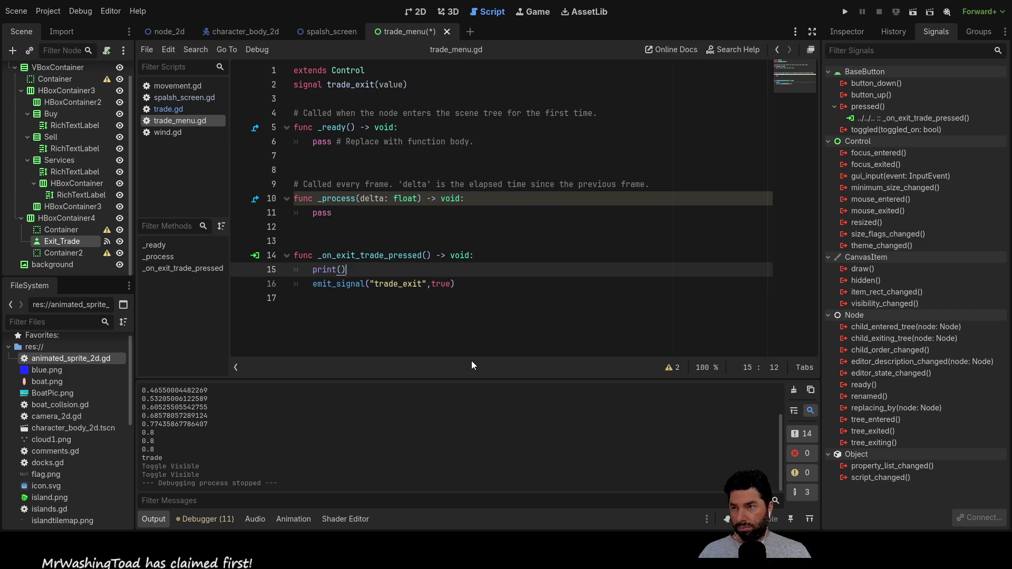
pyautogui.write('"butt')
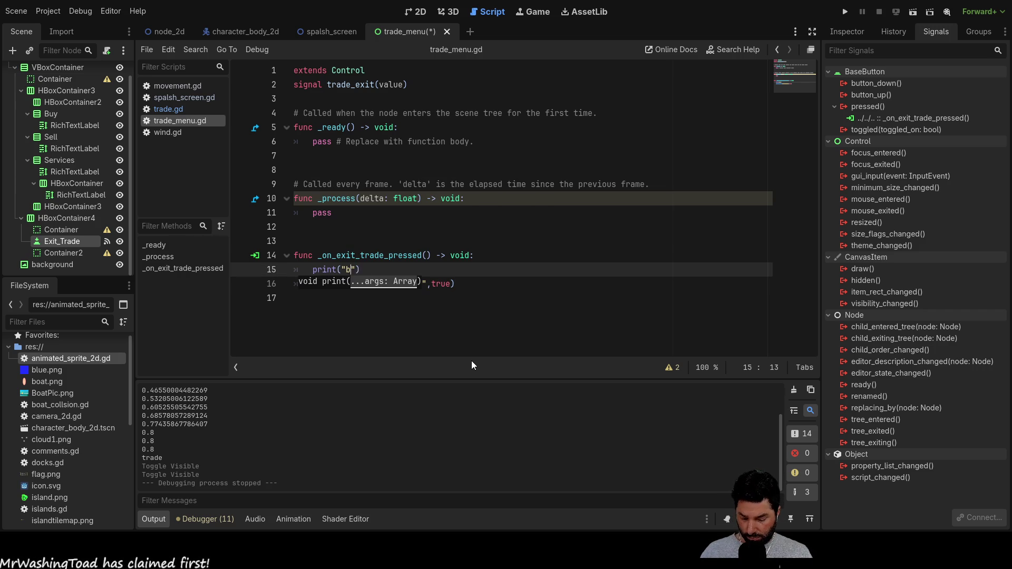
pyautogui.write('on pressed')
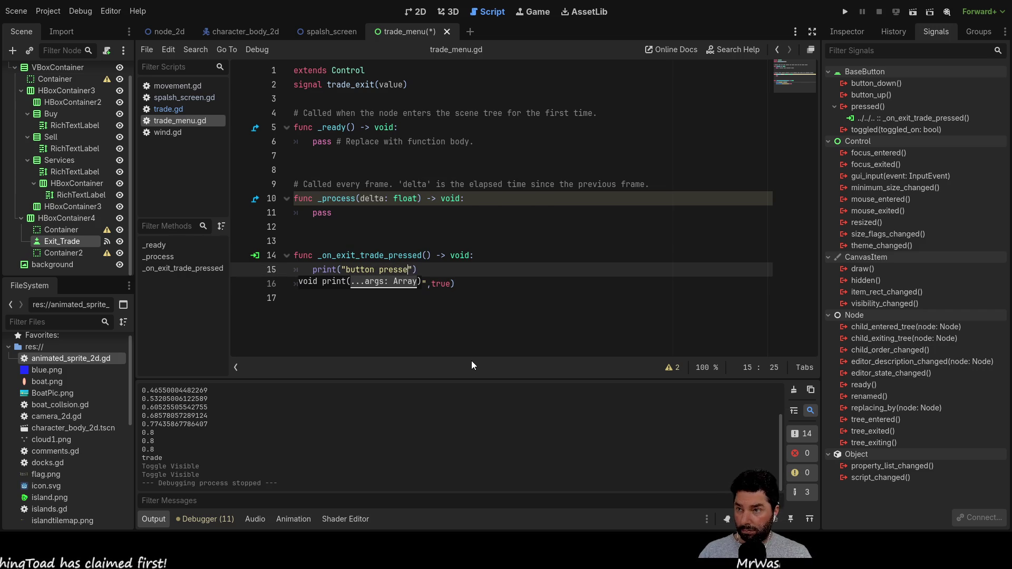
pyautogui.press('Down')
pyautogui.press('Down')
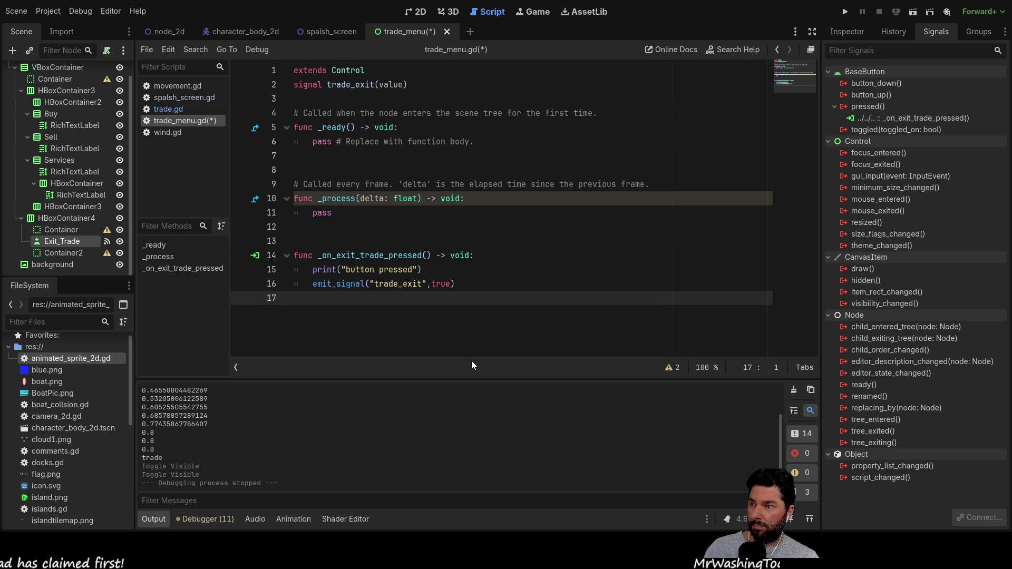
pyautogui.click(846, 11)
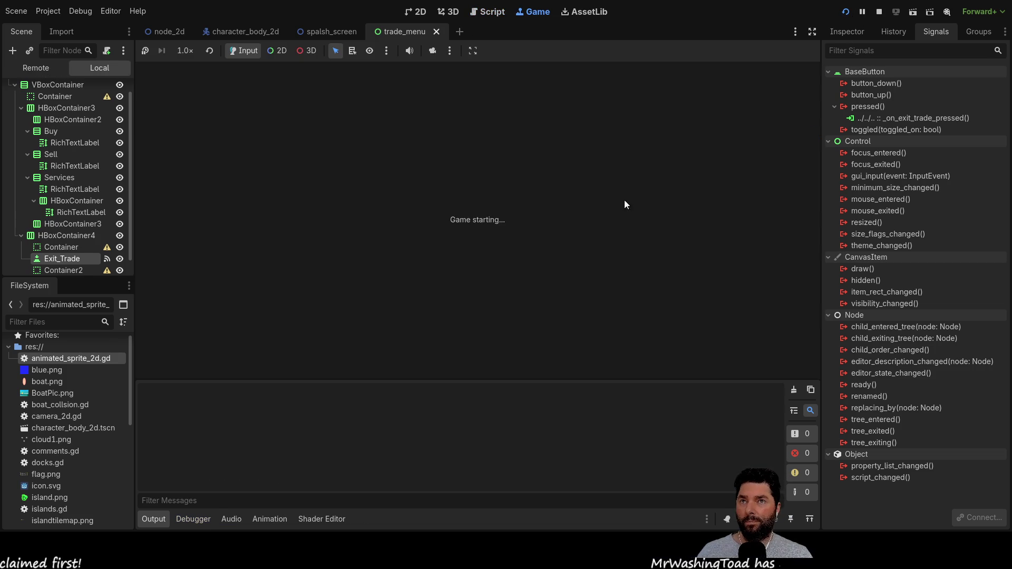
# Step: Start the game from its title menu, test the trade Exit, then stop the run
pyautogui.click(373, 83)
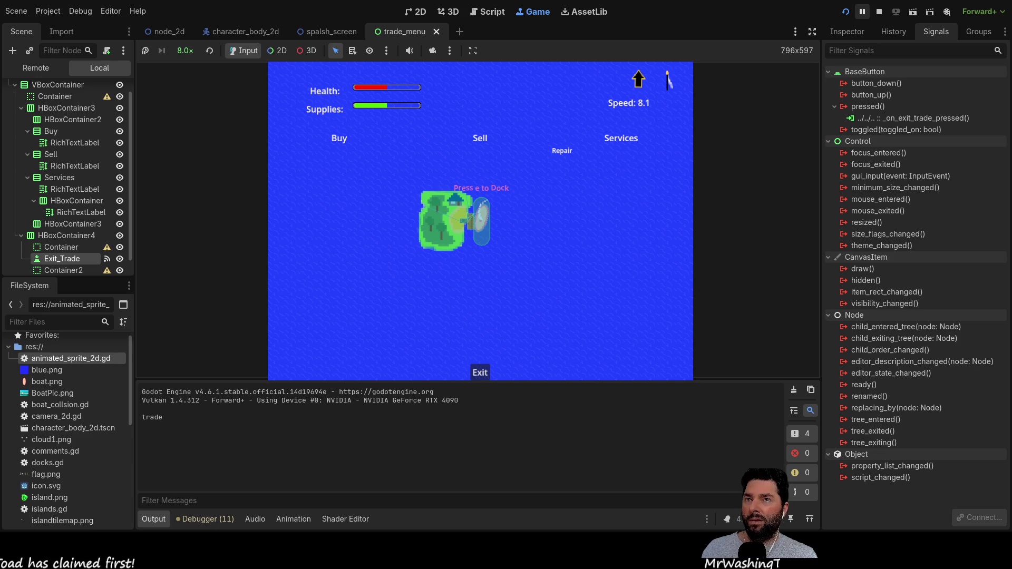
pyautogui.click(879, 11)
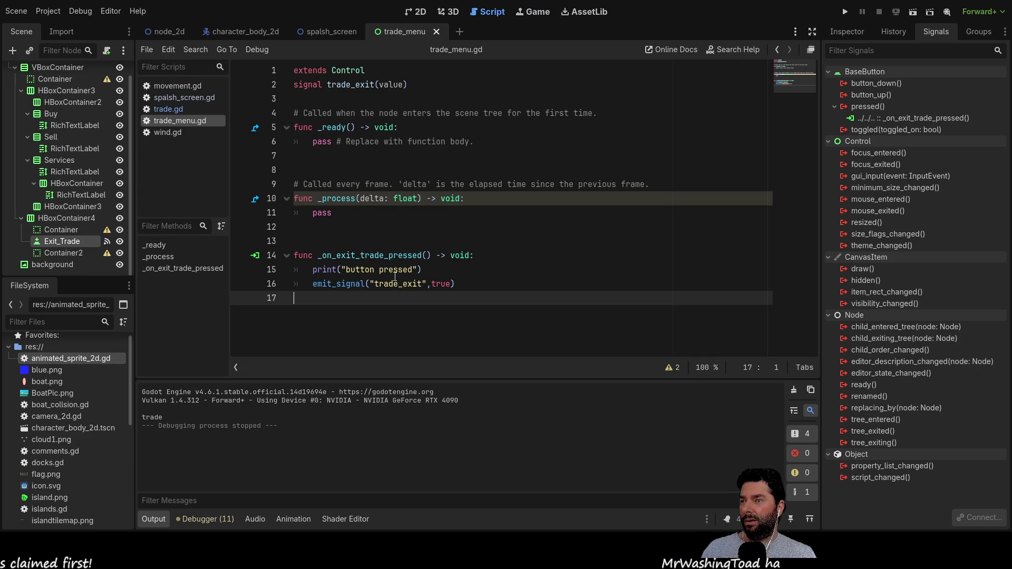
# Step: Comment out get_tree().paused = false on line 29 of trade.gd and relaunch the game
pyautogui.click(173, 110)
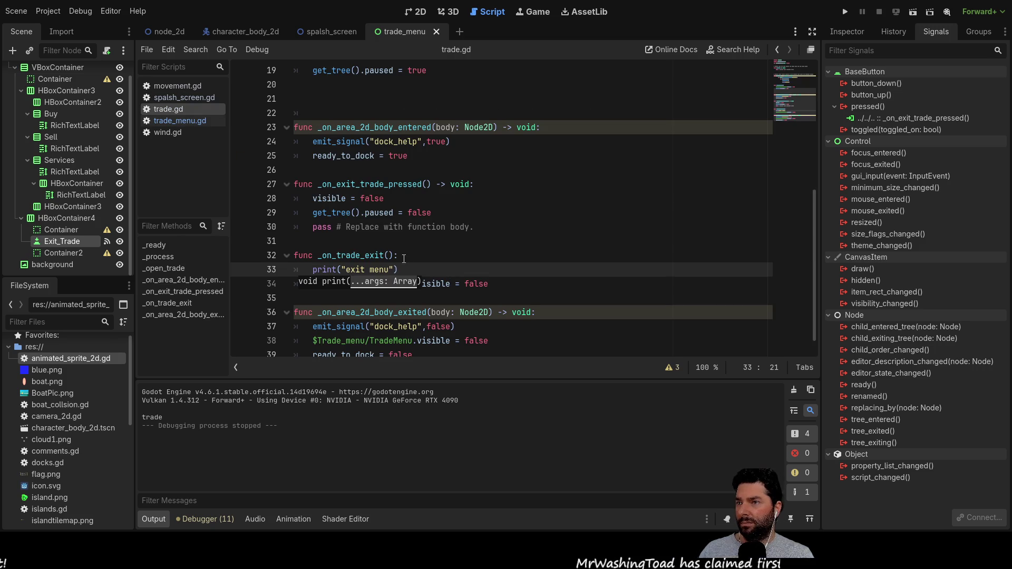
pyautogui.click(311, 213)
pyautogui.write('#')
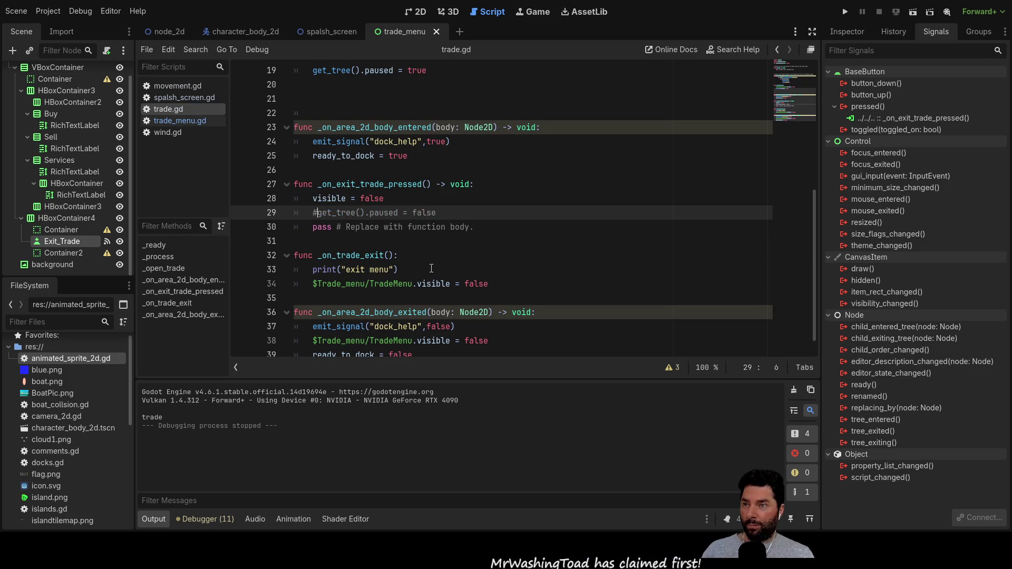
pyautogui.click(845, 13)
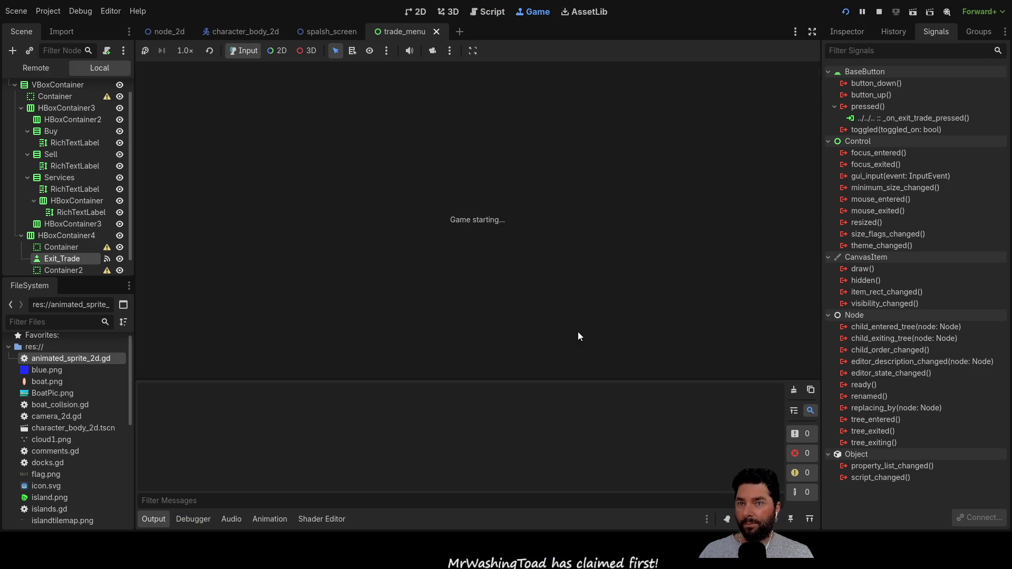
pyautogui.click(358, 85)
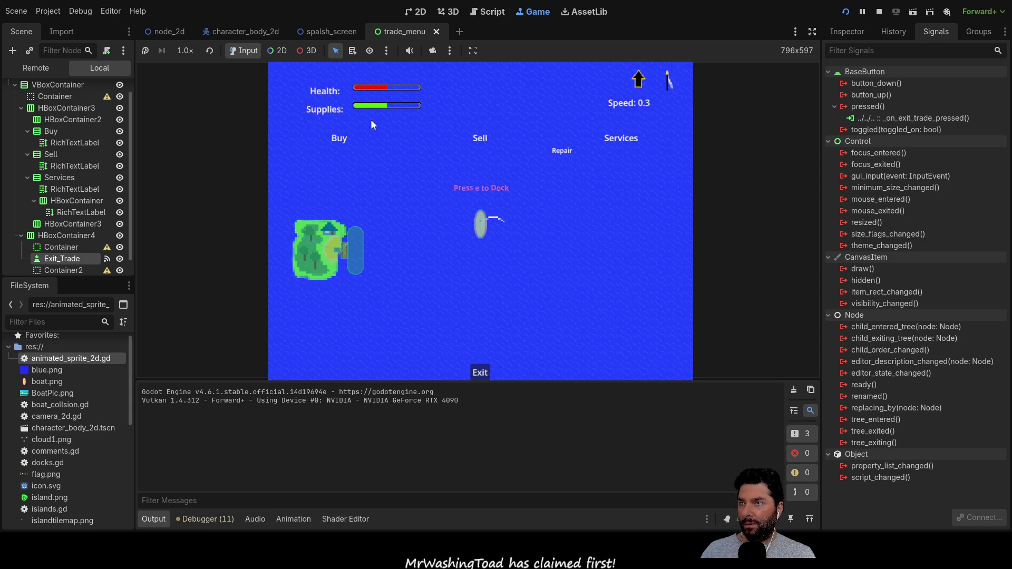